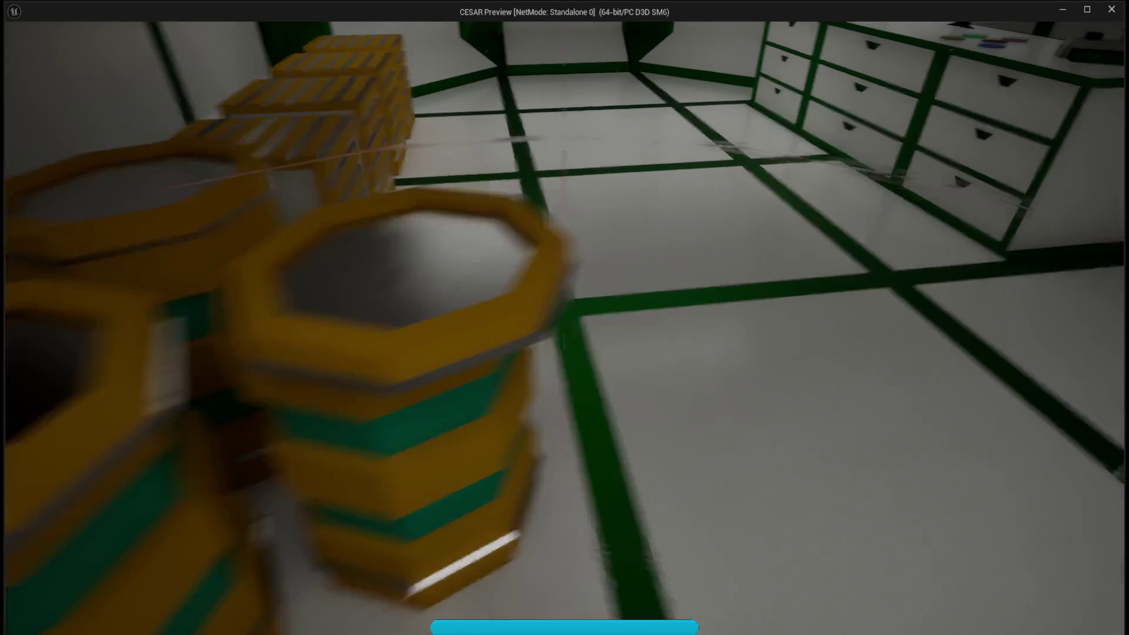
Interact with objects in the preview until the meter reaches 94%, then stop play
{"action": "key", "text": "e"}
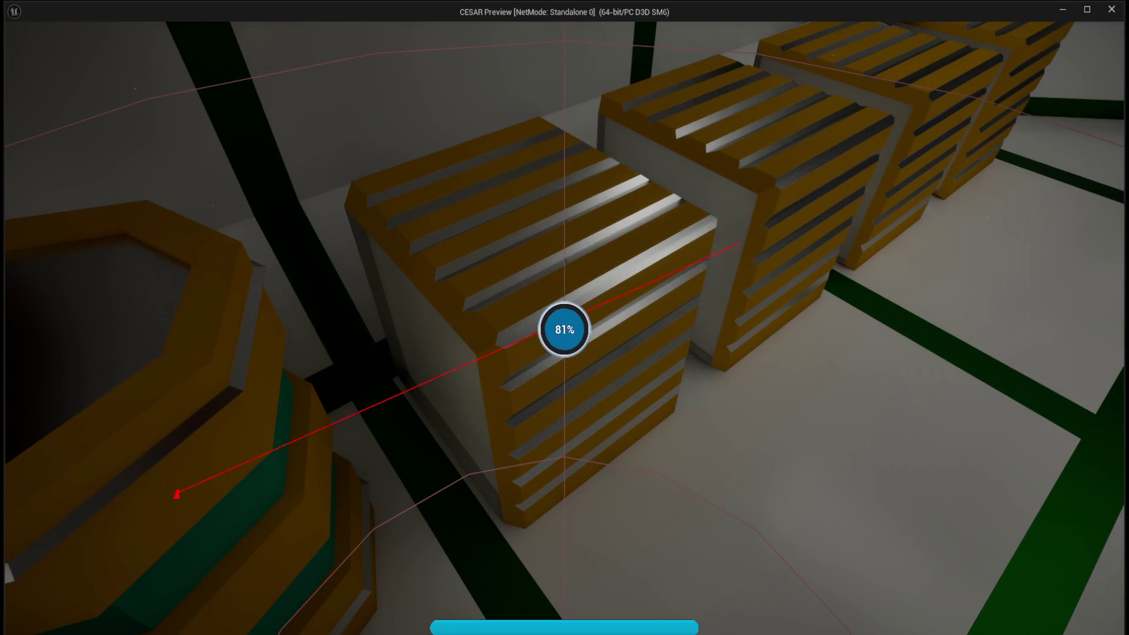
{"action": "key", "text": "e"}
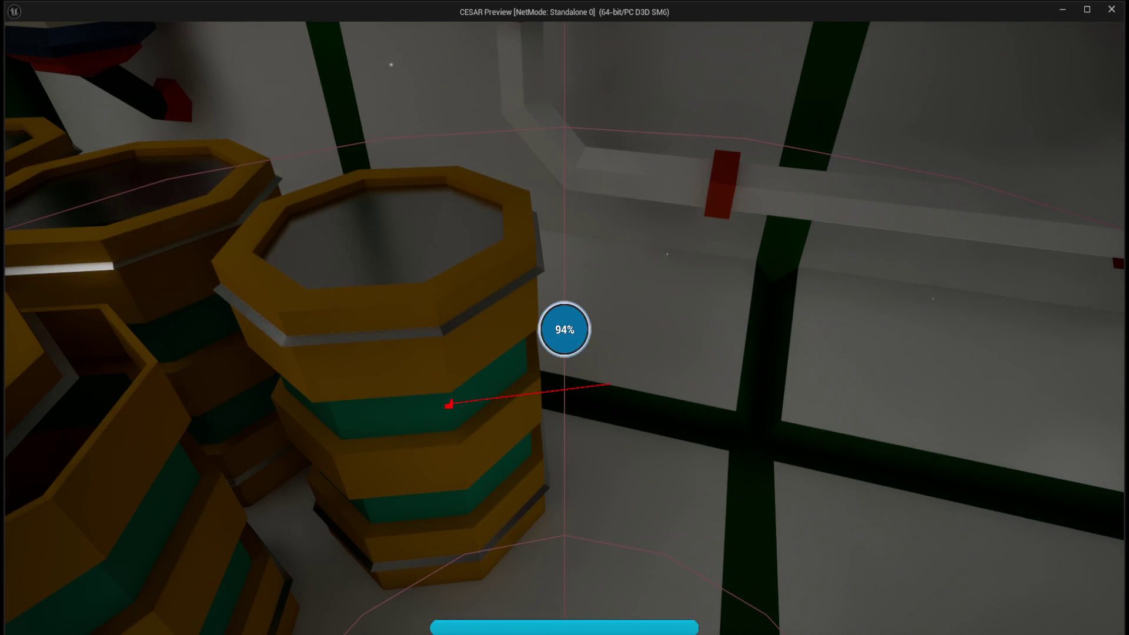
{"action": "key", "text": "Escape"}
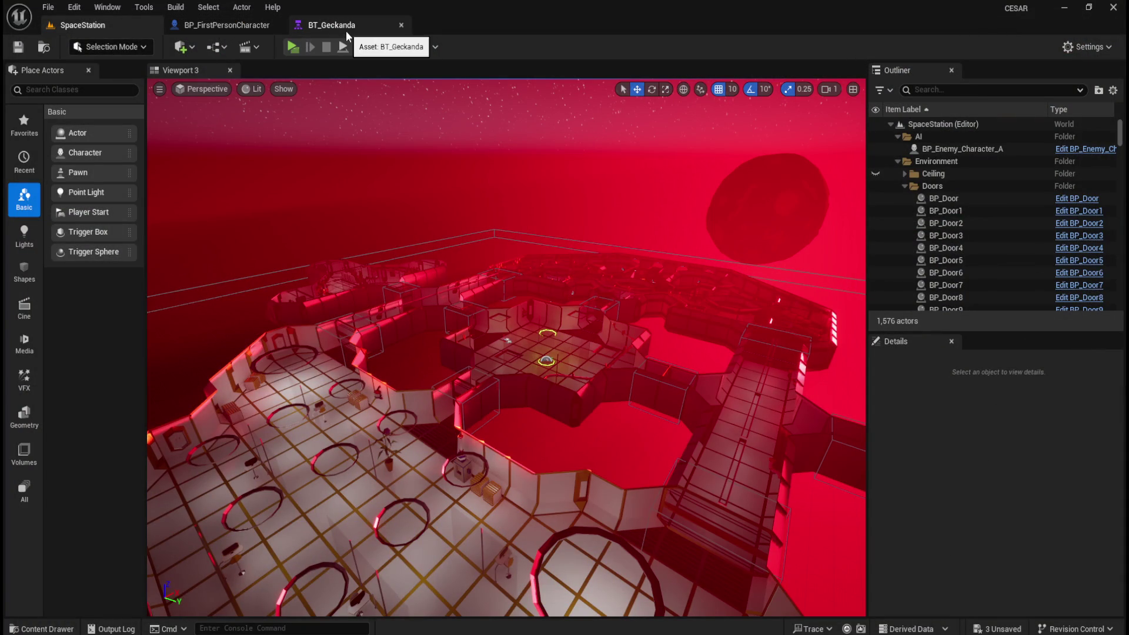
Show BP_FirstPersonCharacter's EventGraph, panned to the spawn-chance Switch on Int and Clamp nodes
{"action": "left_click", "coordinate": [236, 27]}
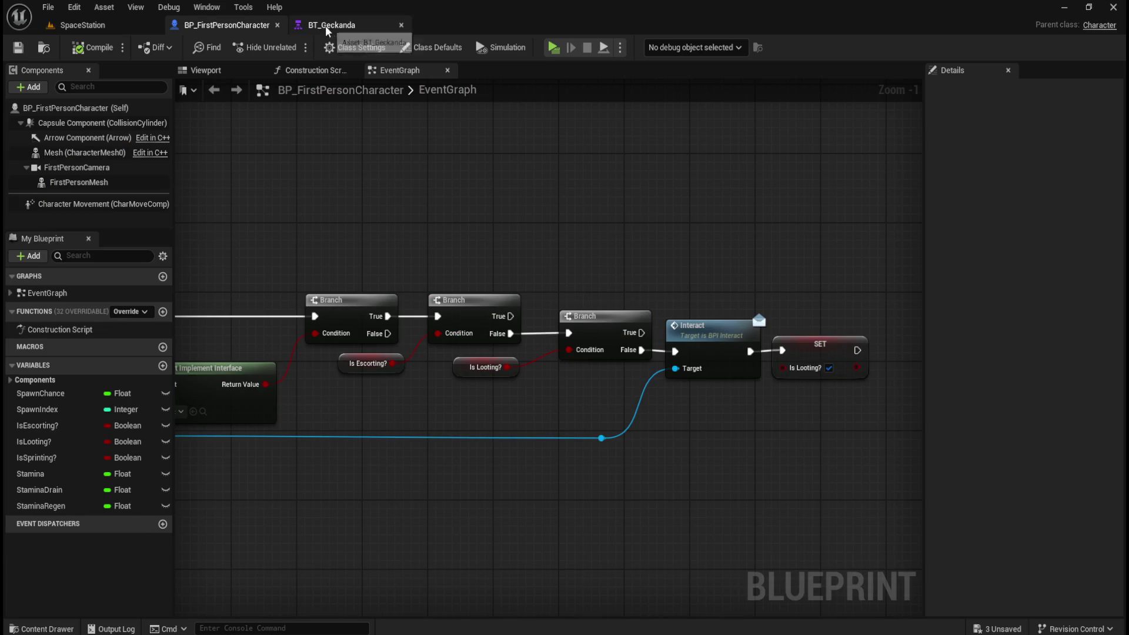
{"action": "scroll", "coordinate": [676, 341], "scroll_direction": "down", "scroll_amount": 8}
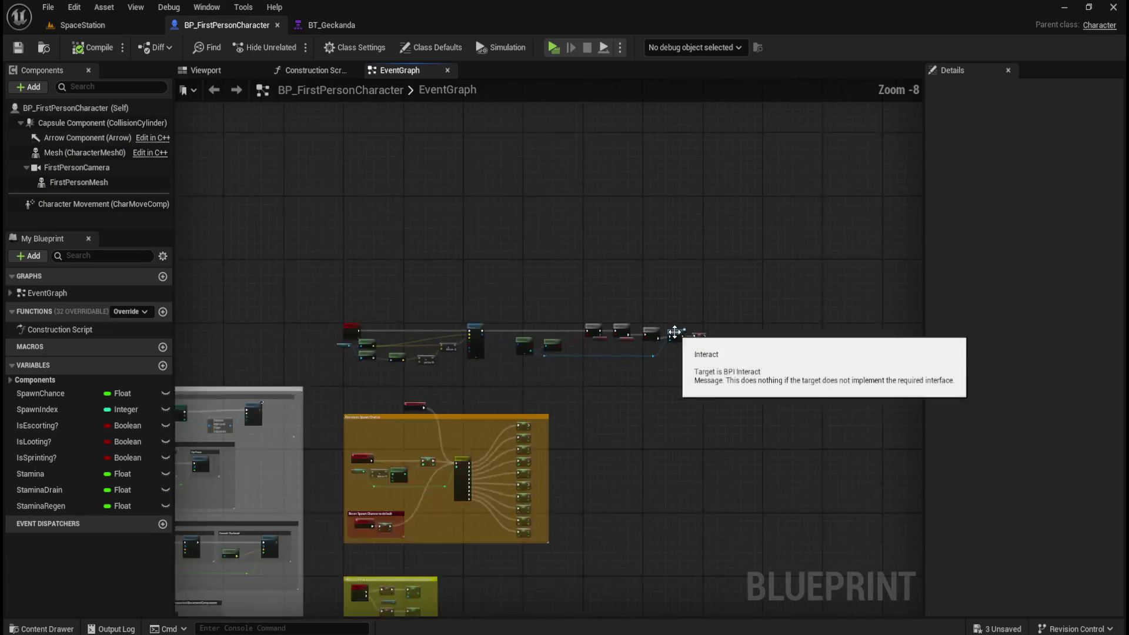
{"action": "scroll", "coordinate": [574, 257], "scroll_direction": "up", "scroll_amount": 6}
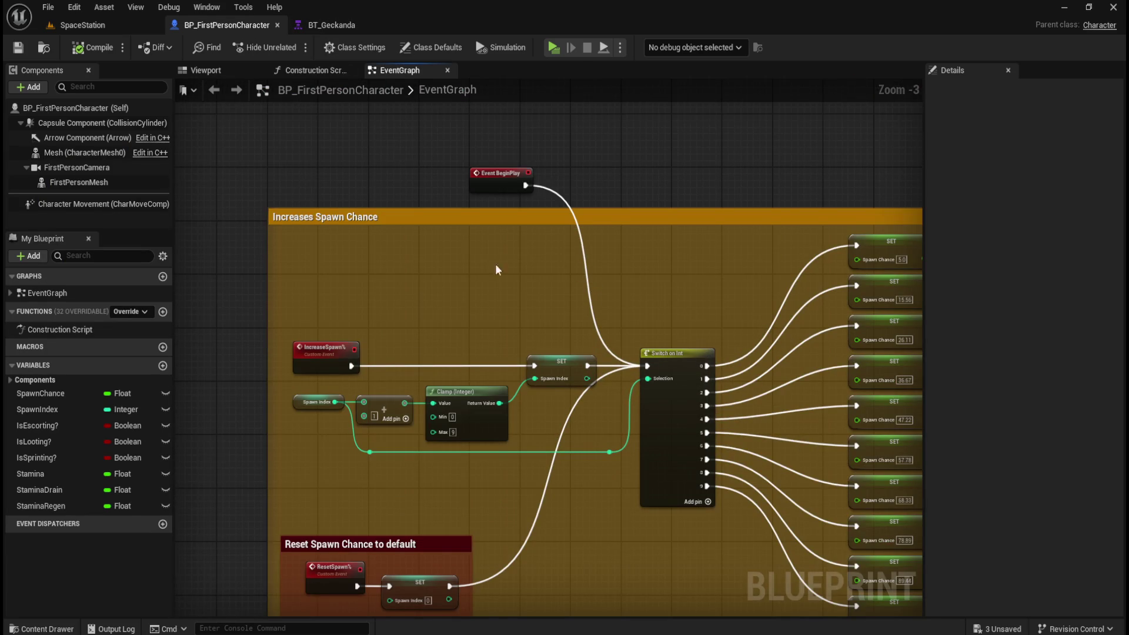
{"action": "mouse_move", "coordinate": [712, 277]}
{"action": "left_mouse_down"}
{"action": "mouse_move", "coordinate": [571, 182]}
{"action": "mouse_move", "coordinate": [317, 194]}
{"action": "left_mouse_up"}
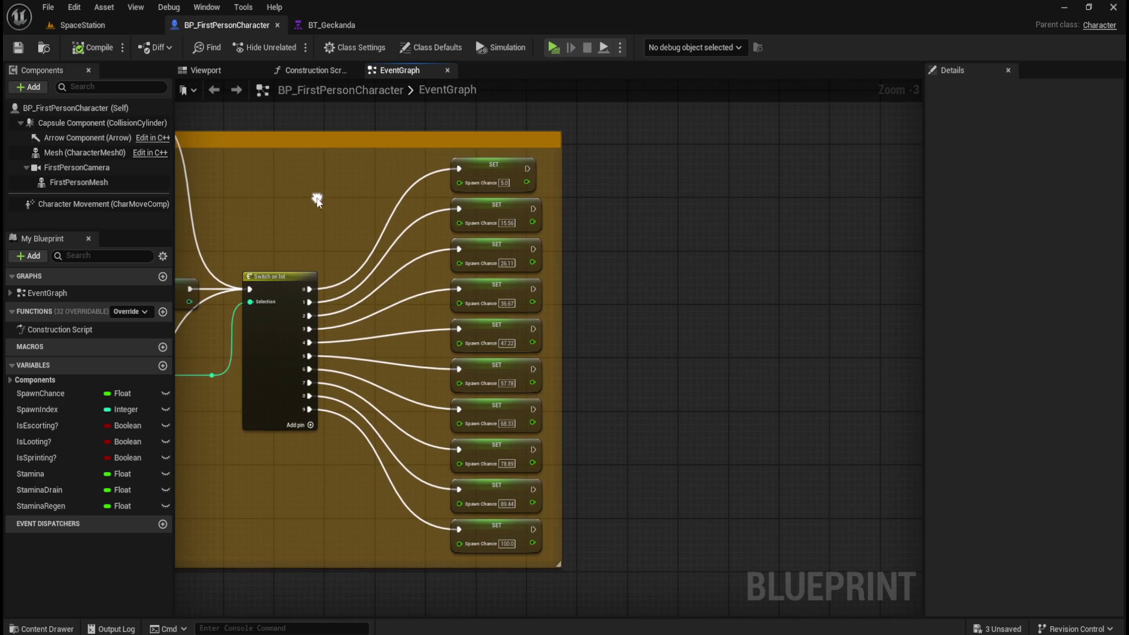
{"action": "mouse_move", "coordinate": [685, 282]}
{"action": "left_mouse_down"}
{"action": "mouse_move", "coordinate": [676, 315]}
{"action": "mouse_move", "coordinate": [826, 301]}
{"action": "left_mouse_up"}
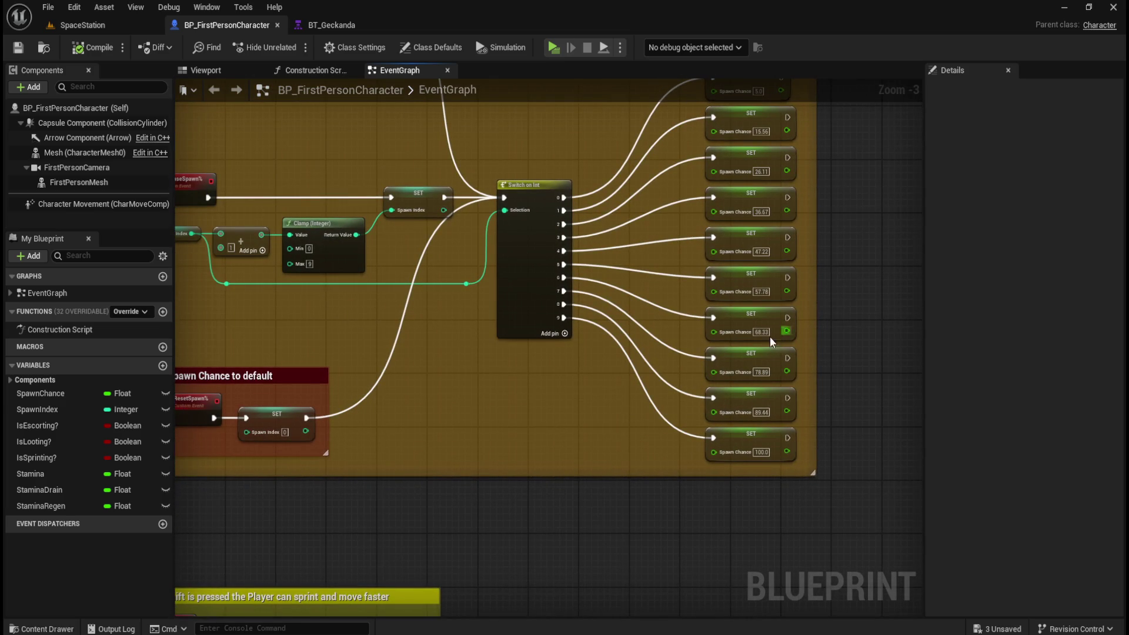
{"action": "mouse_move", "coordinate": [501, 390]}
{"action": "left_mouse_down"}
{"action": "mouse_move", "coordinate": [645, 368]}
{"action": "mouse_move", "coordinate": [645, 184]}
{"action": "mouse_move", "coordinate": [643, 386]}
{"action": "mouse_move", "coordinate": [625, 370]}
{"action": "mouse_move", "coordinate": [525, 350]}
{"action": "left_mouse_up"}
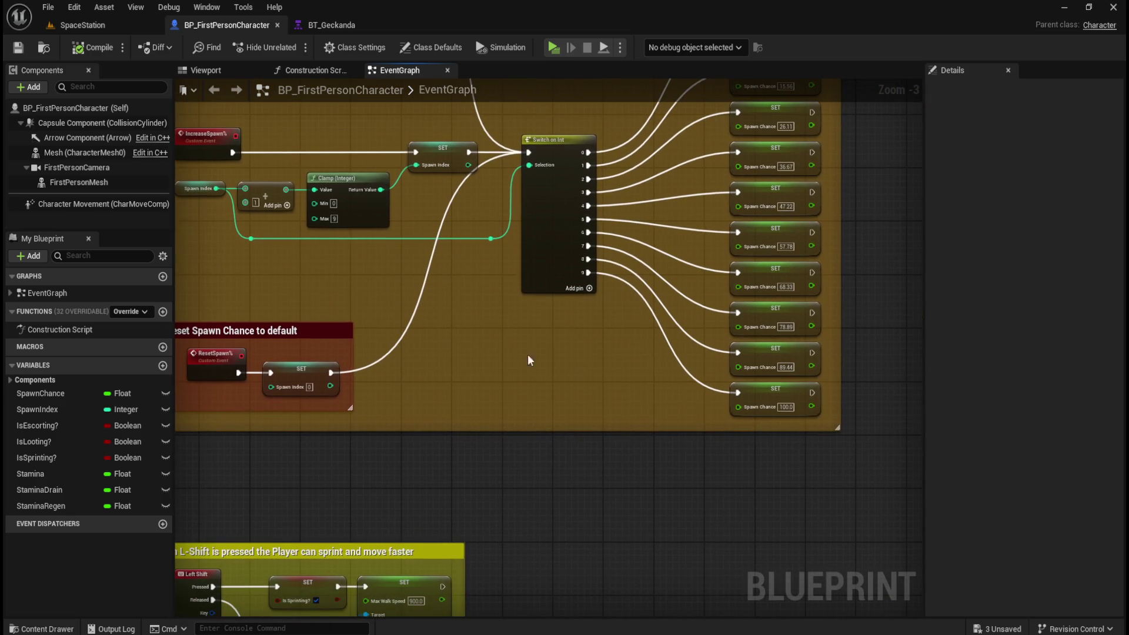
Add a Keyboard P event to the EventGraph
{"action": "right_click", "coordinate": [576, 508]}
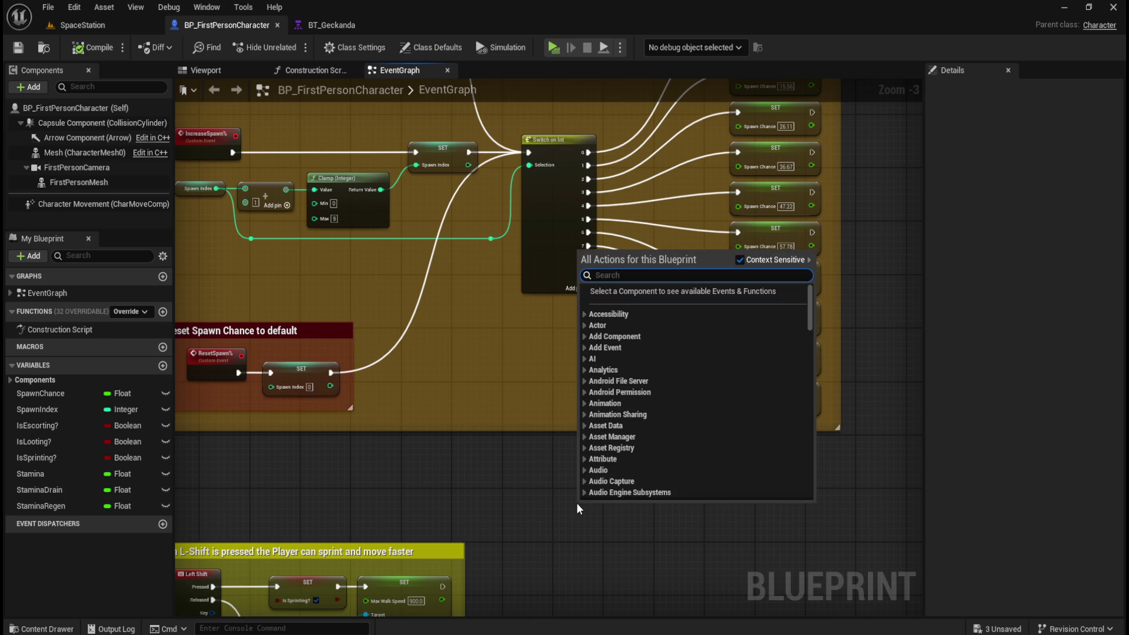
{"action": "type", "text": "keyboard p"}
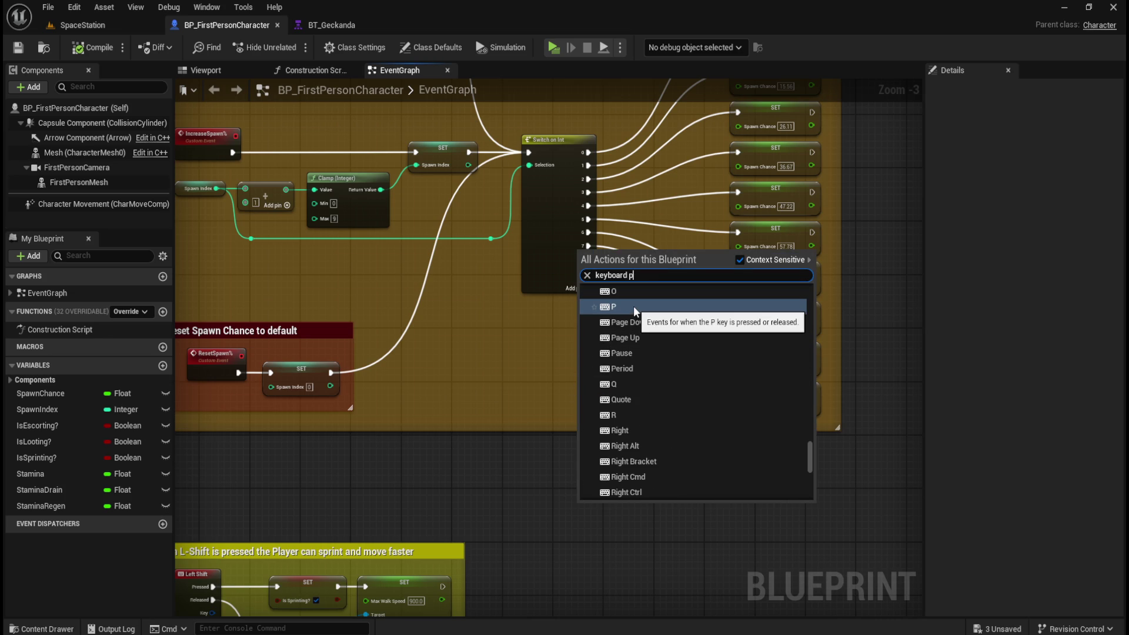
{"action": "left_click", "coordinate": [633, 306]}
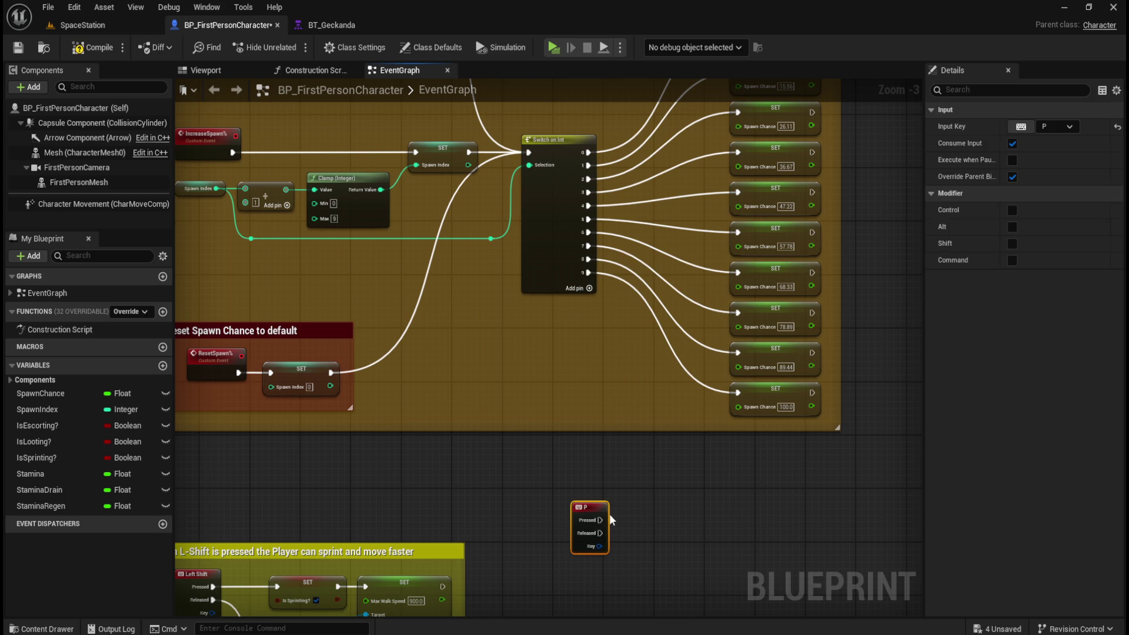
Paste a copy of the SET Spawn Index node set to 9, wired from P's Pressed
{"action": "left_click", "coordinate": [314, 375]}
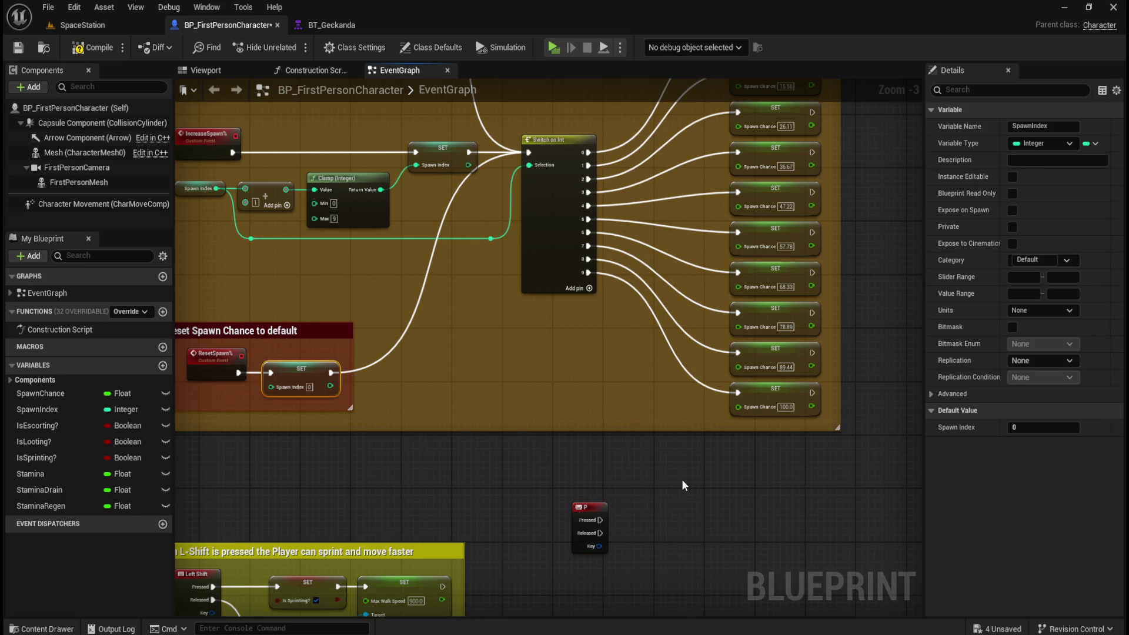
{"action": "key", "text": "ctrl+c"}
{"action": "key", "text": "ctrl+v"}
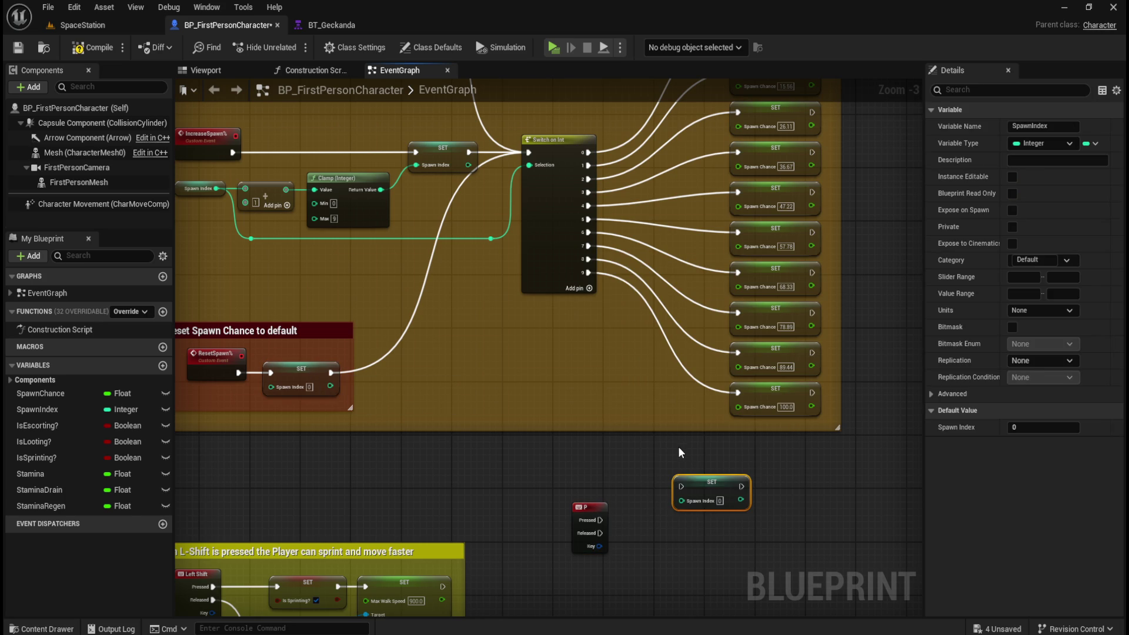
{"action": "left_click_drag", "start_coordinate": [758, 501], "coordinate": [695, 516]}
{"action": "left_click", "coordinate": [694, 515]}
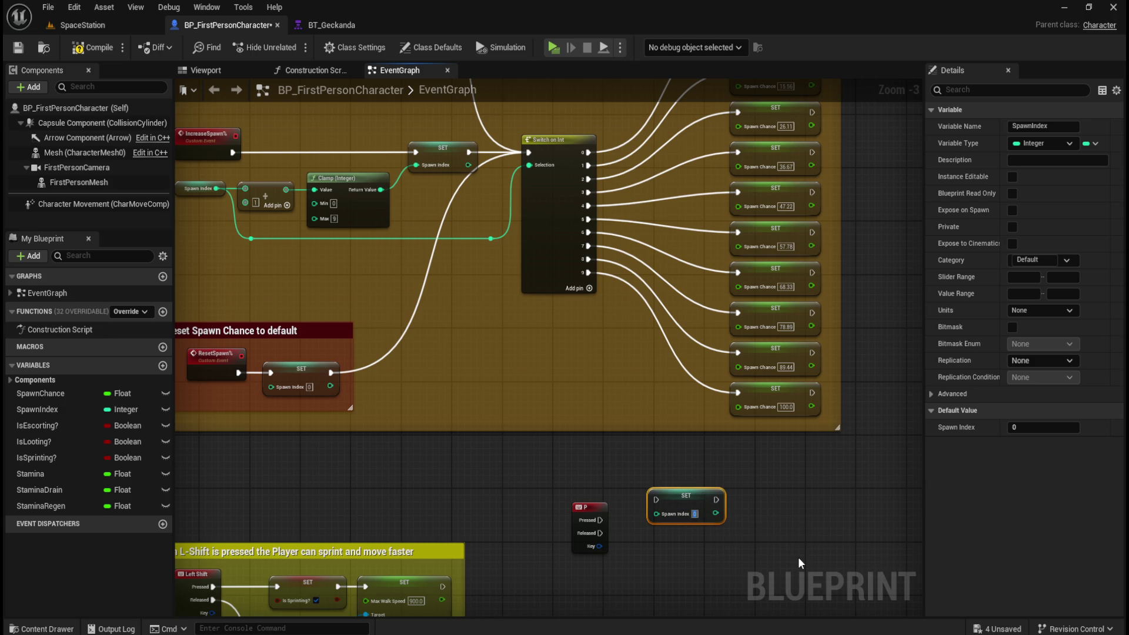
{"action": "left_click_drag", "start_coordinate": [697, 508], "coordinate": [666, 528]}
{"action": "mouse_move", "coordinate": [600, 520]}
{"action": "left_mouse_down"}
{"action": "mouse_move", "coordinate": [625, 523]}
{"action": "mouse_move", "coordinate": [539, 253]}
{"action": "mouse_move", "coordinate": [529, 153]}
{"action": "left_mouse_up"}
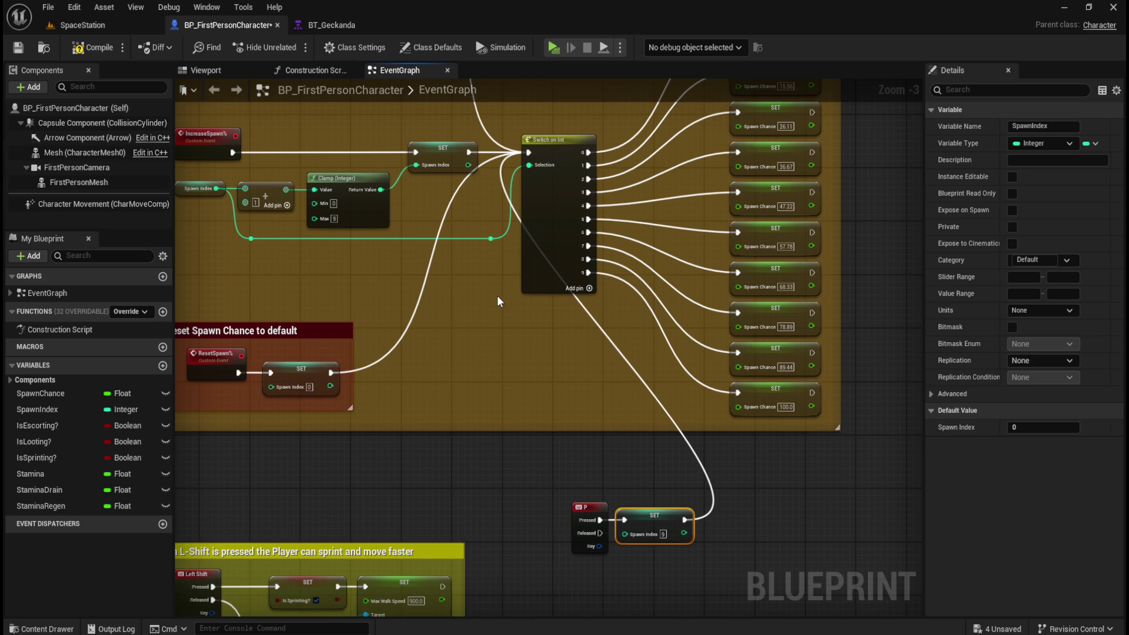
{"action": "key", "text": "ctrl+space"}
{"action": "left_click", "coordinate": [278, 443]}
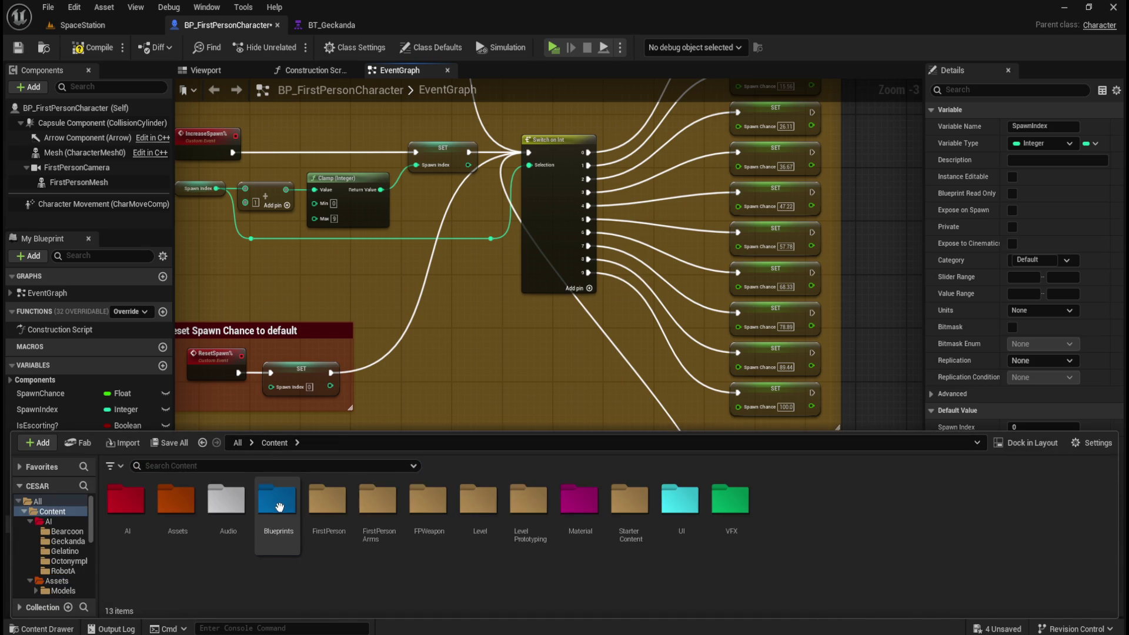
Open the BP_SpawnManager blueprint from the Blueprints folder
{"action": "double_click", "coordinate": [267, 506]}
{"action": "left_click", "coordinate": [1041, 529]}
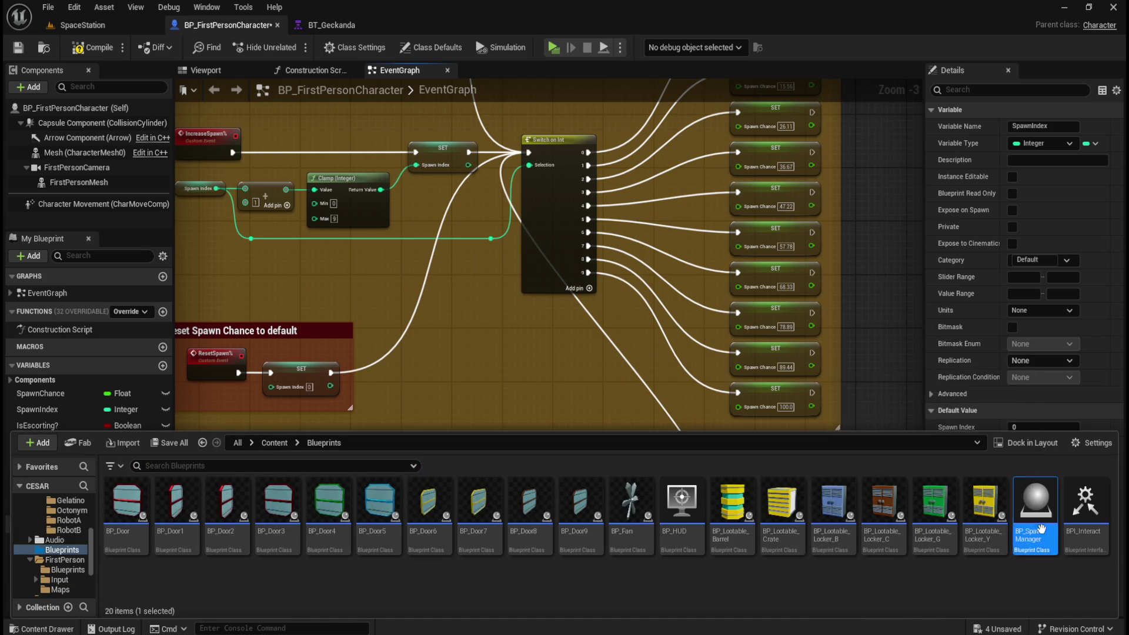
{"action": "double_click", "coordinate": [1041, 528]}
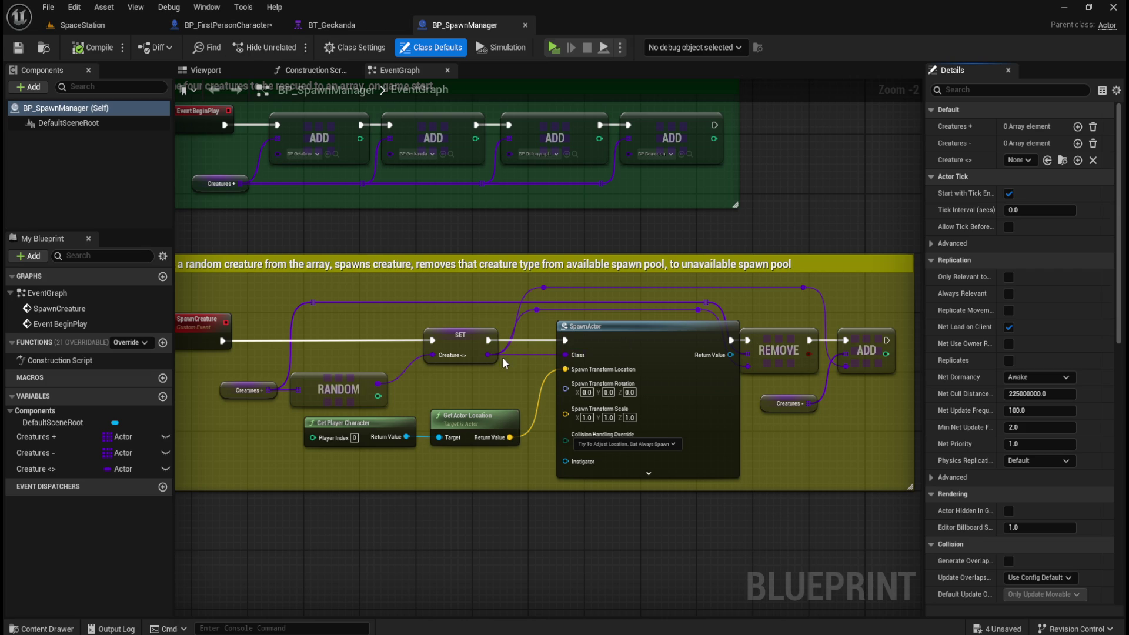
Back in BP_FirstPersonCharacter, select the P event and SET node, then compile
{"action": "left_click", "coordinate": [245, 23]}
{"action": "mouse_move", "coordinate": [541, 485]}
{"action": "left_mouse_down"}
{"action": "mouse_move", "coordinate": [686, 567]}
{"action": "mouse_move", "coordinate": [731, 573]}
{"action": "left_mouse_up"}
{"action": "left_click", "coordinate": [84, 52]}
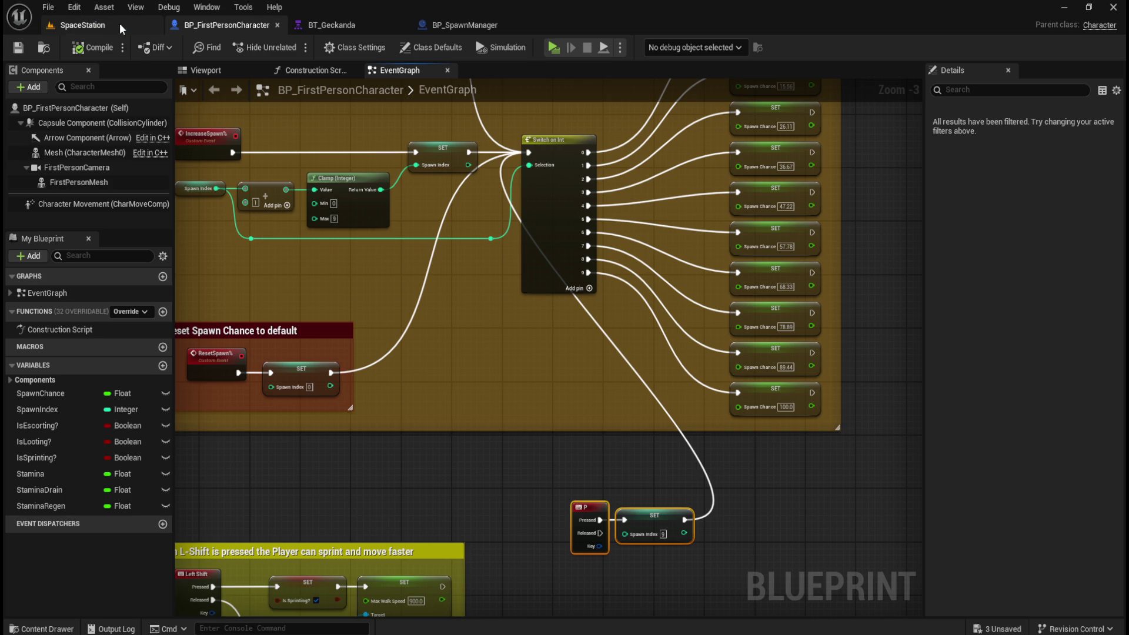
Play the SpaceStation level to watch the Geckanda, then stop and return to BT_Geckanda
{"action": "left_click", "coordinate": [109, 25]}
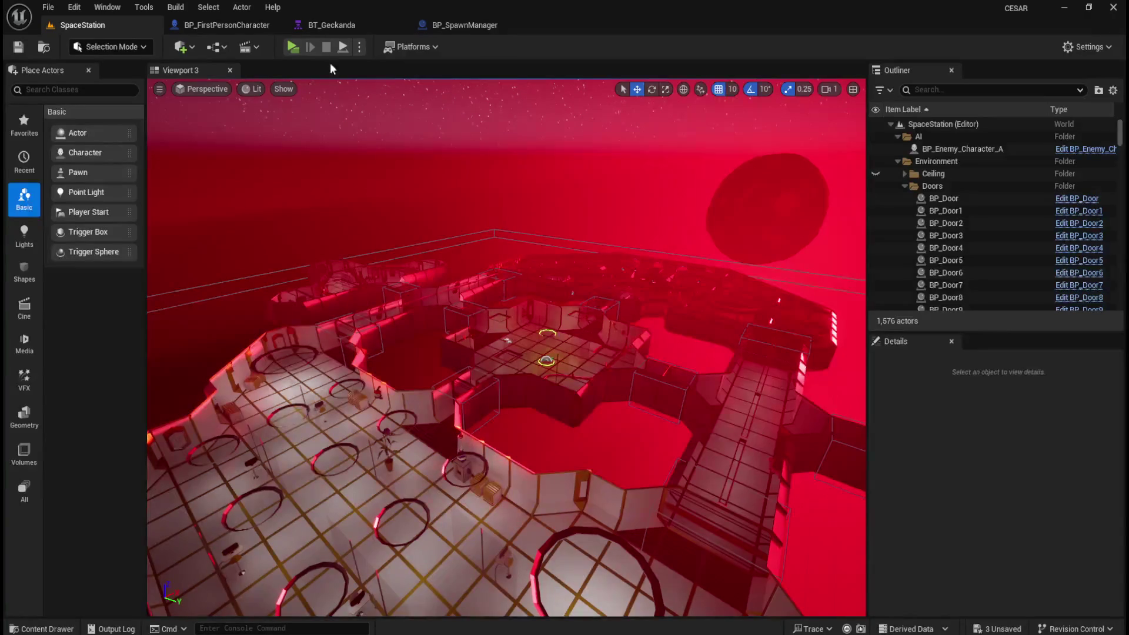
{"action": "left_click", "coordinate": [300, 47]}
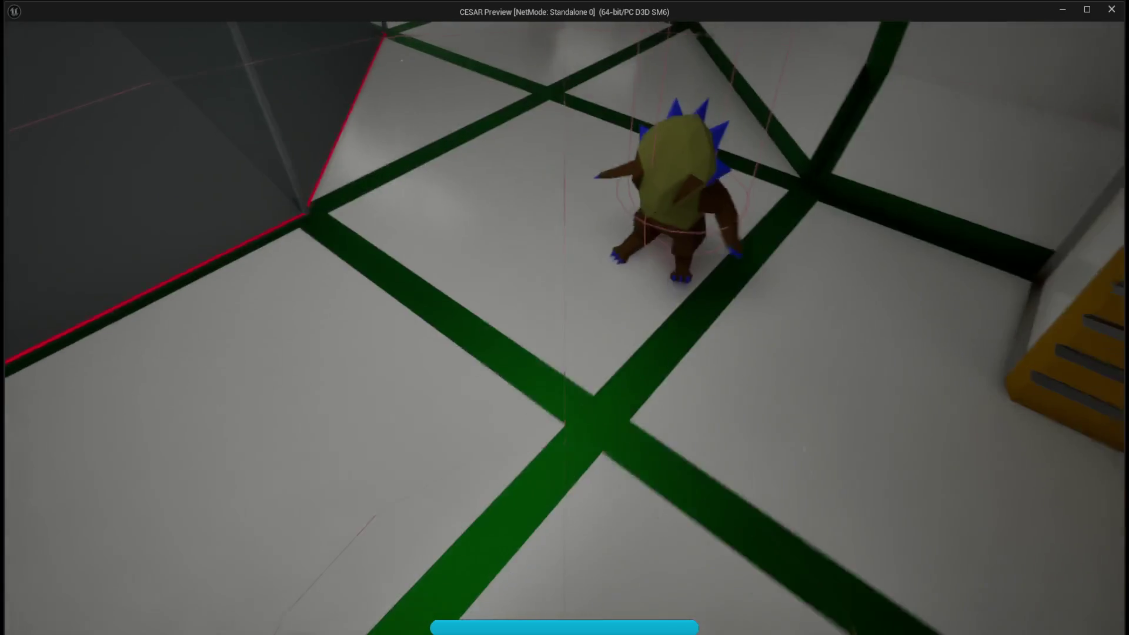
{"action": "key", "text": "Escape"}
{"action": "left_click", "coordinate": [356, 26]}
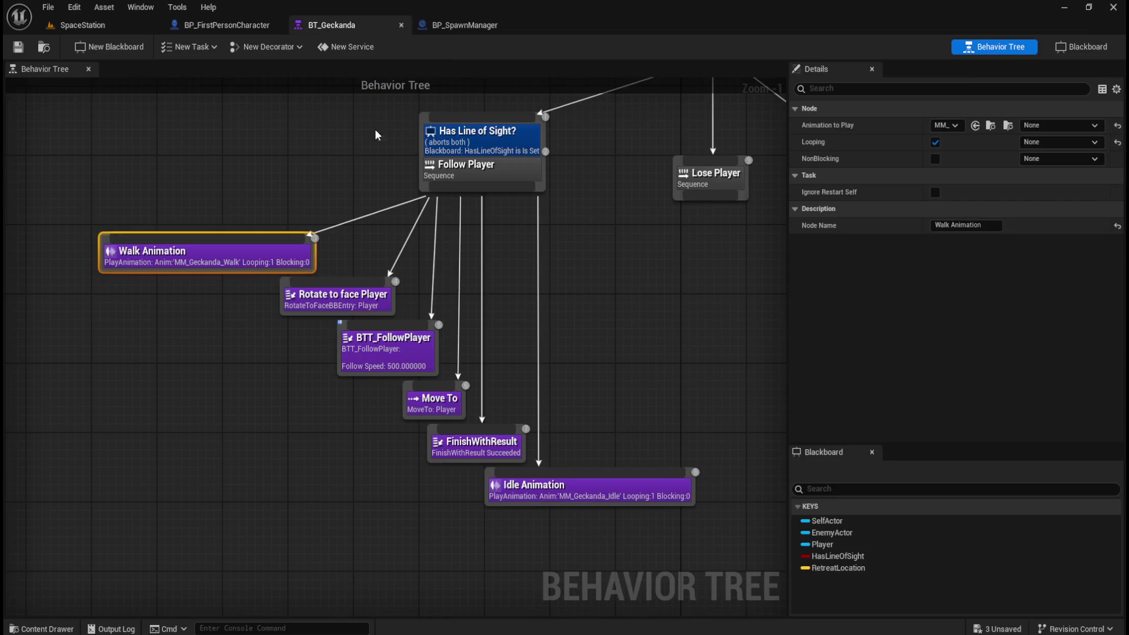
Tick NonBlocking on the Walk Animation and Idle Animation tasks
{"action": "mouse_move", "coordinate": [834, 158]}
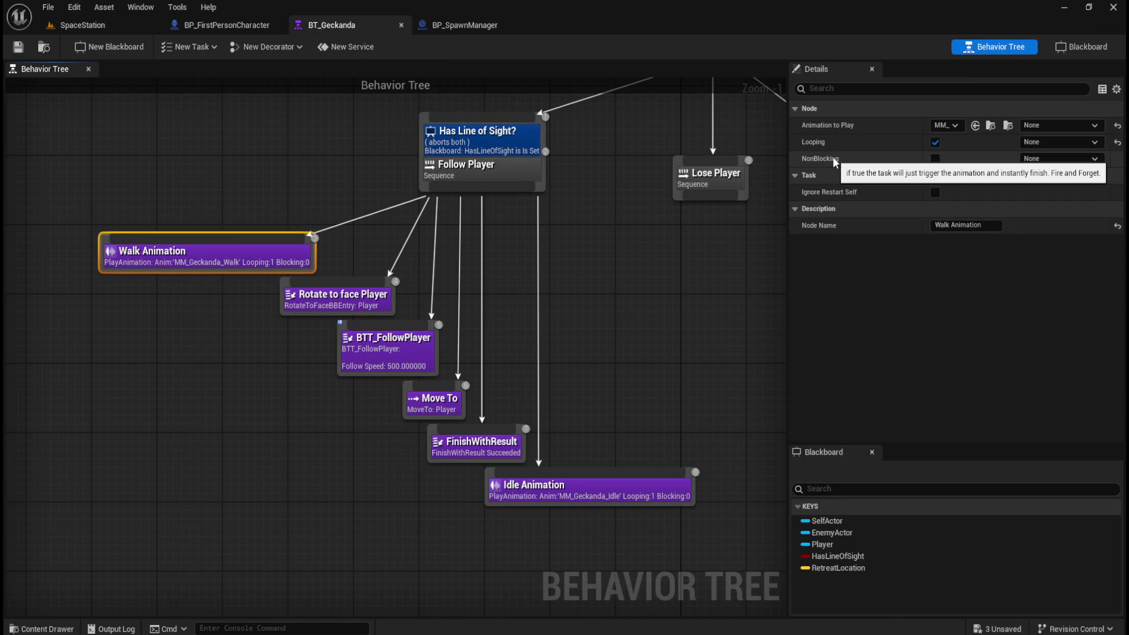
{"action": "left_click", "coordinate": [934, 161]}
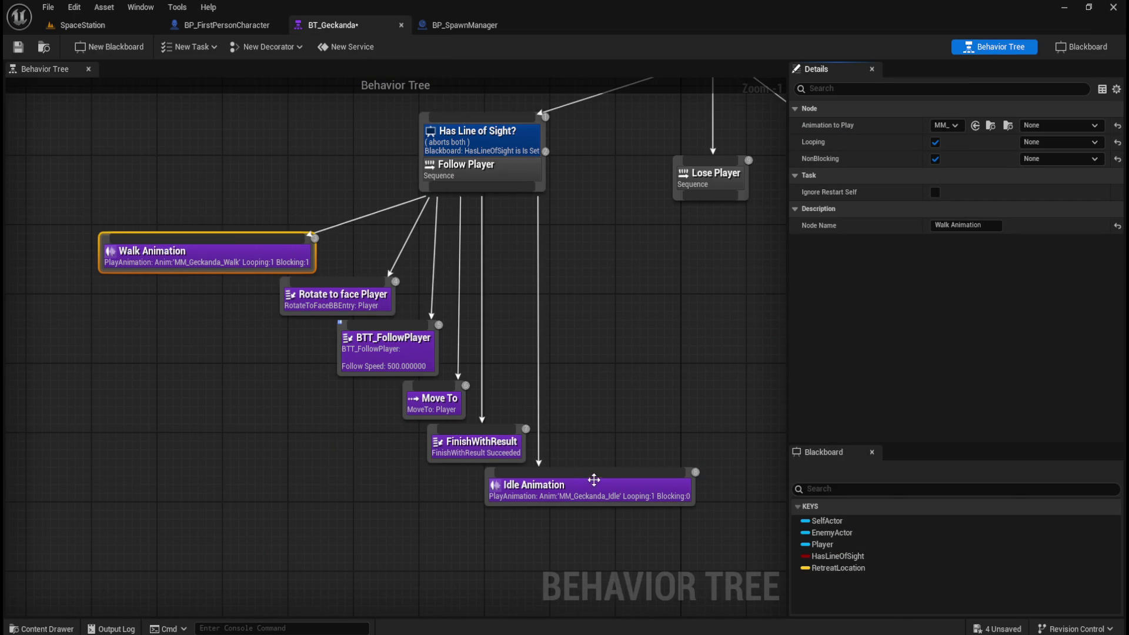
{"action": "left_click", "coordinate": [587, 485]}
{"action": "left_click", "coordinate": [934, 159]}
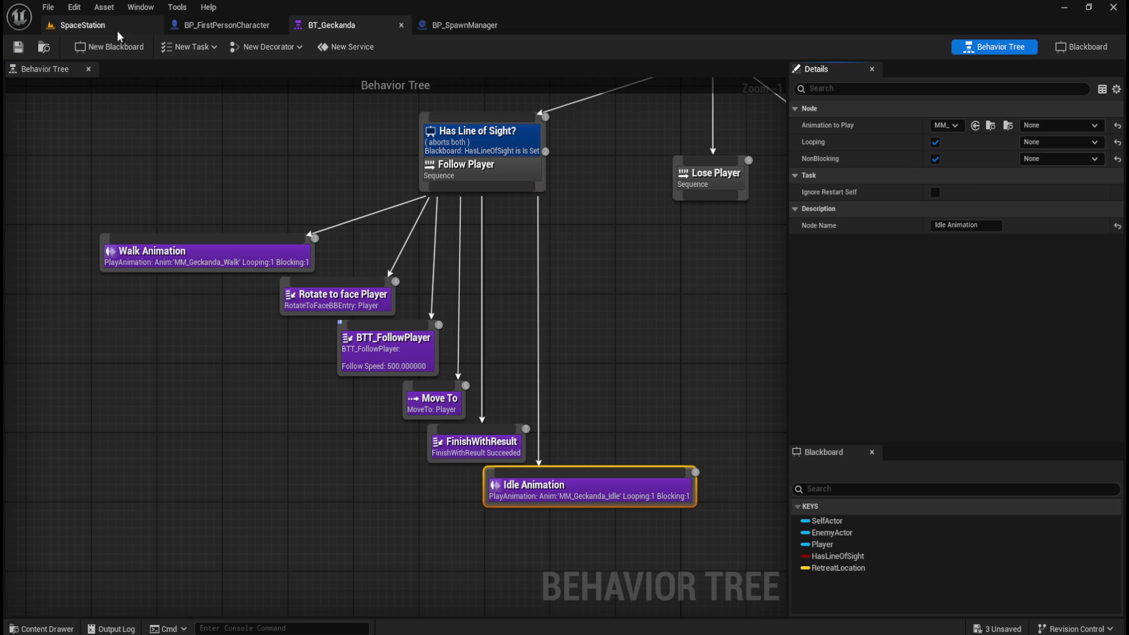
{"action": "key", "text": "ctrl+space"}
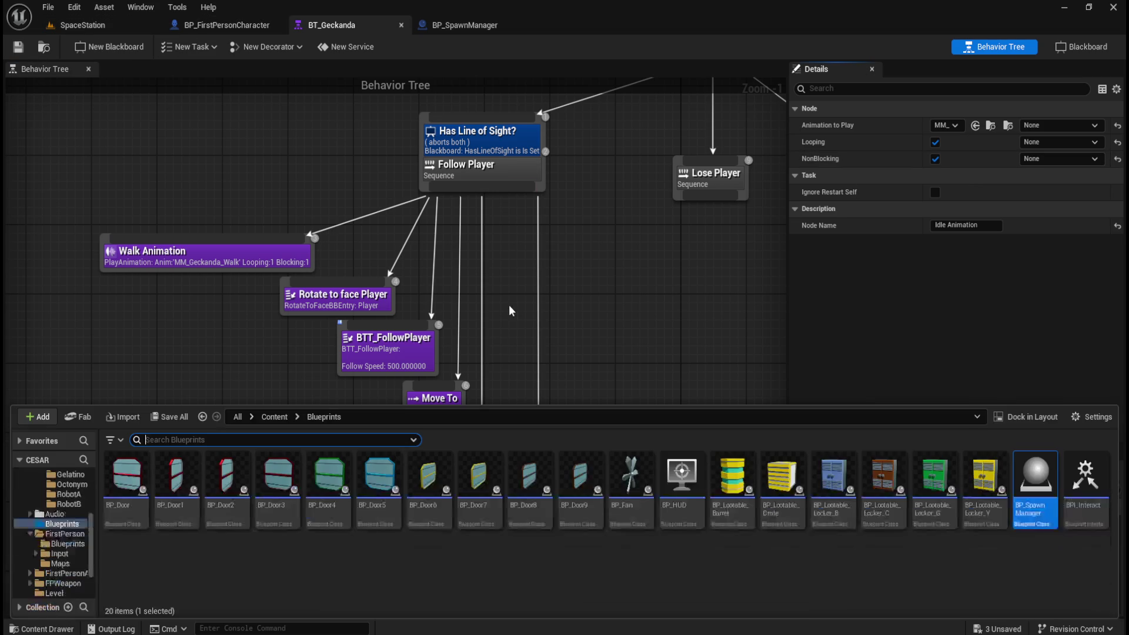
Open BP_Geckanda from AI/Geckanda and view its character in the 3D viewport
{"action": "left_click", "coordinate": [274, 417]}
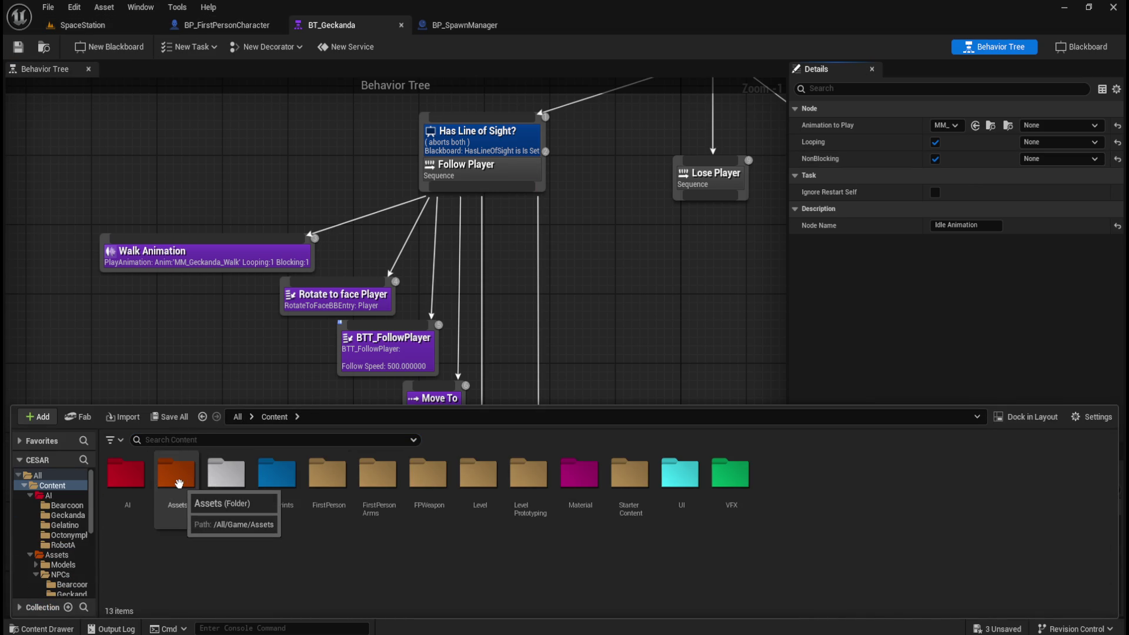
{"action": "double_click", "coordinate": [131, 476]}
{"action": "double_click", "coordinate": [176, 475]}
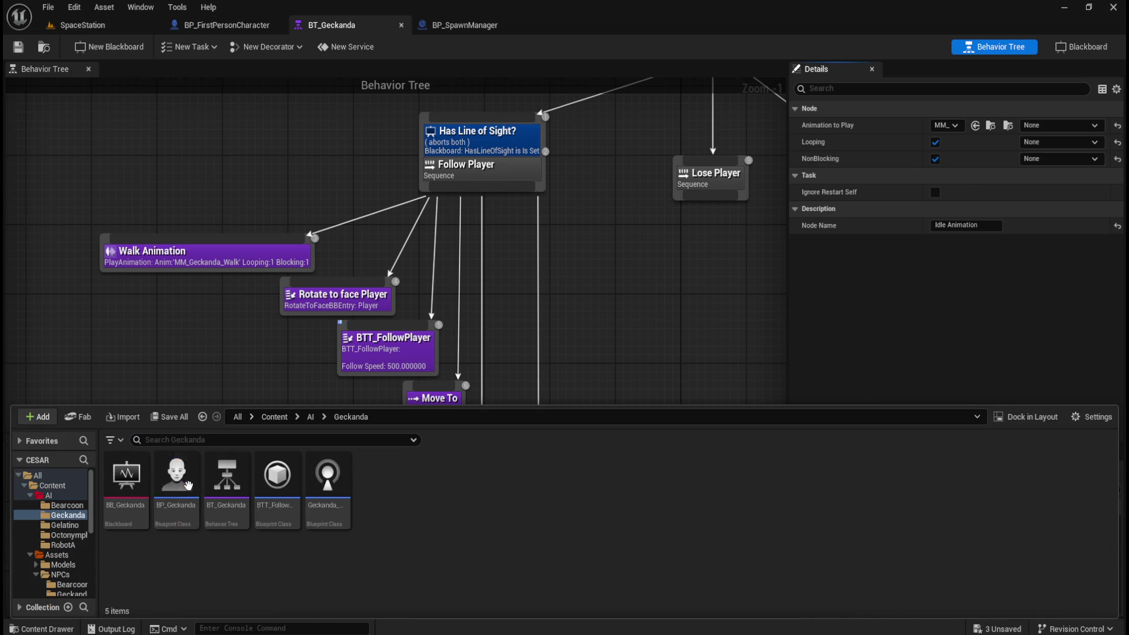
{"action": "double_click", "coordinate": [184, 503]}
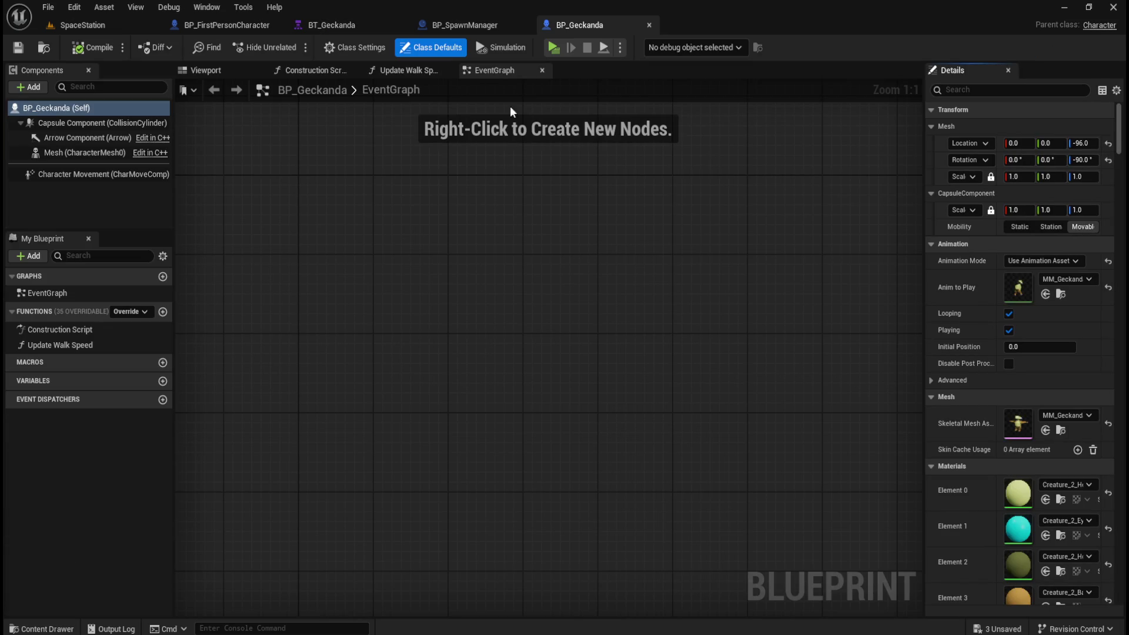
{"action": "left_click", "coordinate": [205, 70]}
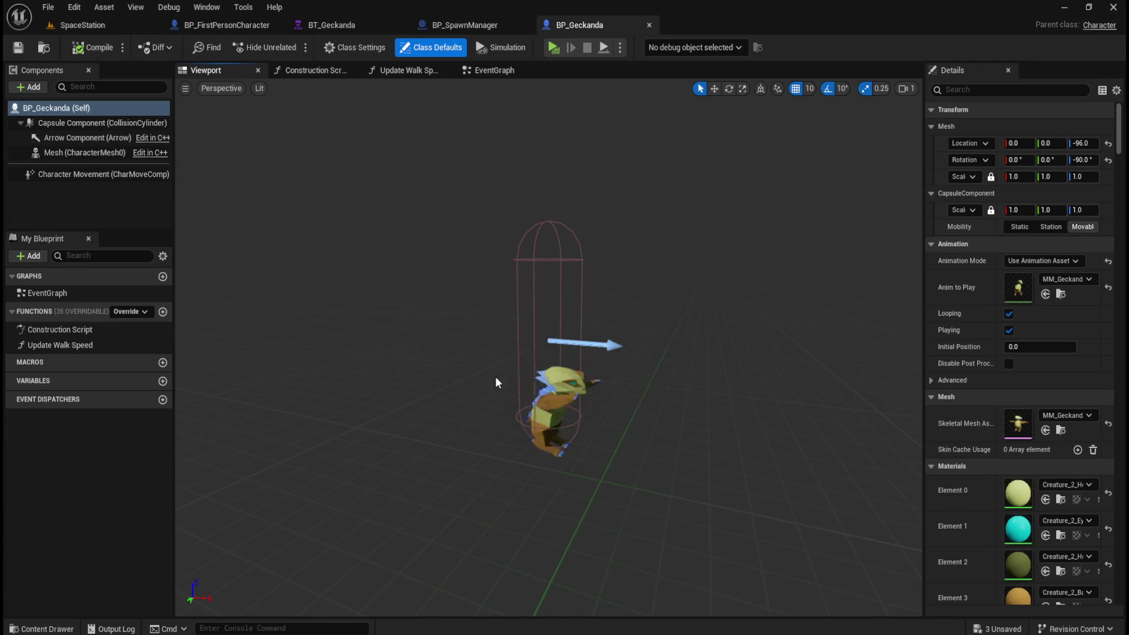
Open BP_Bearcoon in the full Blueprint Editor's viewport
{"action": "key", "text": "ctrl+space"}
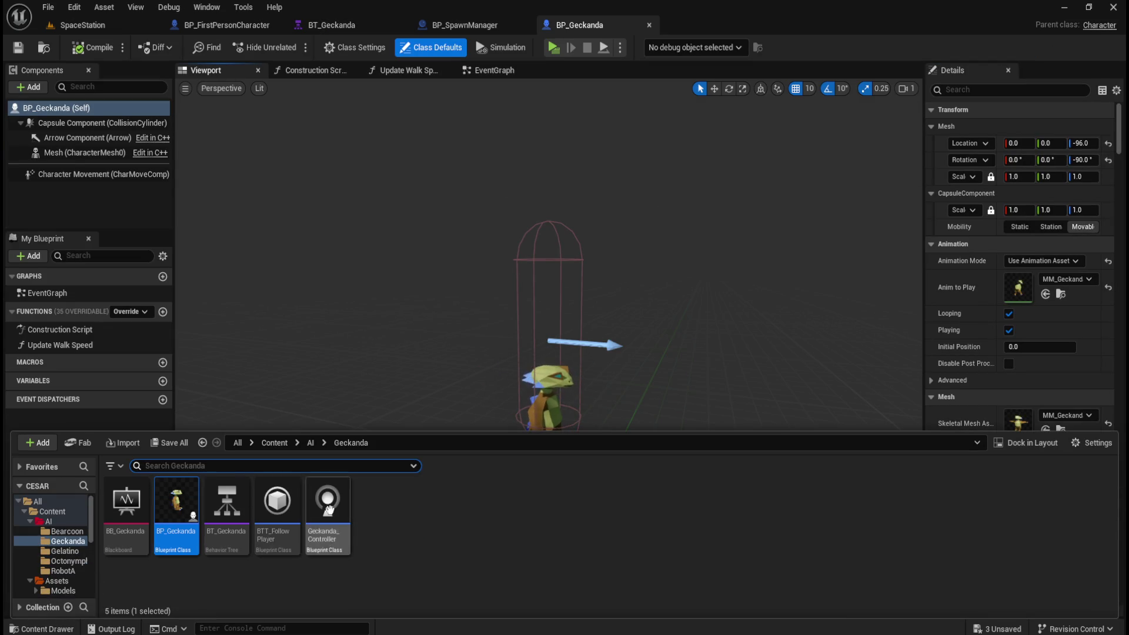
{"action": "left_click", "coordinate": [310, 443]}
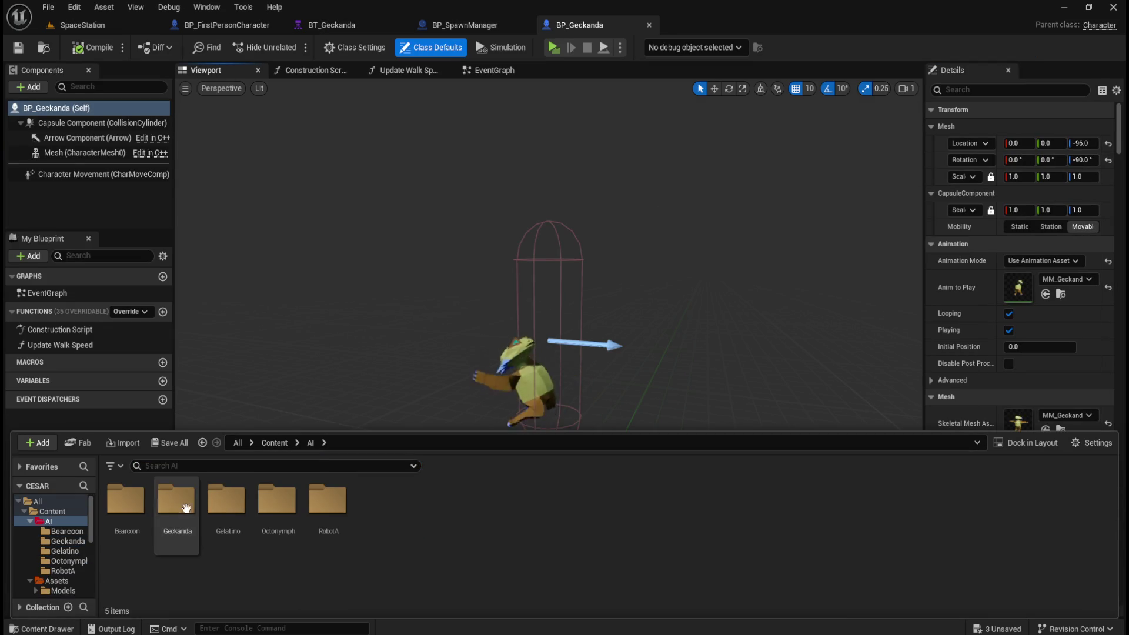
{"action": "double_click", "coordinate": [134, 505]}
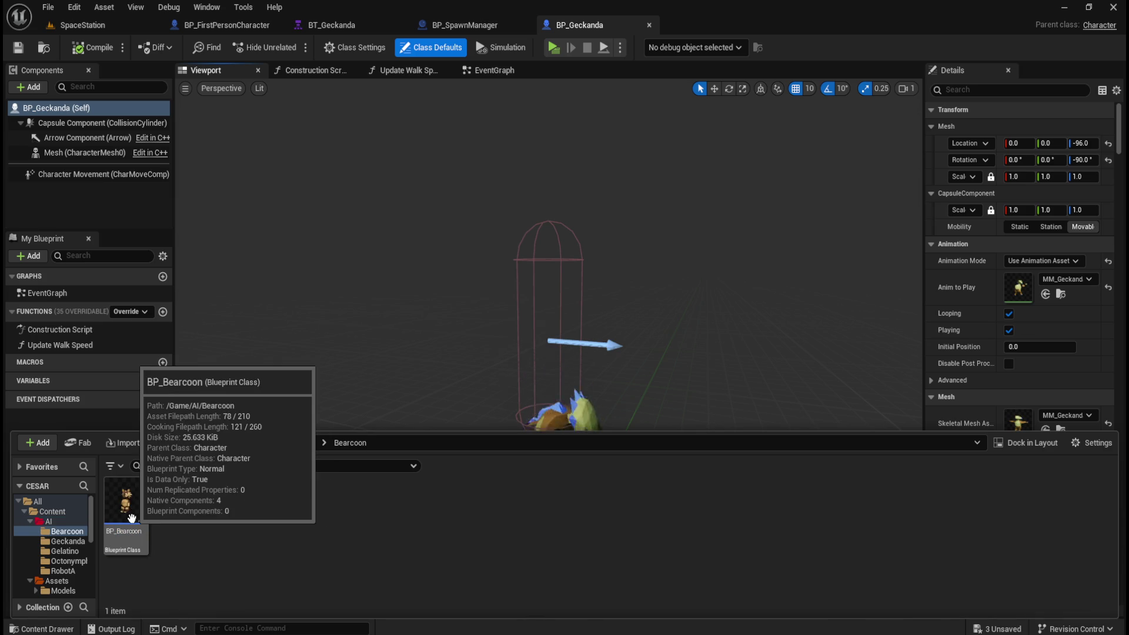
{"action": "double_click", "coordinate": [134, 523]}
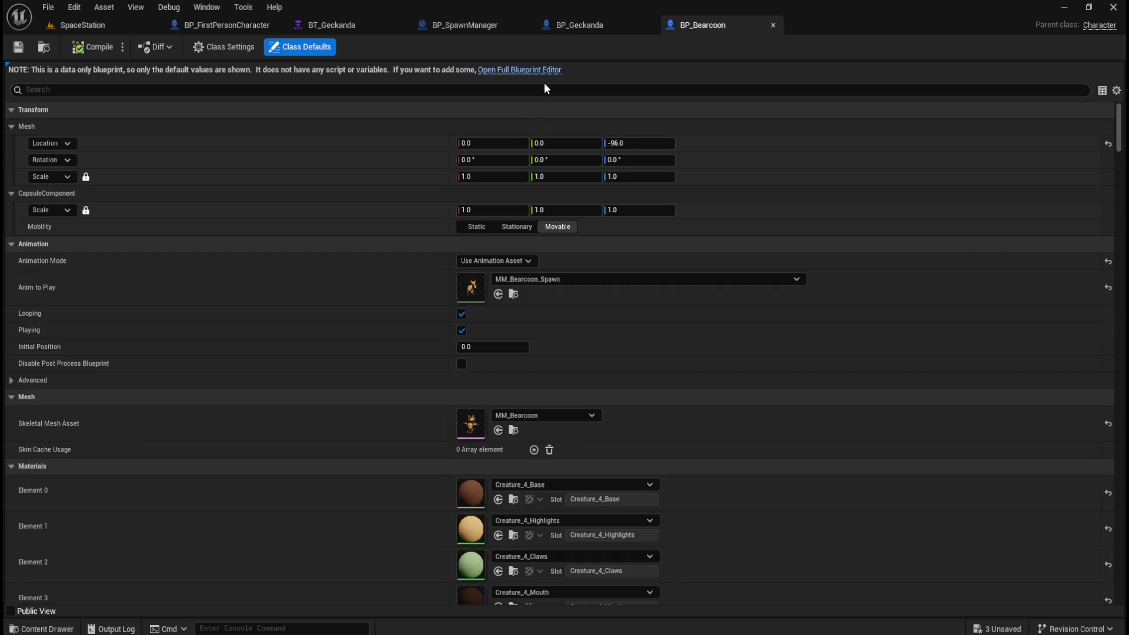
{"action": "left_click", "coordinate": [536, 70]}
{"action": "left_click", "coordinate": [219, 70]}
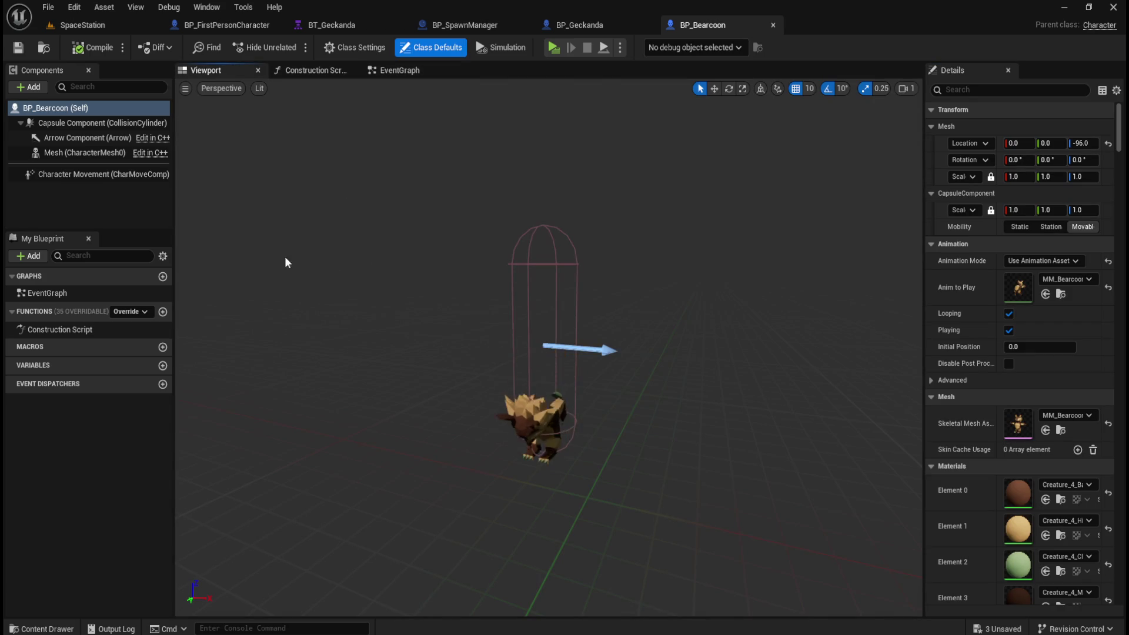
Set the Bearcoon mesh's Z rotation to -90, save and close BP_Bearcoon
{"action": "left_click", "coordinate": [79, 157]}
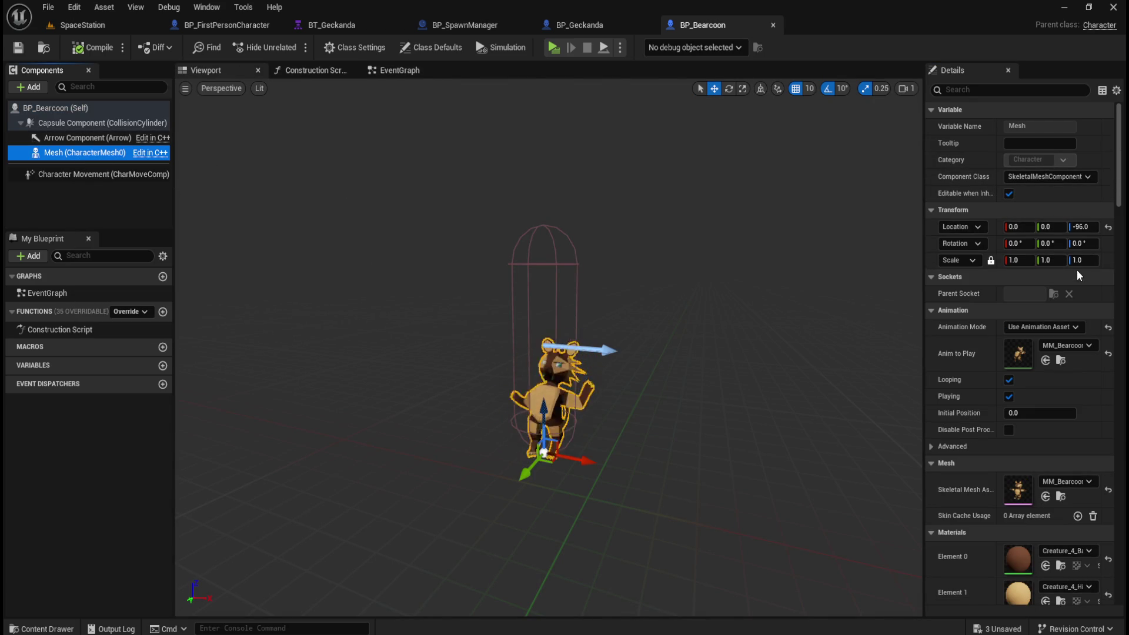
{"action": "left_click", "coordinate": [1086, 246]}
{"action": "type", "text": "90"}
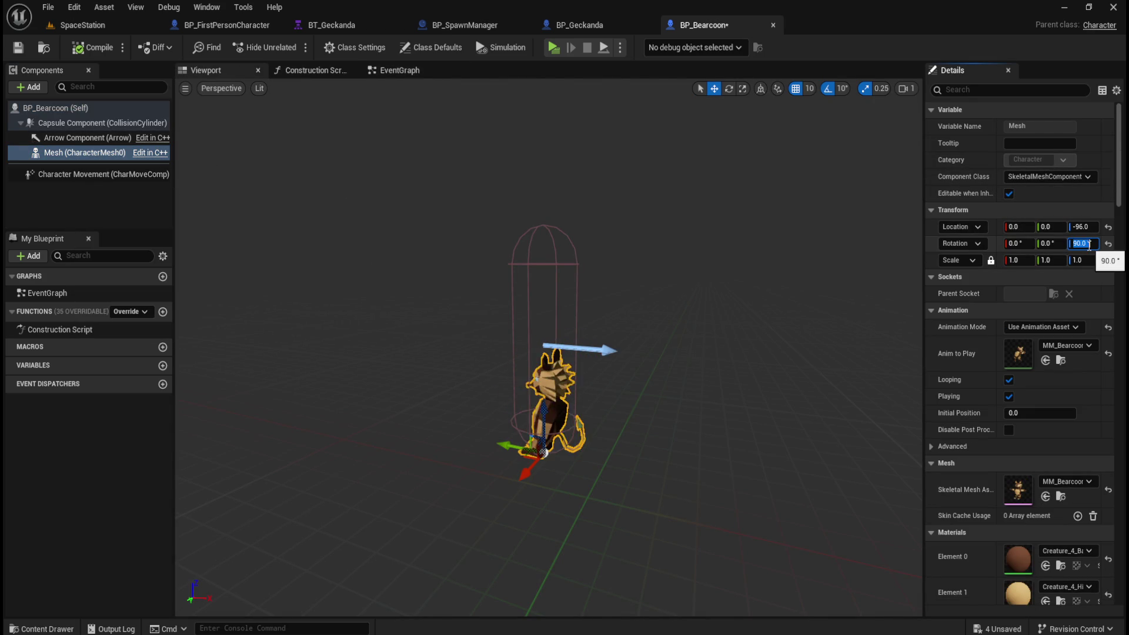
{"action": "left_click", "coordinate": [1071, 245]}
{"action": "type", "text": "-"}
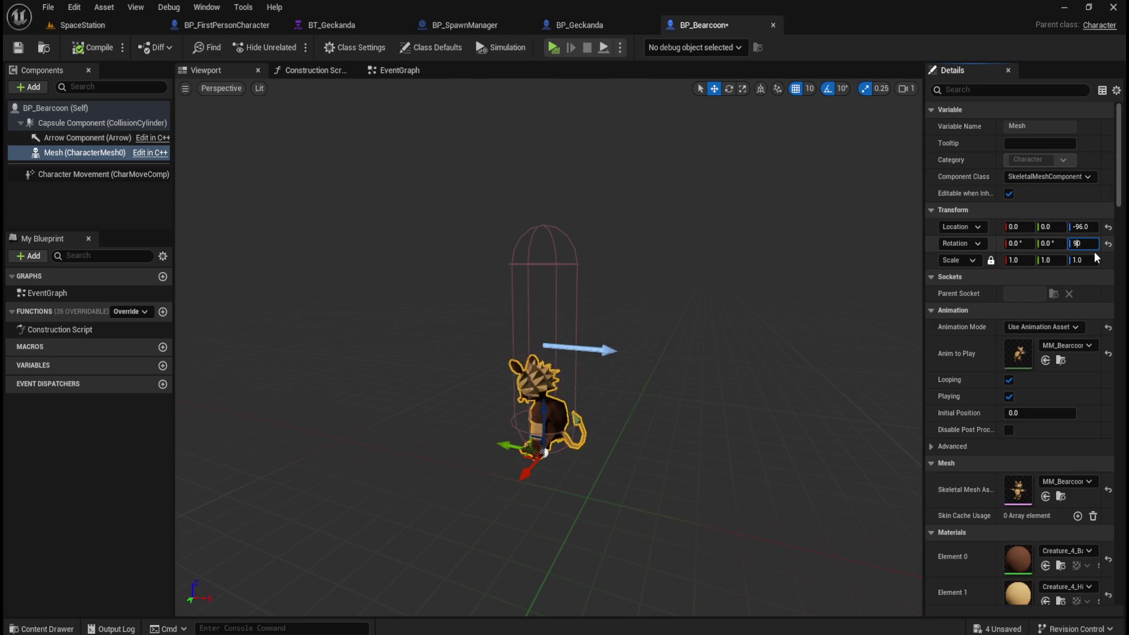
{"action": "key", "text": "Return"}
{"action": "left_click", "coordinate": [17, 51]}
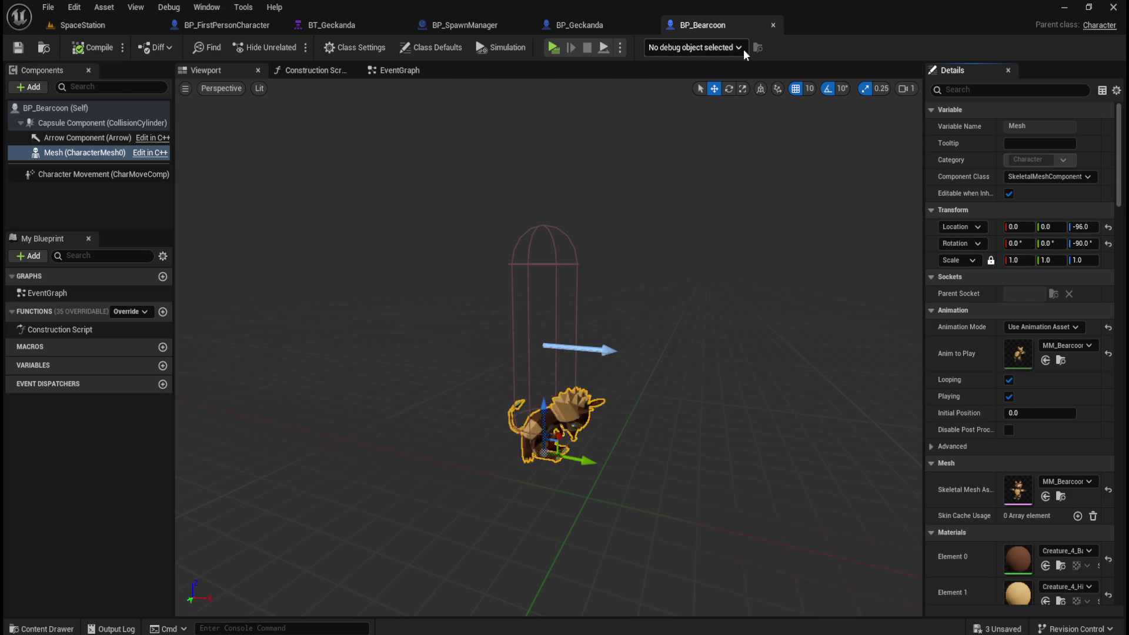
{"action": "left_click", "coordinate": [771, 26]}
Open BP_Gelatino, set its mesh Z rotation to -90 and save
{"action": "key", "text": "ctrl+space"}
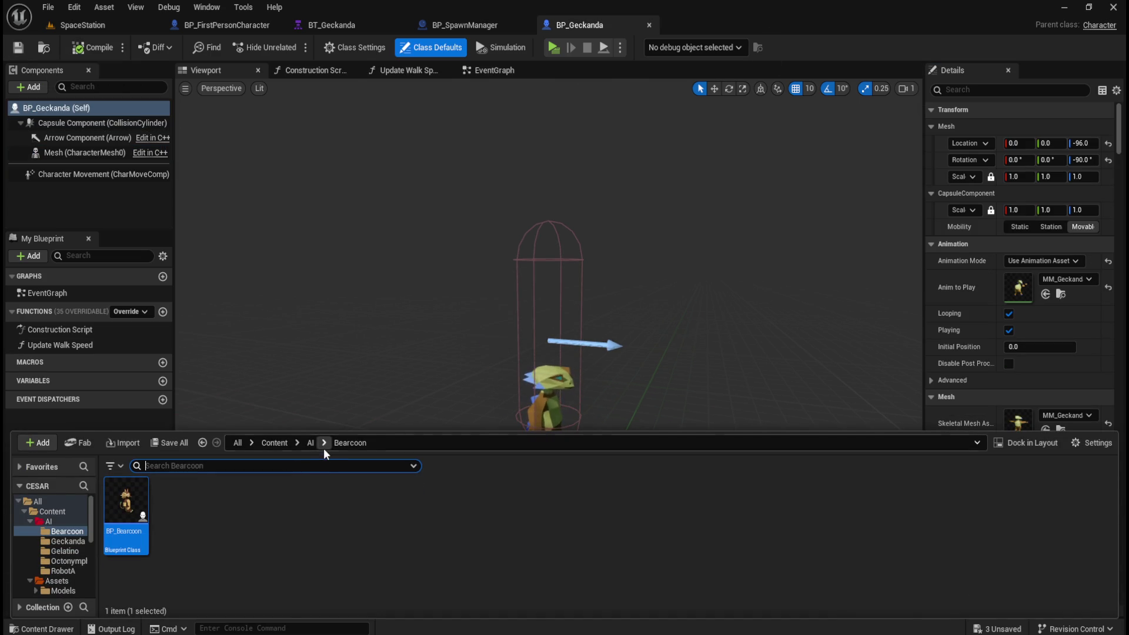
{"action": "left_click", "coordinate": [312, 443]}
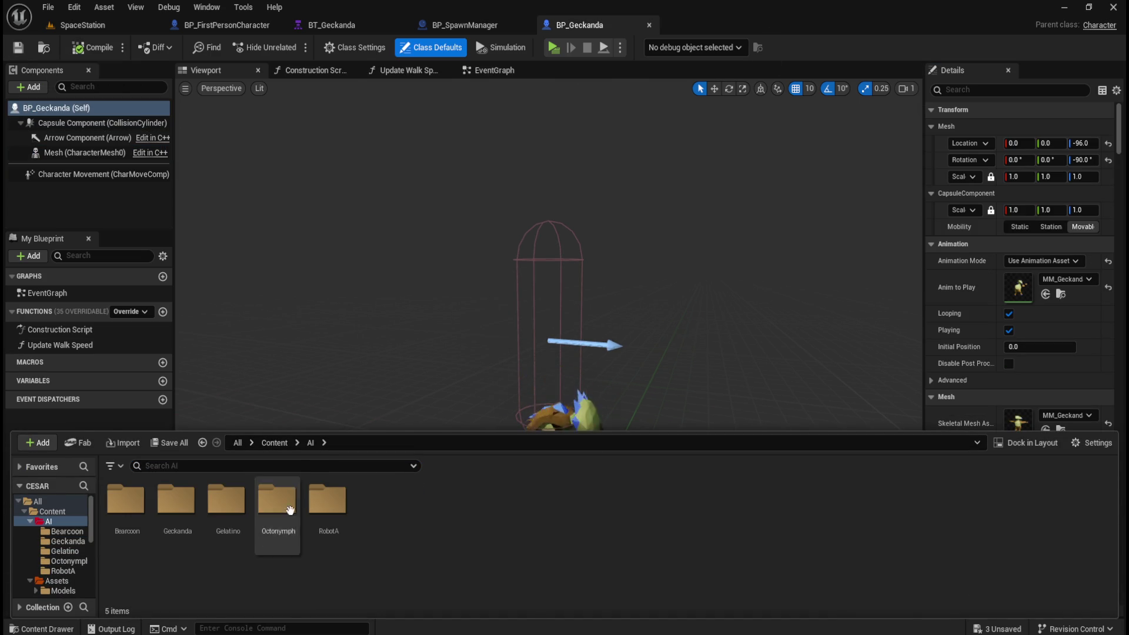
{"action": "double_click", "coordinate": [232, 506]}
{"action": "double_click", "coordinate": [126, 505]}
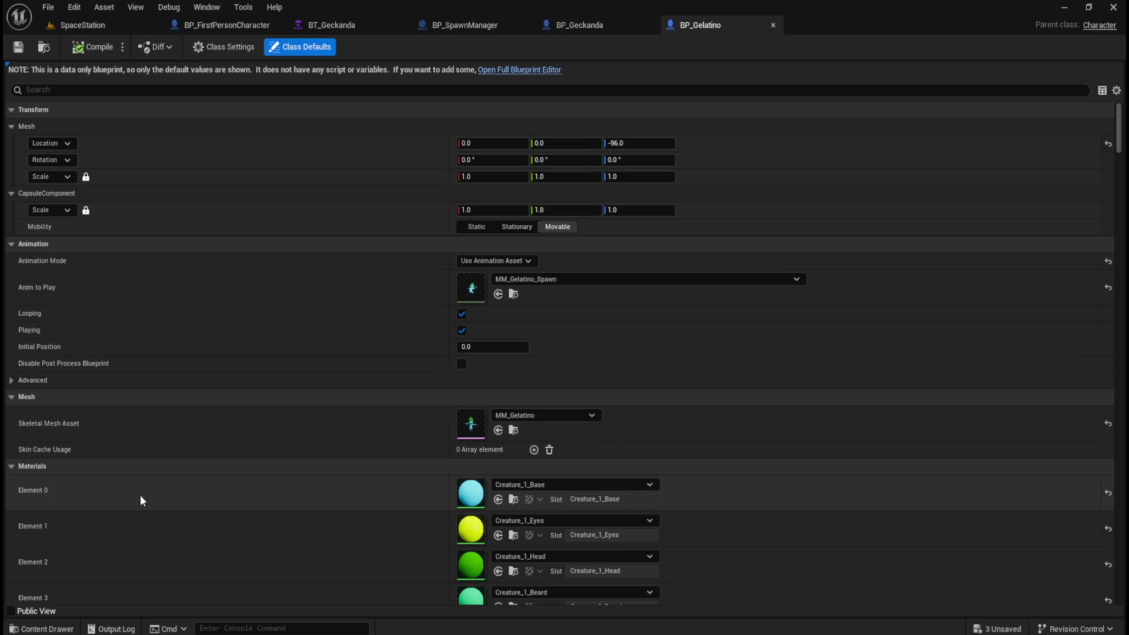
{"action": "left_click", "coordinate": [521, 70]}
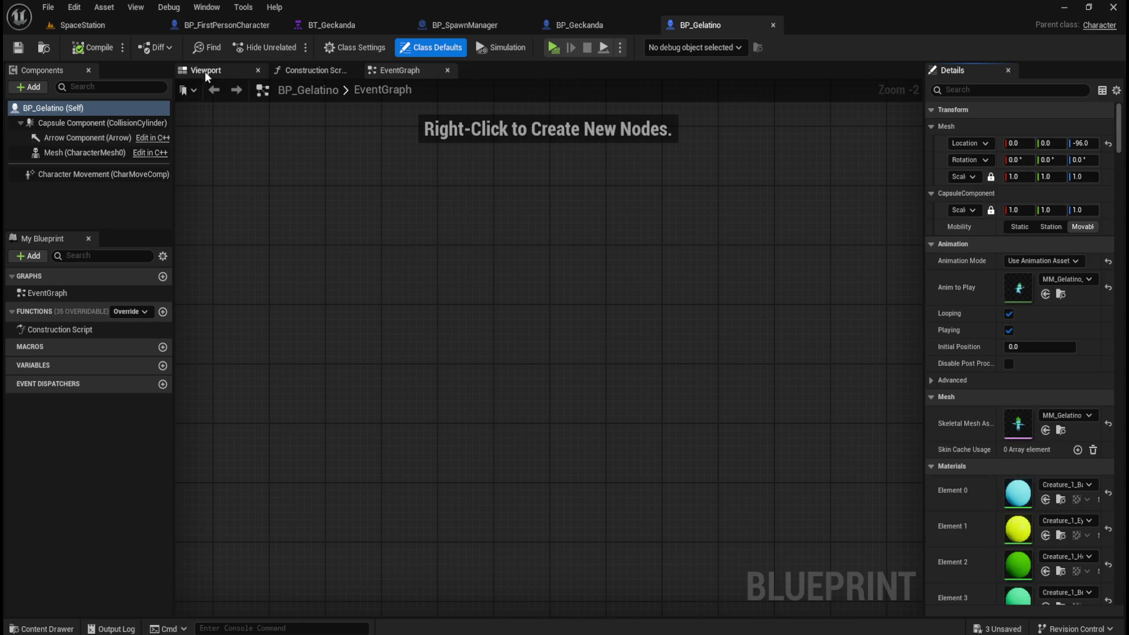
{"action": "left_click", "coordinate": [207, 71]}
{"action": "left_click", "coordinate": [82, 152]}
{"action": "left_click", "coordinate": [1079, 245]}
{"action": "type", "text": "0"}
{"action": "key", "text": "Return"}
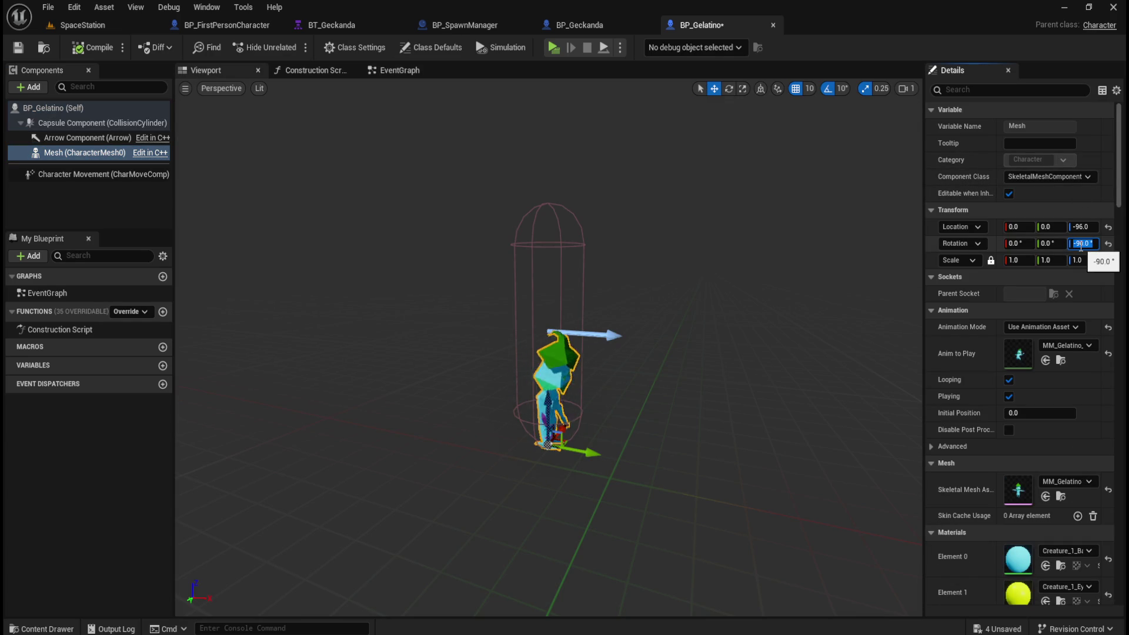
{"action": "key", "text": "ctrl+s"}
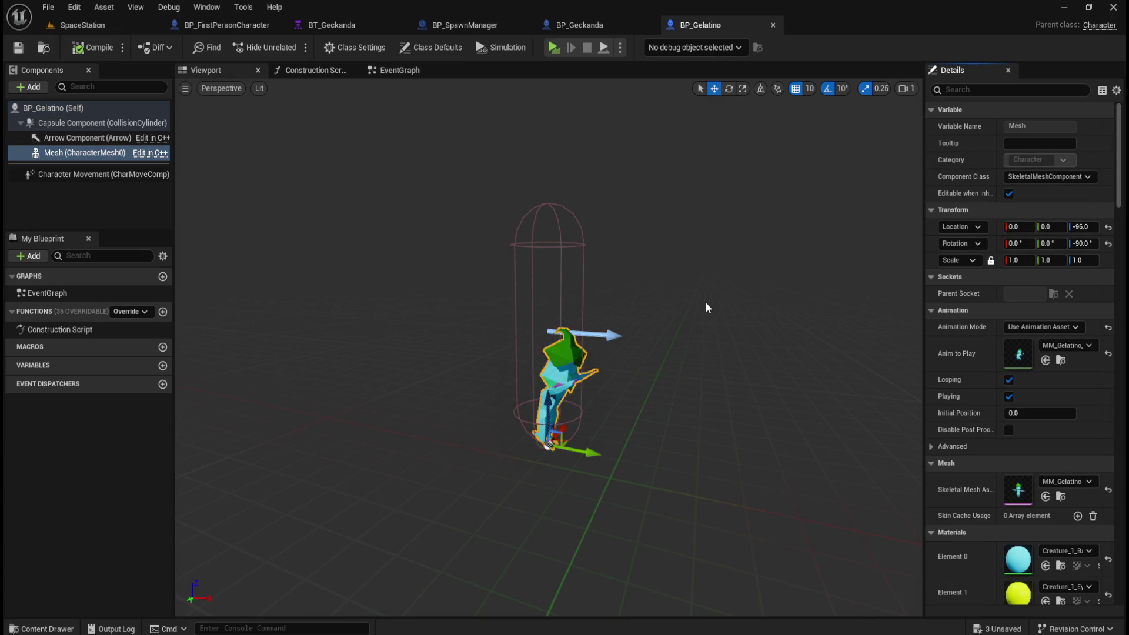
Open BP_Octonymph, set its mesh Z rotation to -90 and save
{"action": "key", "text": "ctrl+b"}
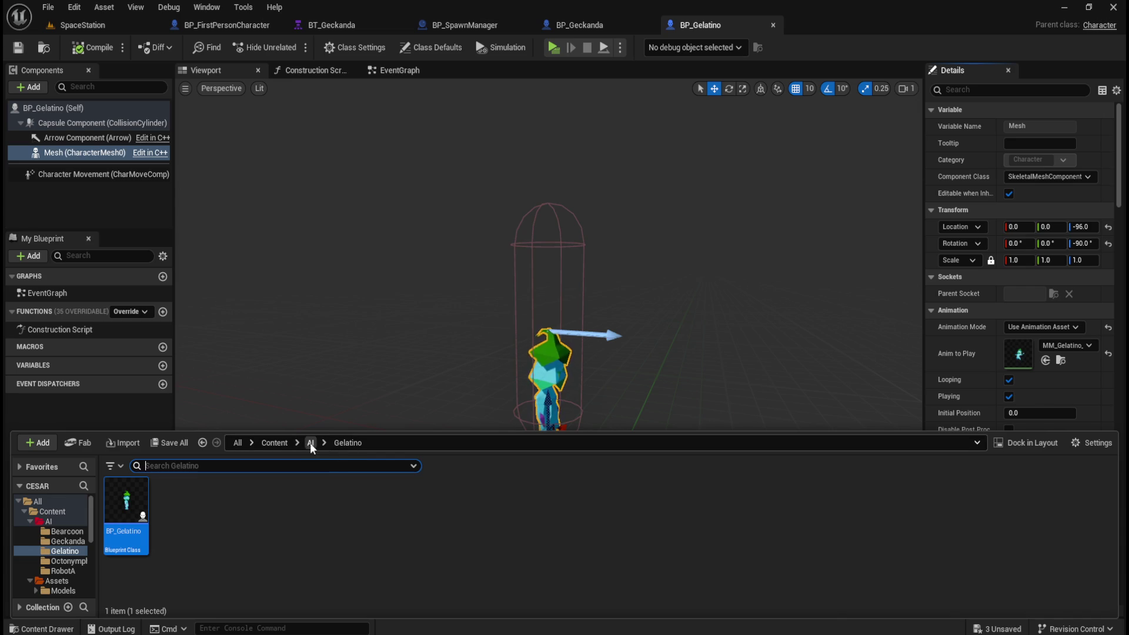
{"action": "left_click", "coordinate": [310, 442]}
{"action": "double_click", "coordinate": [288, 512]}
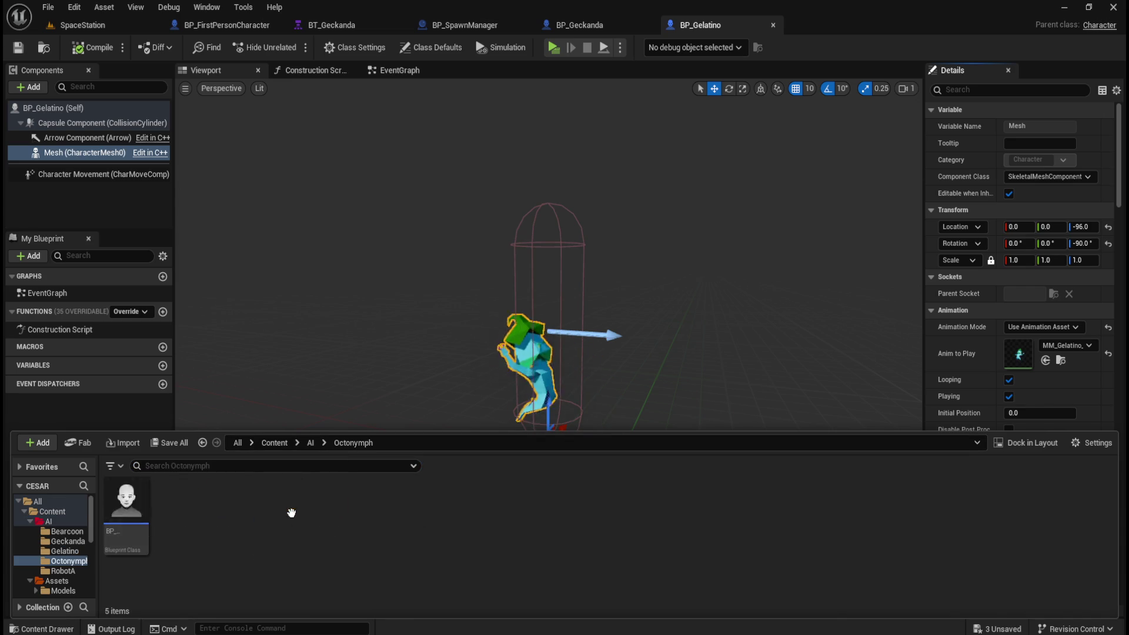
{"action": "double_click", "coordinate": [125, 501]}
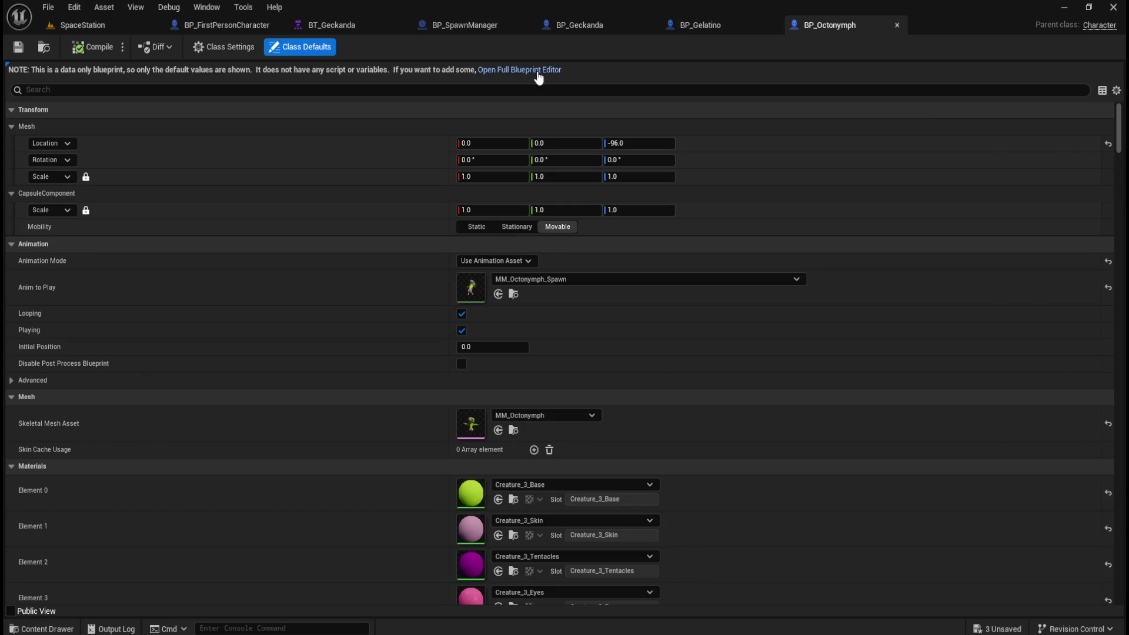
{"action": "left_click", "coordinate": [538, 71]}
{"action": "left_click", "coordinate": [200, 70]}
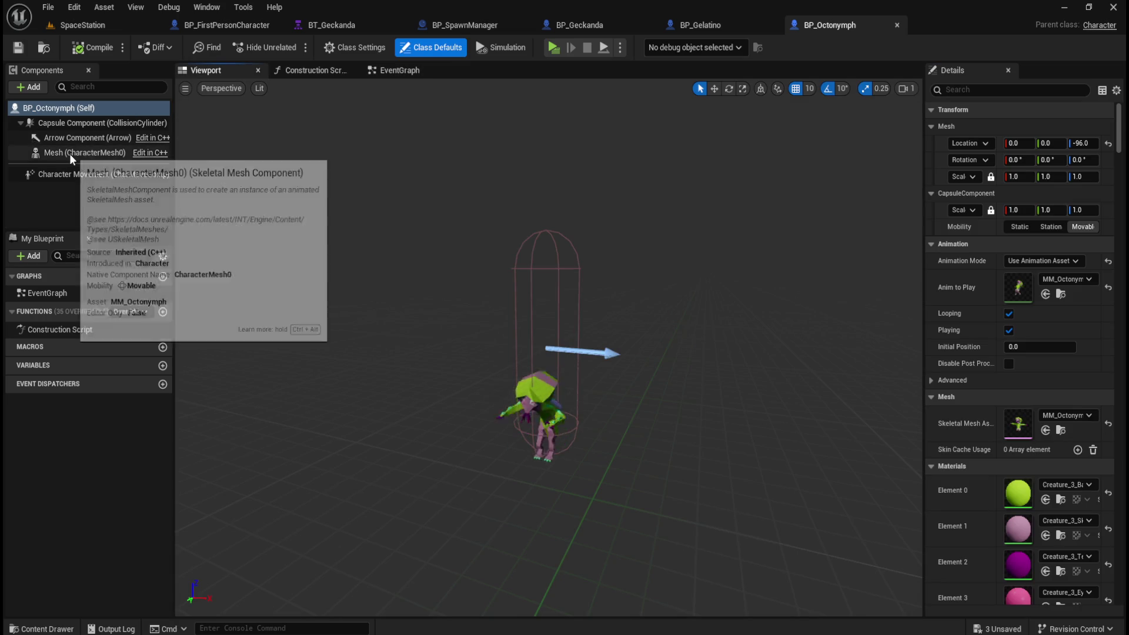
{"action": "left_click", "coordinate": [70, 154]}
{"action": "left_click", "coordinate": [1082, 245]}
{"action": "type", "text": "-90"}
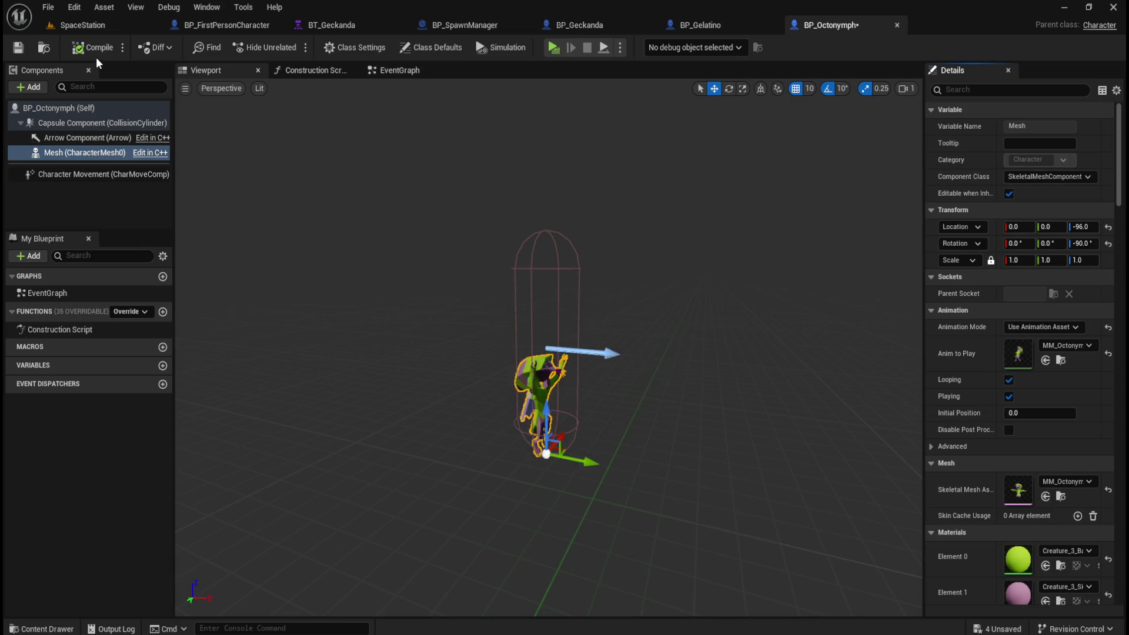
{"action": "left_click", "coordinate": [18, 47]}
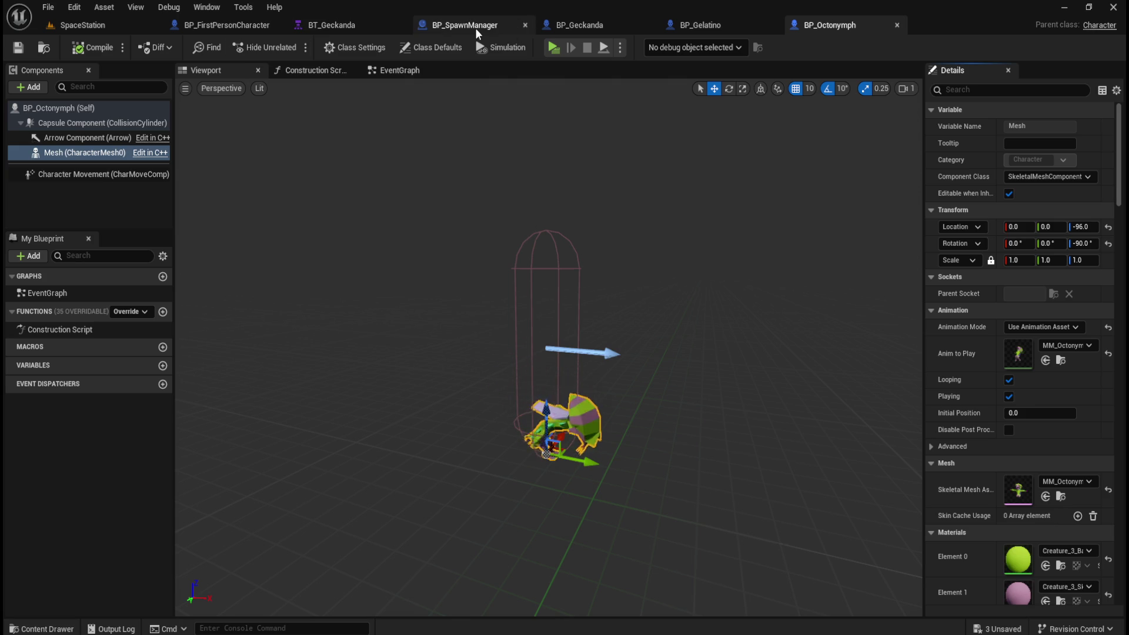
{"action": "left_click", "coordinate": [336, 26]}
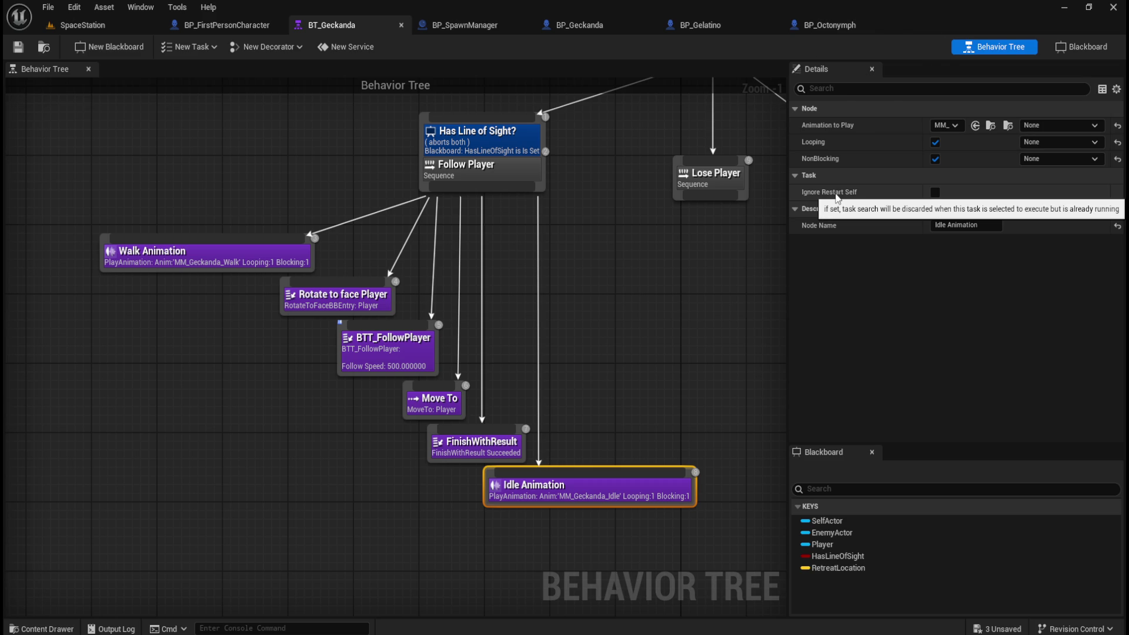
Close the BP_Octonymph, BP_Gelatino and BP_Geckanda tabs, then play the SpaceStation level
{"action": "left_click", "coordinate": [619, 291]}
{"action": "mouse_move", "coordinate": [619, 292]}
{"action": "left_mouse_down"}
{"action": "mouse_move", "coordinate": [572, 325]}
{"action": "mouse_move", "coordinate": [582, 331]}
{"action": "left_mouse_up"}
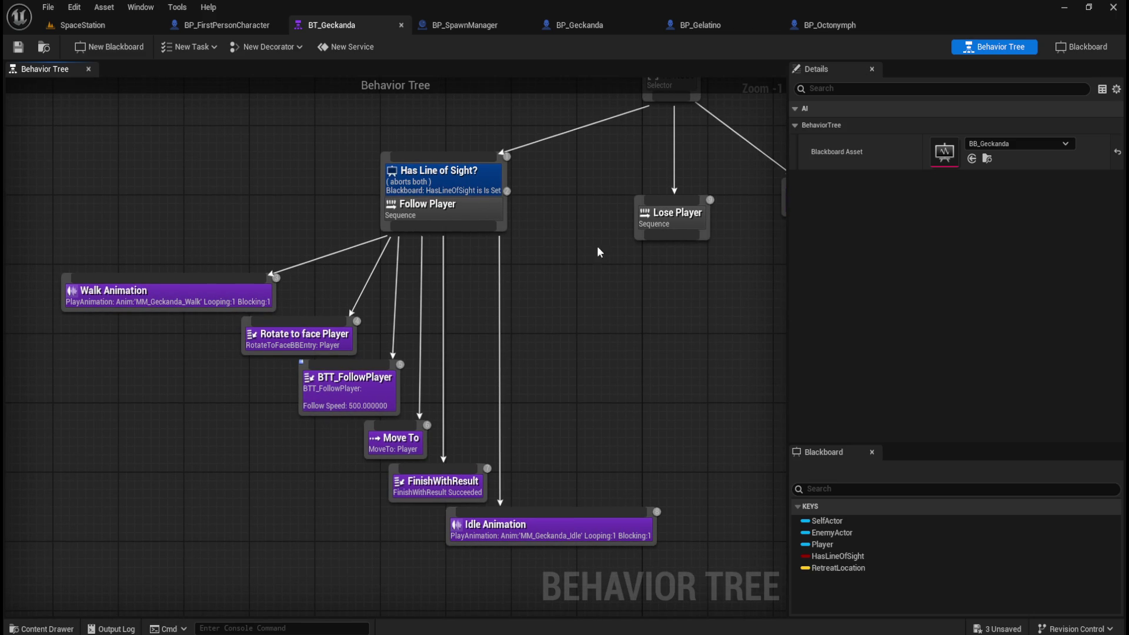
{"action": "left_click", "coordinate": [725, 26]}
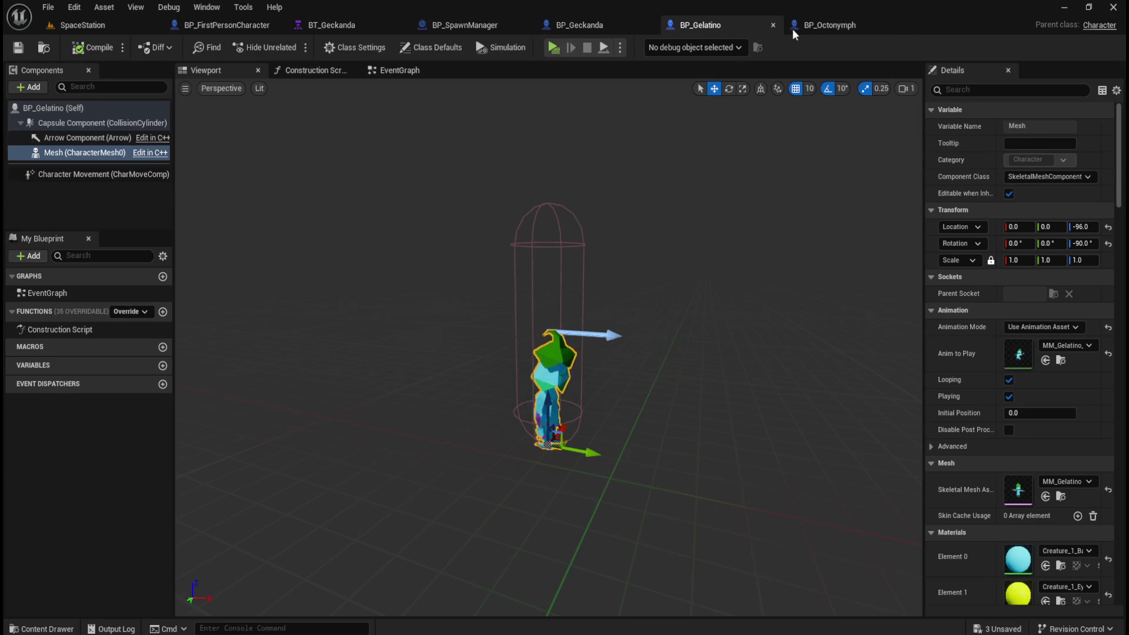
{"action": "left_click", "coordinate": [851, 24]}
{"action": "left_click", "coordinate": [896, 25]}
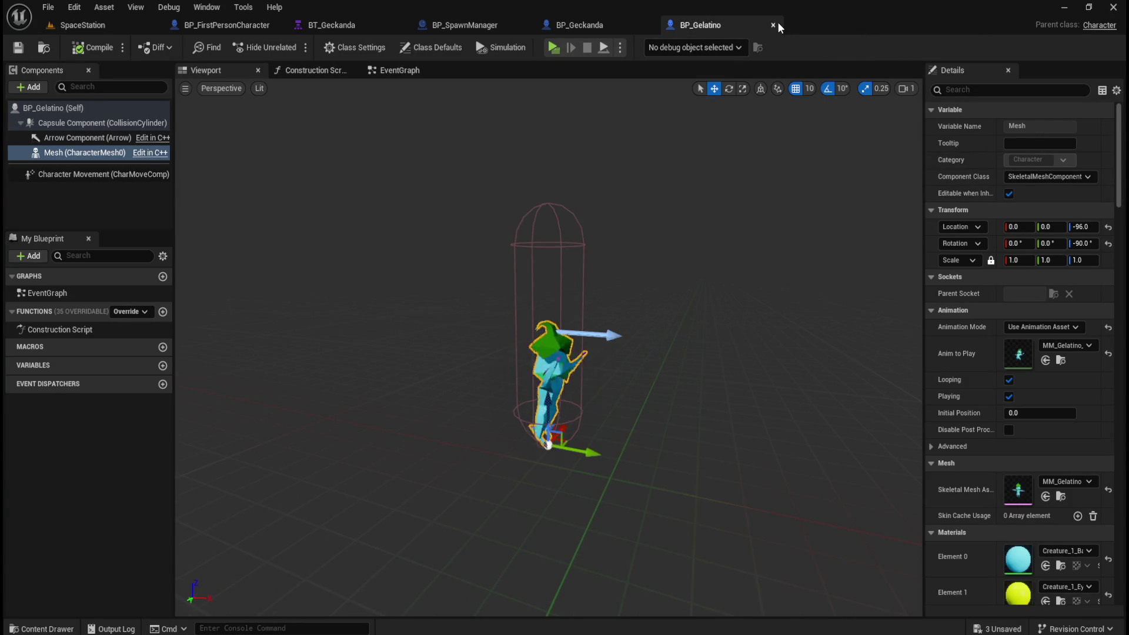
{"action": "left_click", "coordinate": [774, 24]}
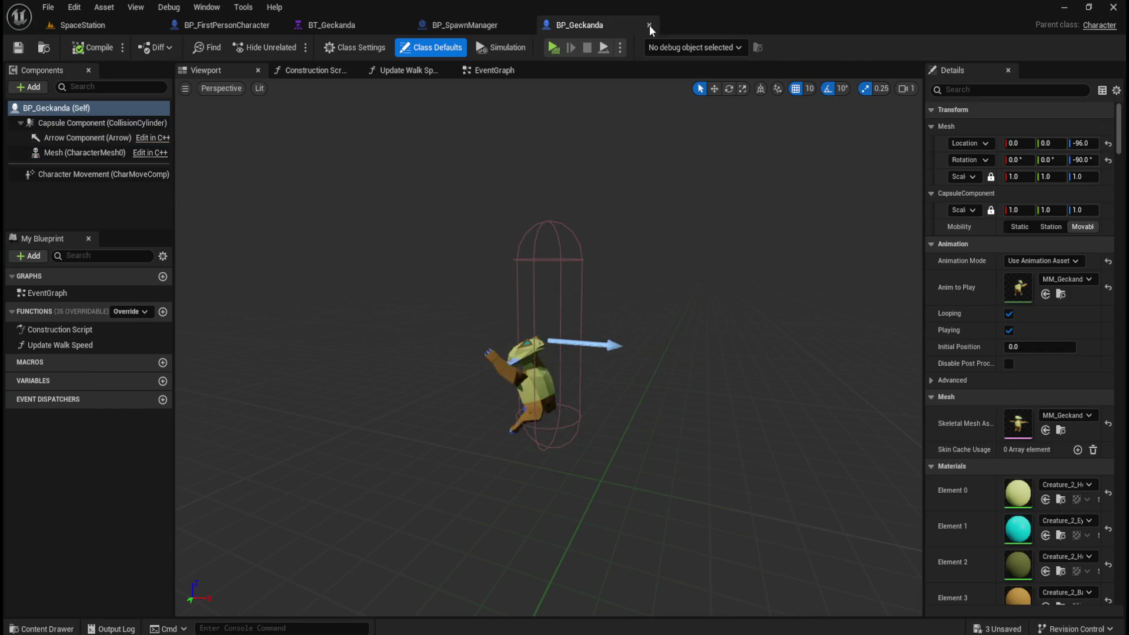
{"action": "left_click", "coordinate": [649, 25]}
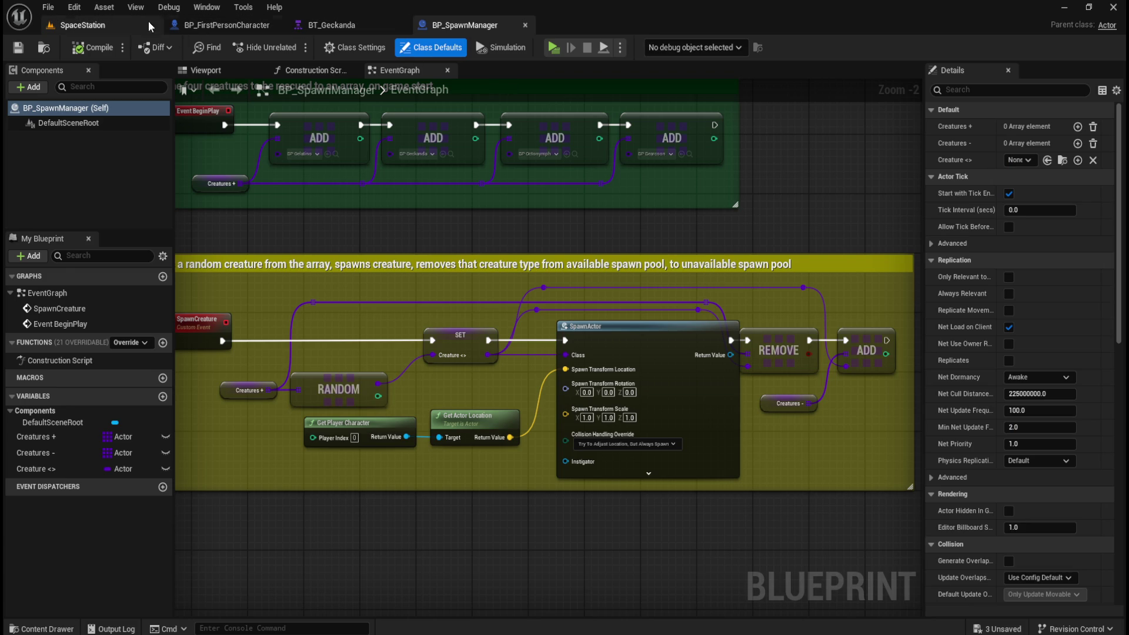
{"action": "left_click", "coordinate": [111, 23]}
{"action": "left_click", "coordinate": [330, 45]}
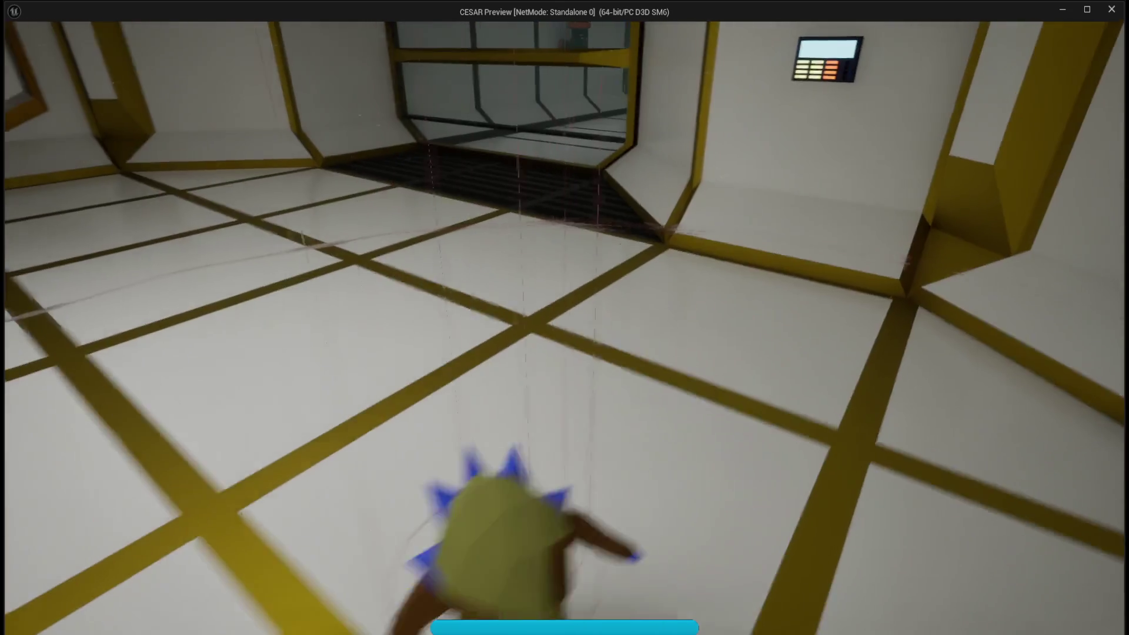
Walk around the arena while the Geckanda follows, then return to BT_Geckanda
{"action": "key", "text": "w"}
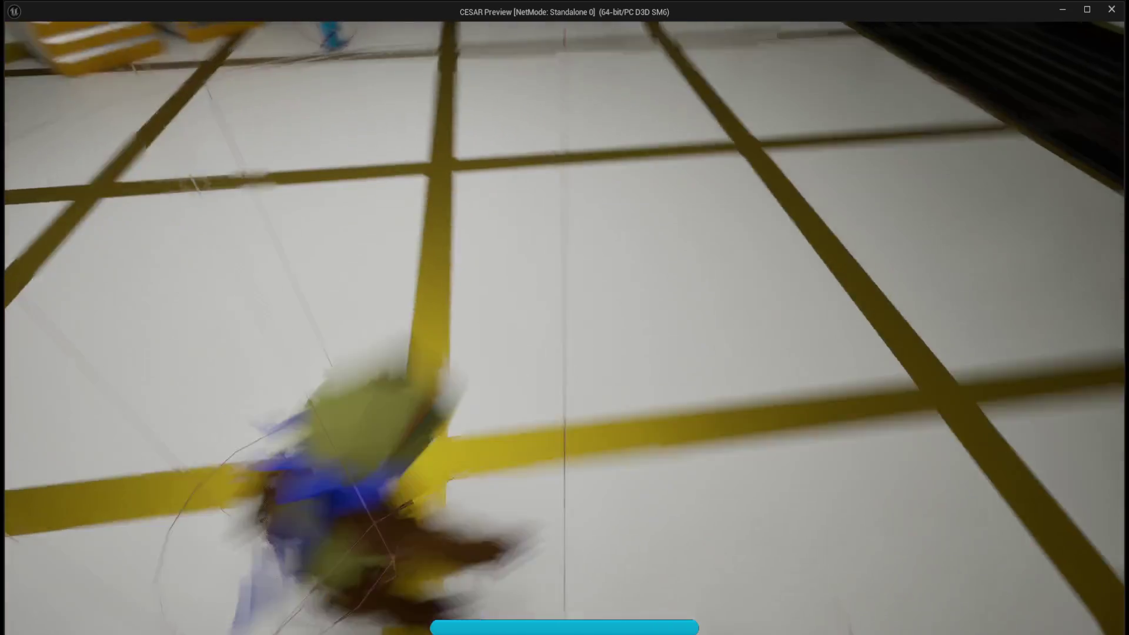
{"action": "key", "text": "w"}
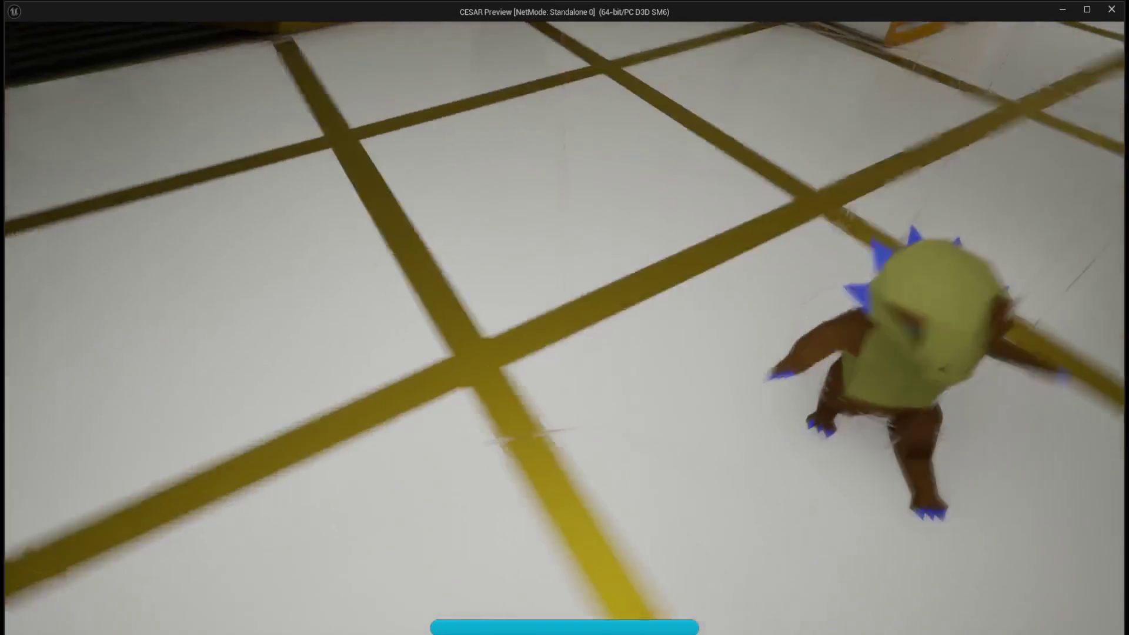
{"action": "key", "text": "w"}
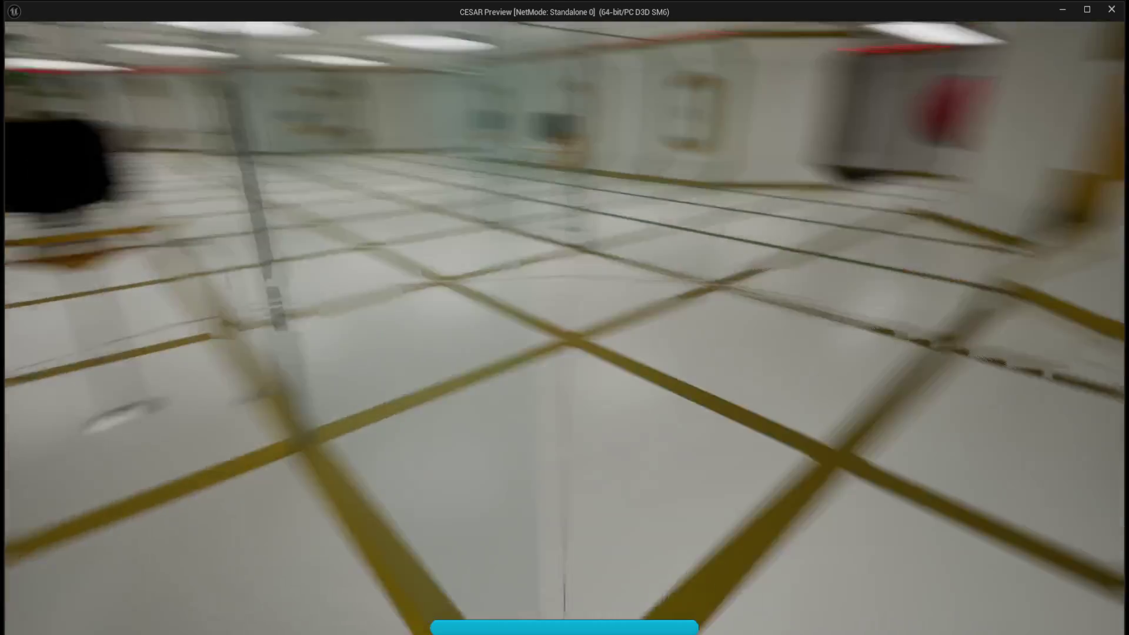
{"action": "key", "text": "w"}
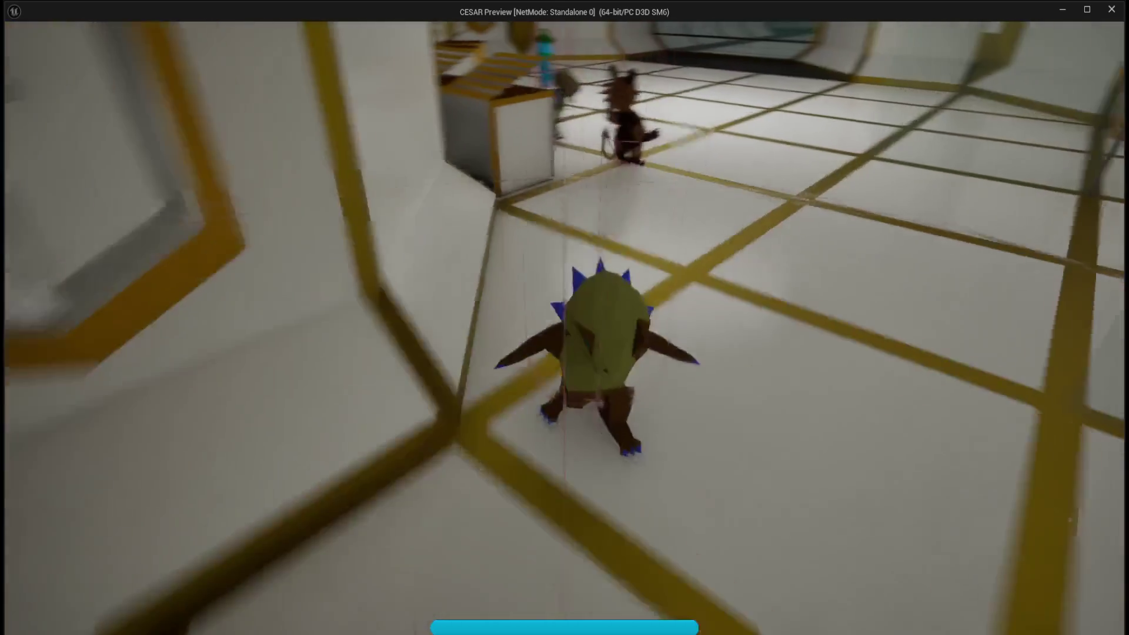
{"action": "key", "text": "w"}
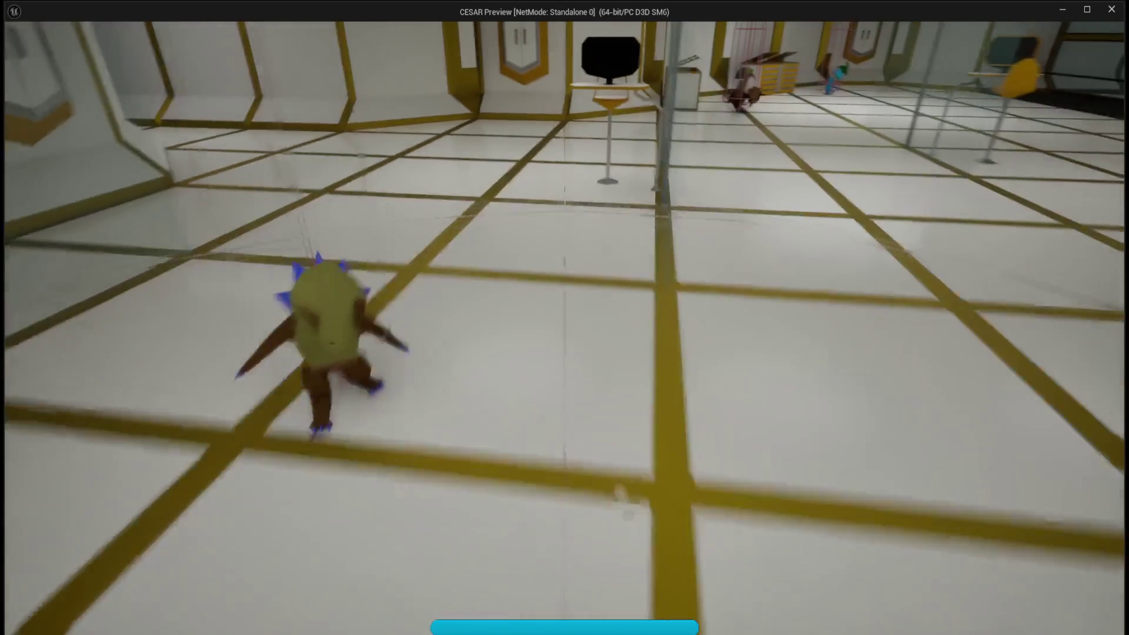
{"action": "key", "text": "w"}
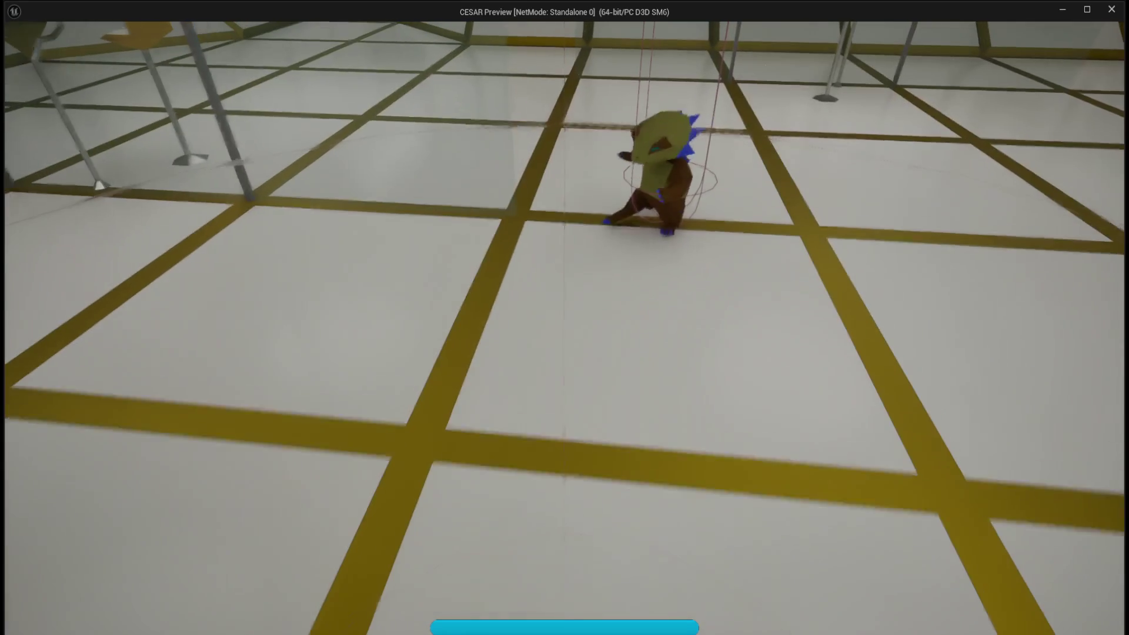
{"action": "key", "text": "w"}
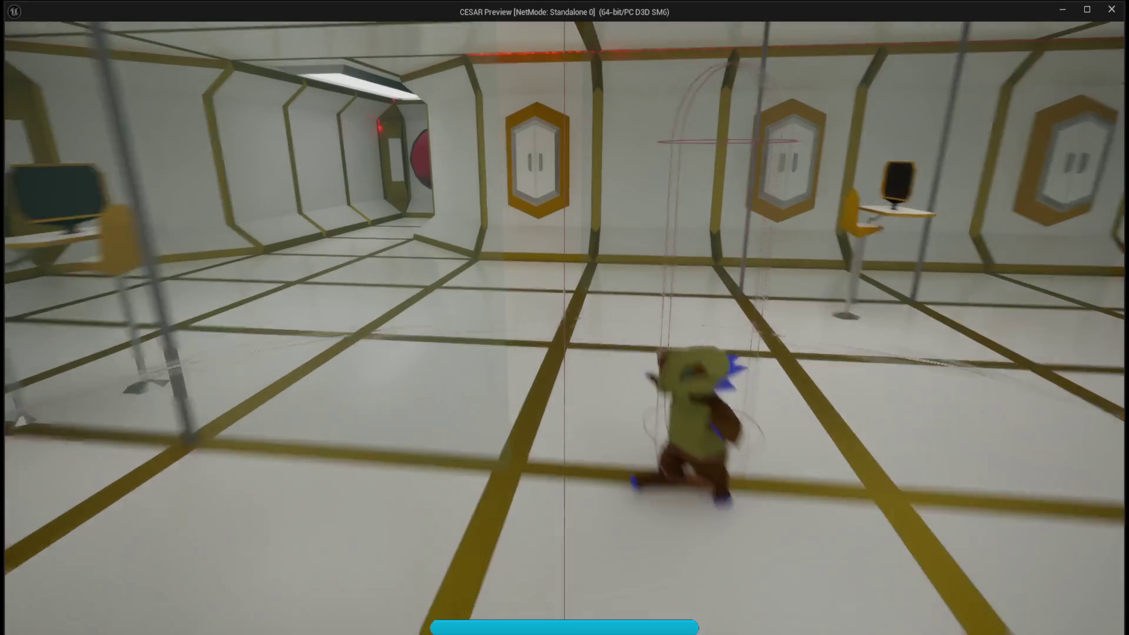
{"action": "key", "text": "w"}
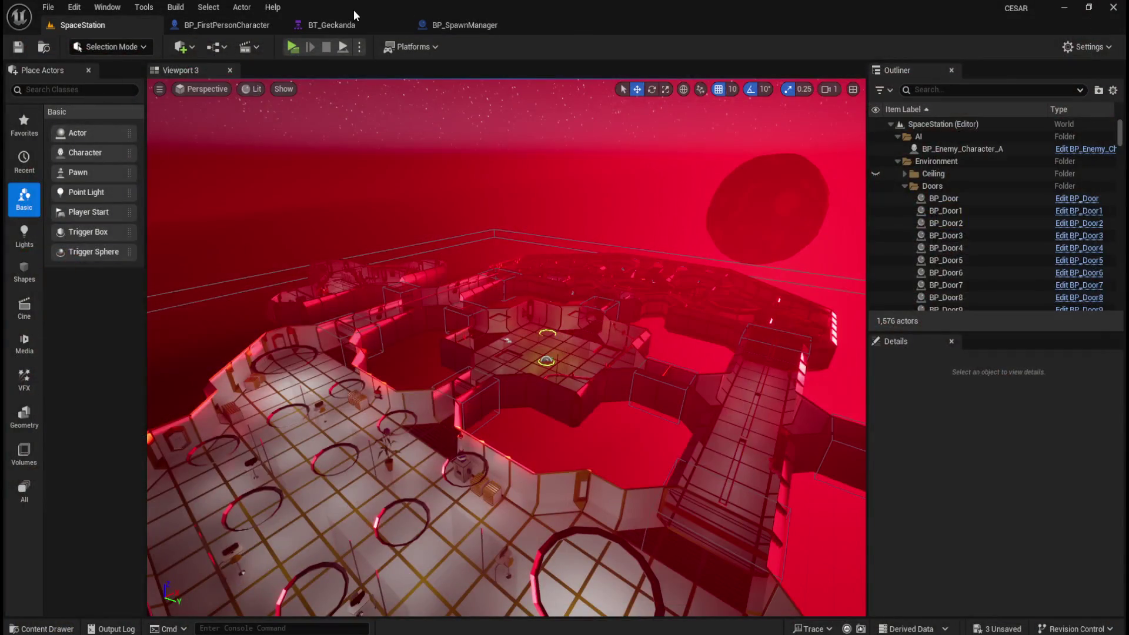
{"action": "left_click", "coordinate": [351, 25]}
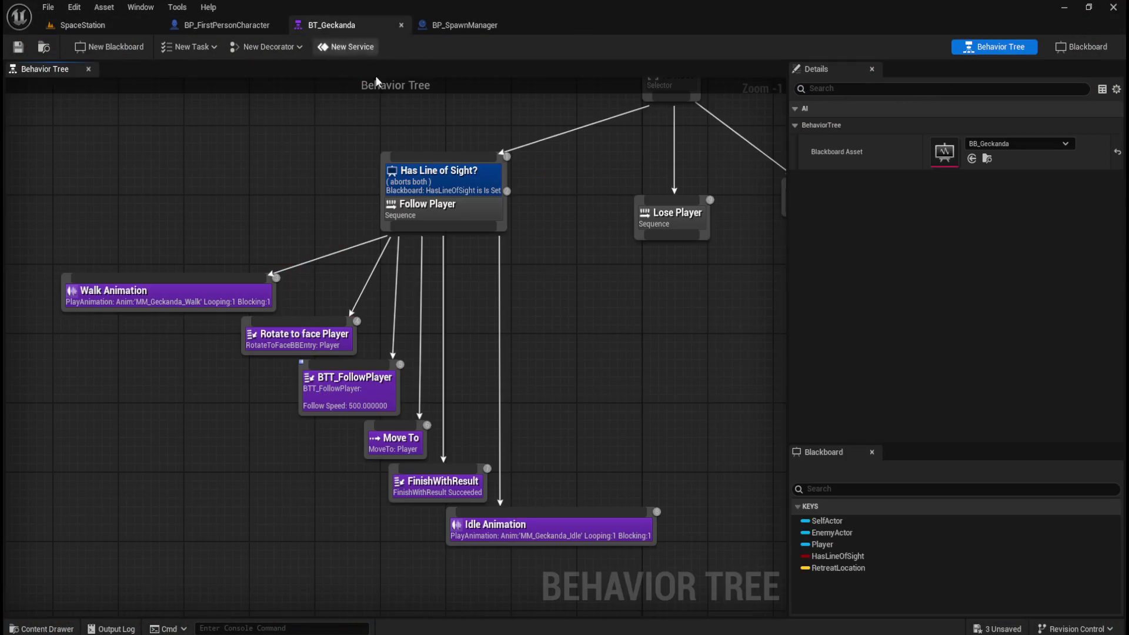
Delete the FinishWithResult node and move Idle Animation up toward Follow Player
{"action": "left_click", "coordinate": [433, 485]}
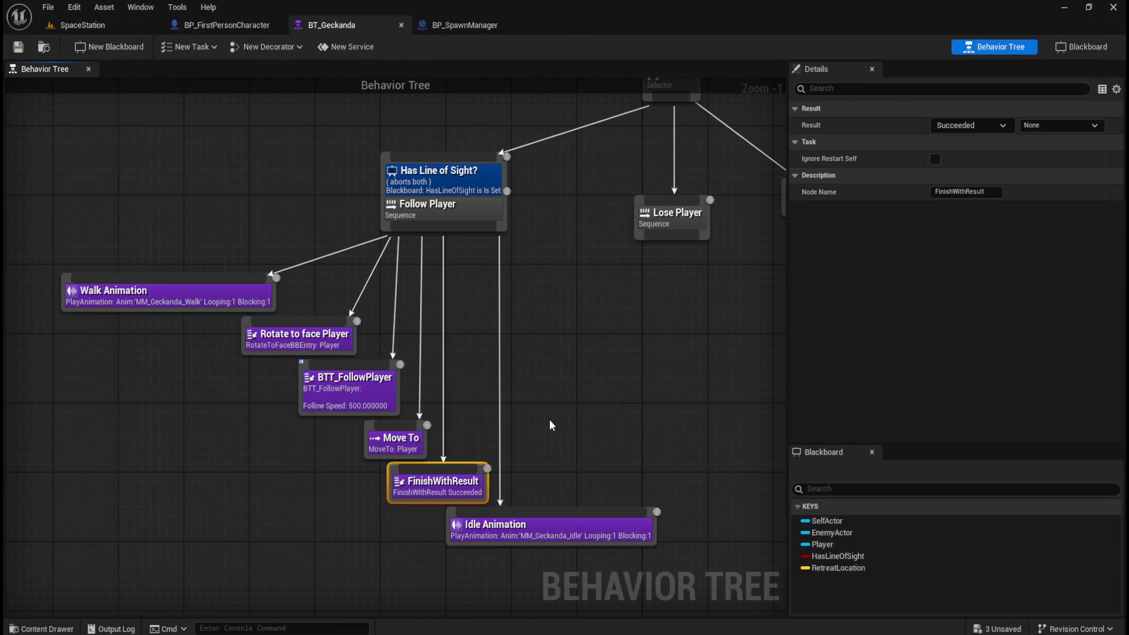
{"action": "key", "text": "Delete"}
{"action": "left_click", "coordinate": [564, 518]}
{"action": "left_click_drag", "start_coordinate": [563, 518], "coordinate": [534, 490]}
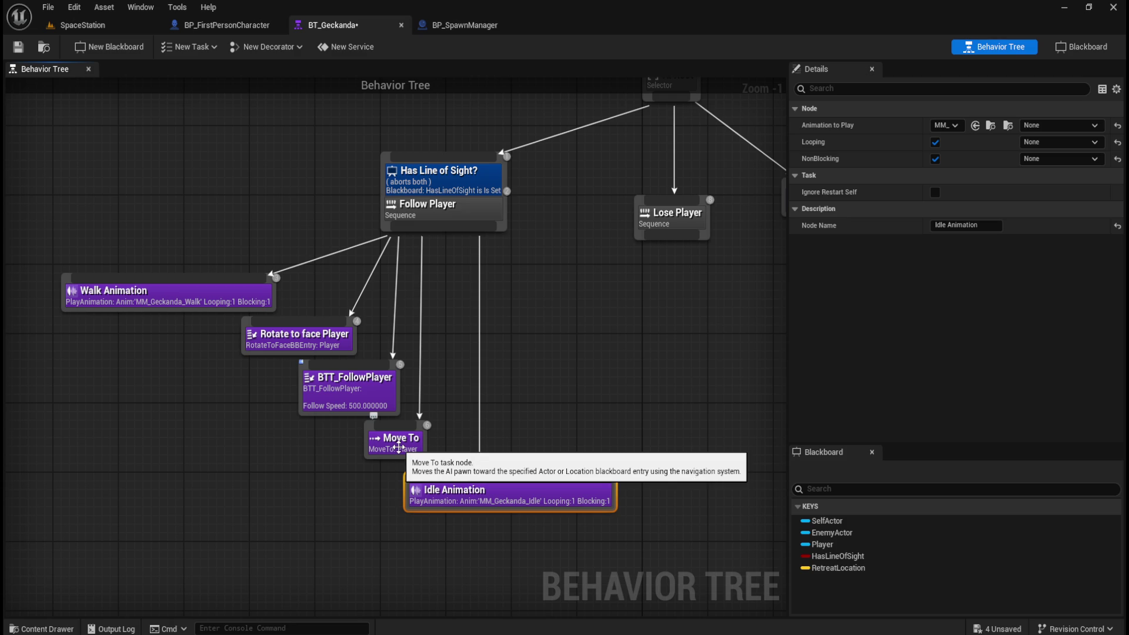
{"action": "left_click", "coordinate": [535, 264]}
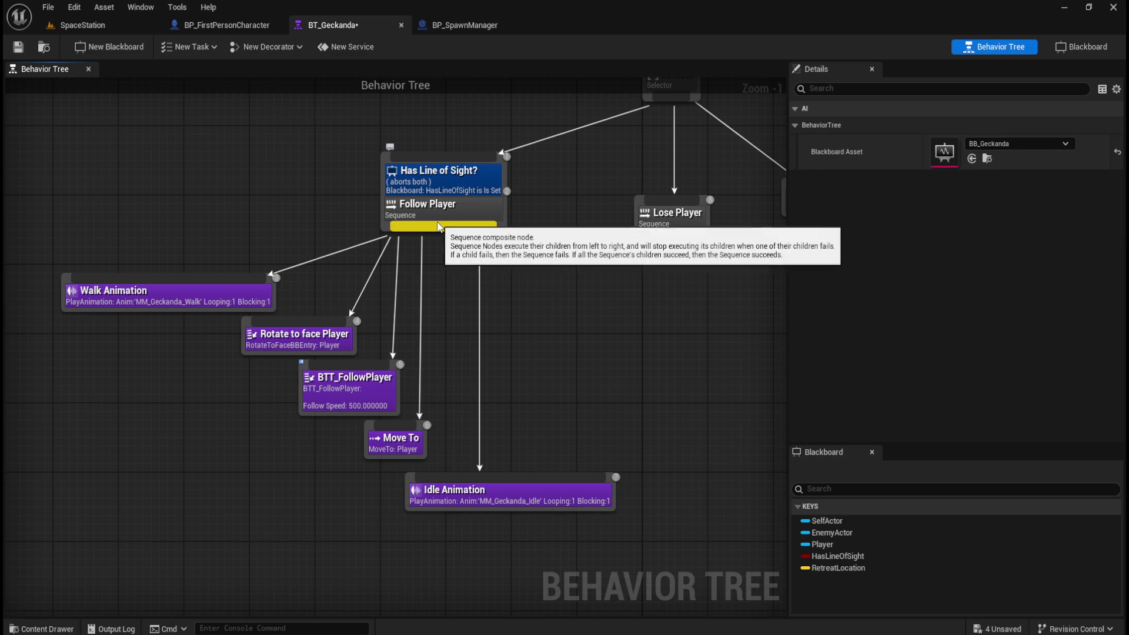
Add a new Sequence under Follow Player and name it Idle
{"action": "left_click_drag", "start_coordinate": [451, 231], "coordinate": [453, 341]}
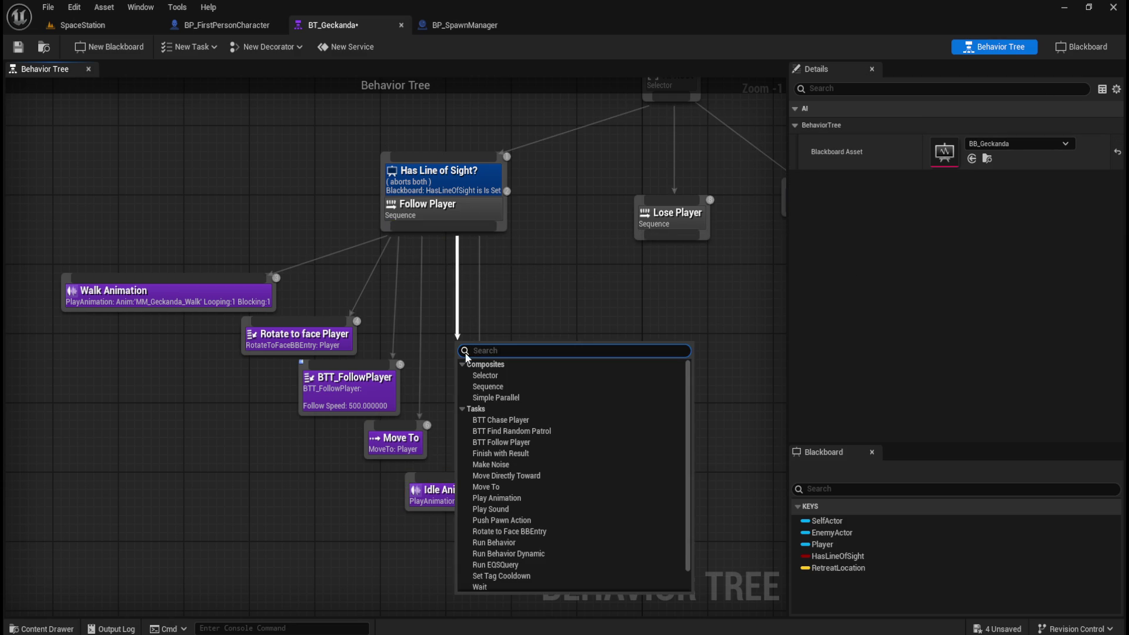
{"action": "scroll", "coordinate": [559, 450], "scroll_direction": "down", "scroll_amount": 1}
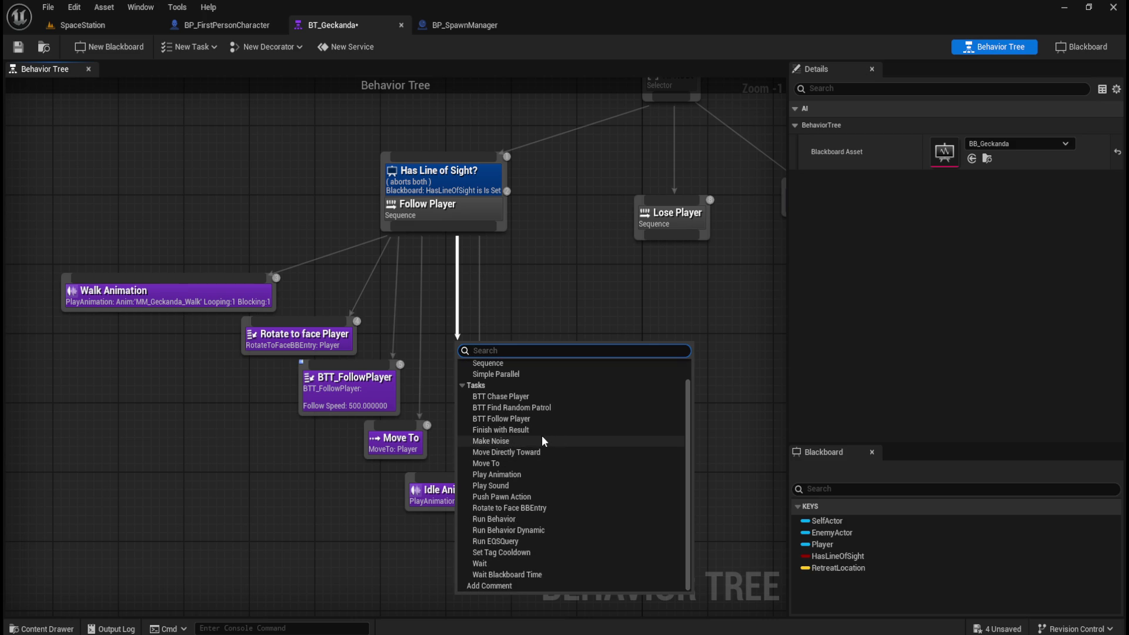
{"action": "mouse_move", "coordinate": [555, 284]}
{"action": "left_mouse_down"}
{"action": "mouse_move", "coordinate": [564, 308]}
{"action": "mouse_move", "coordinate": [392, 383]}
{"action": "mouse_move", "coordinate": [580, 320]}
{"action": "mouse_move", "coordinate": [527, 328]}
{"action": "mouse_move", "coordinate": [559, 302]}
{"action": "left_mouse_up"}
{"action": "left_click_drag", "start_coordinate": [486, 453], "coordinate": [594, 475]}
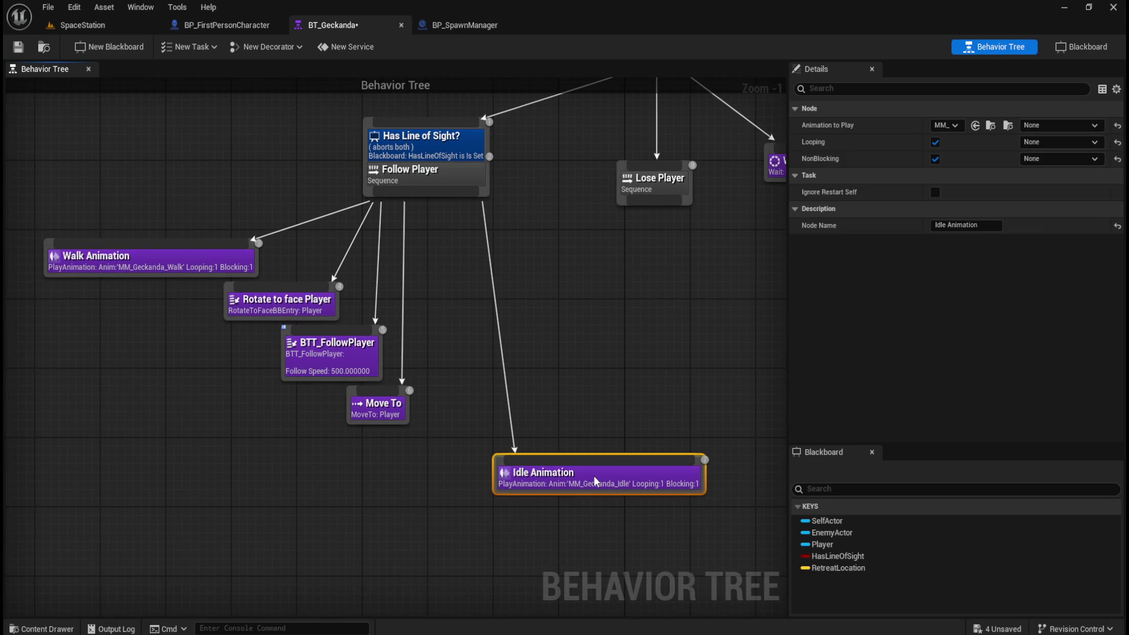
{"action": "left_click_drag", "start_coordinate": [444, 194], "coordinate": [439, 265]}
{"action": "left_click_drag", "start_coordinate": [431, 448], "coordinate": [431, 447]}
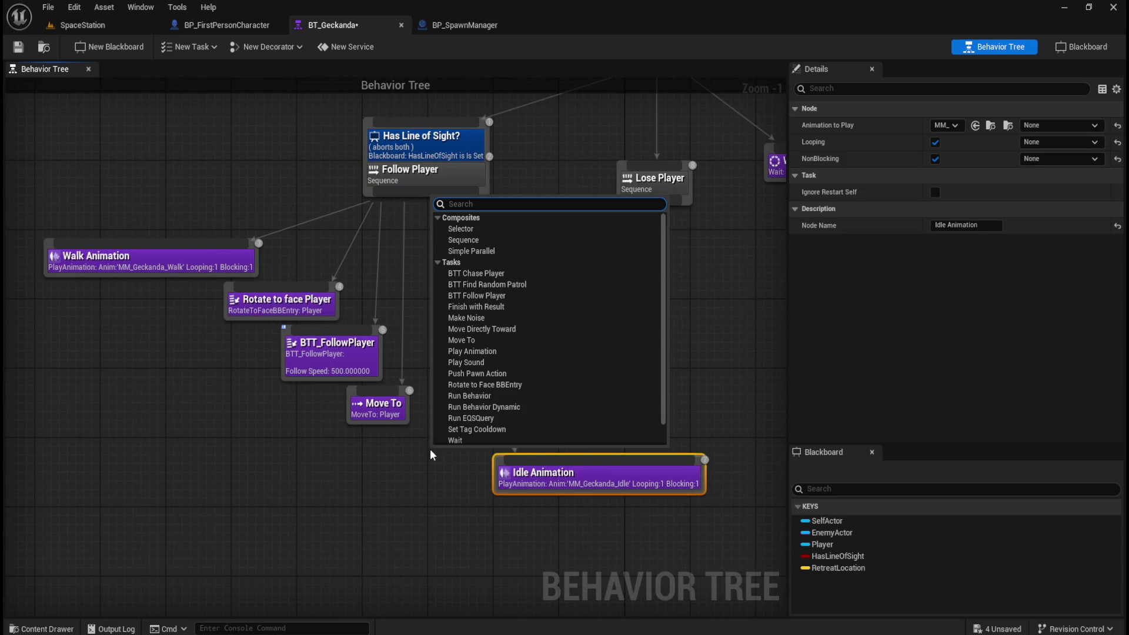
{"action": "left_click", "coordinate": [478, 239]}
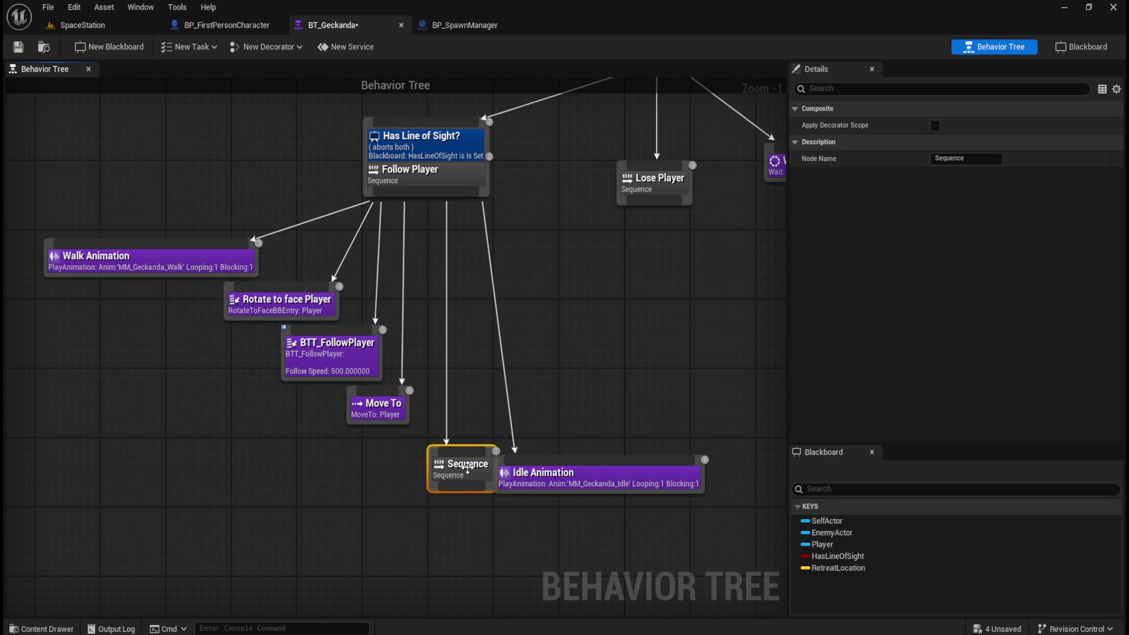
{"action": "left_click", "coordinate": [965, 158]}
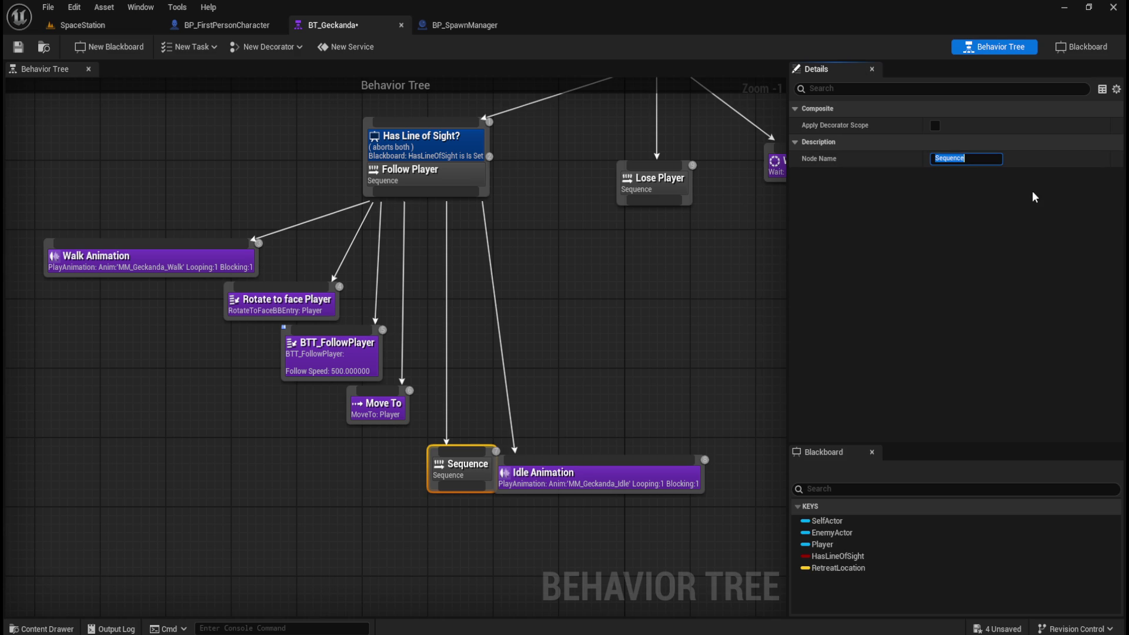
{"action": "type", "text": "Idle"}
{"action": "key", "text": "Return"}
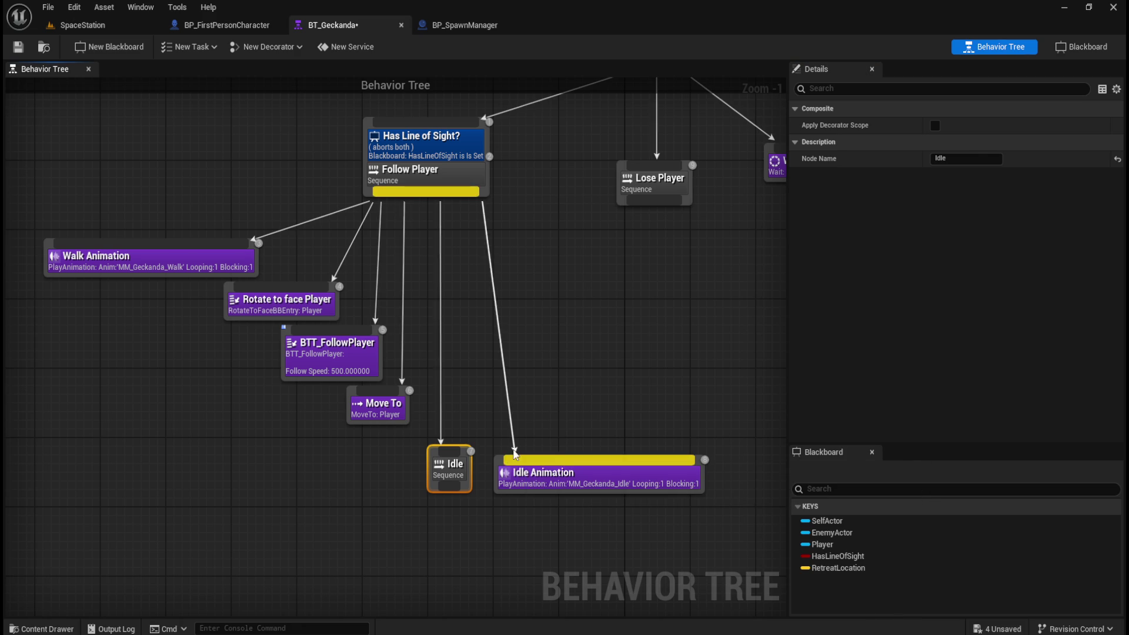
Connect the Idle sequence to the Idle Animation task beneath it
{"action": "left_click", "coordinate": [512, 449]}
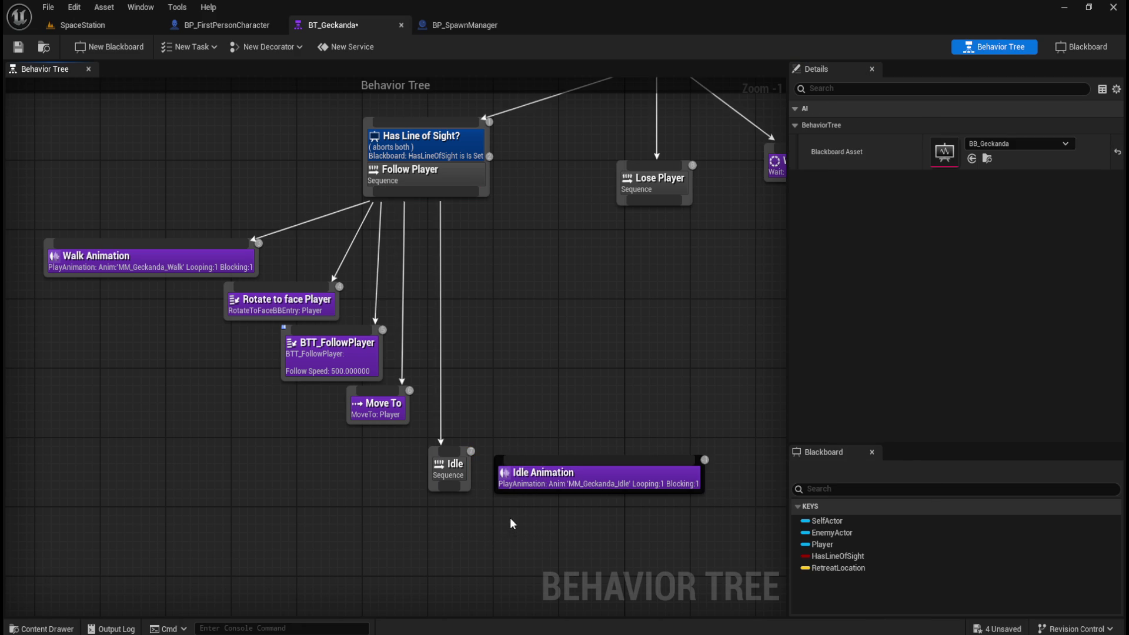
{"action": "left_click_drag", "start_coordinate": [557, 483], "coordinate": [409, 531]}
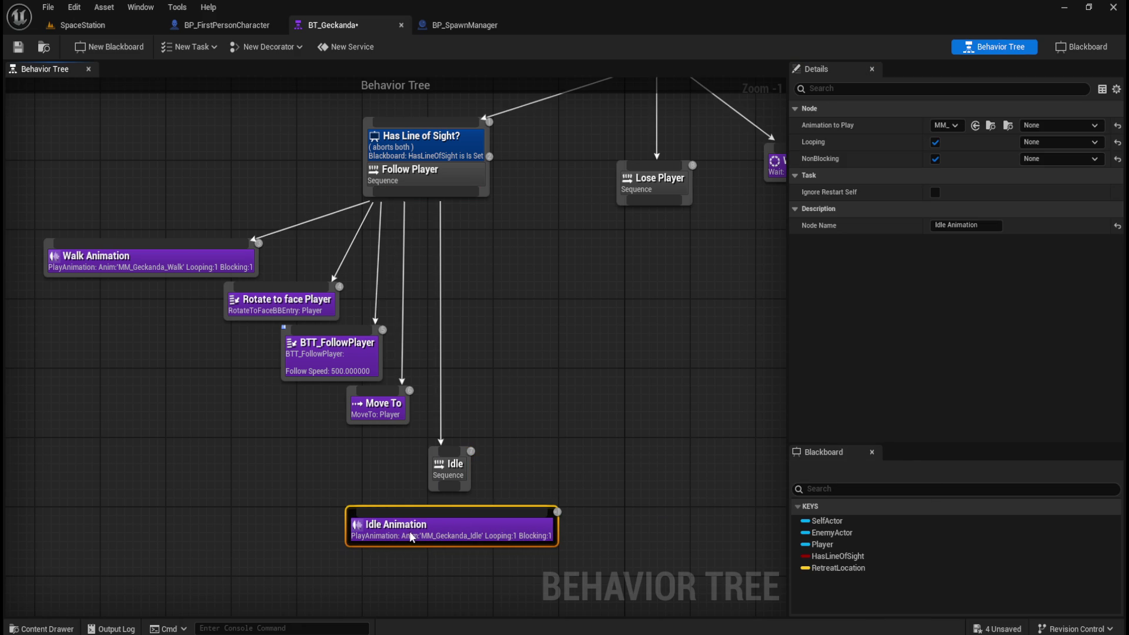
{"action": "mouse_move", "coordinate": [445, 489]}
{"action": "left_mouse_down"}
{"action": "mouse_move", "coordinate": [445, 513]}
{"action": "mouse_move", "coordinate": [464, 537]}
{"action": "left_mouse_up"}
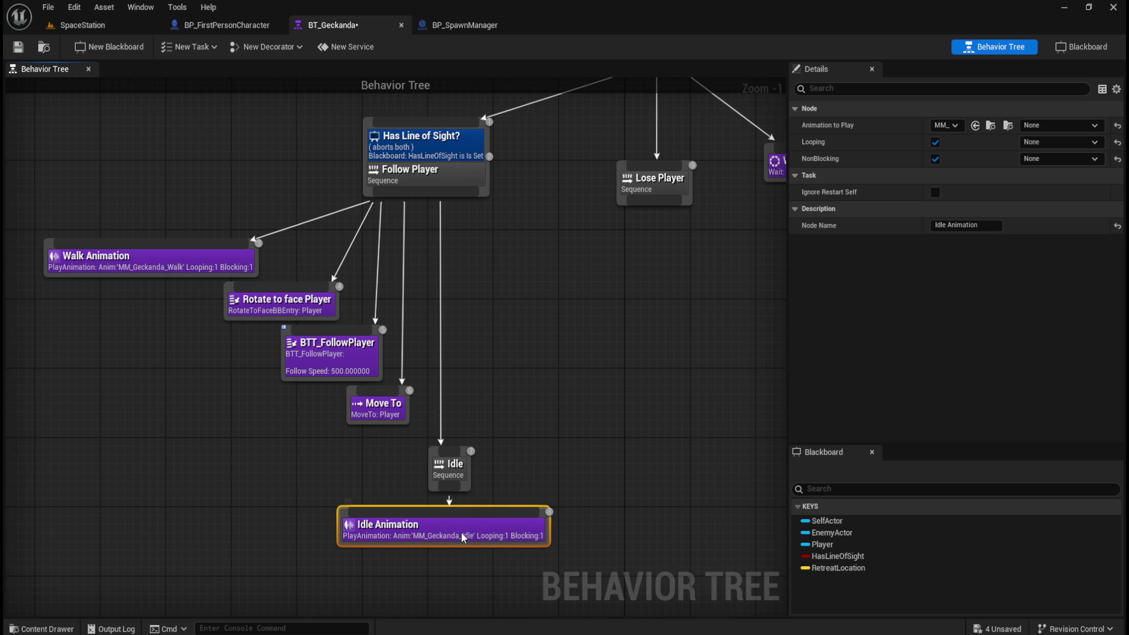
{"action": "left_click", "coordinate": [520, 426]}
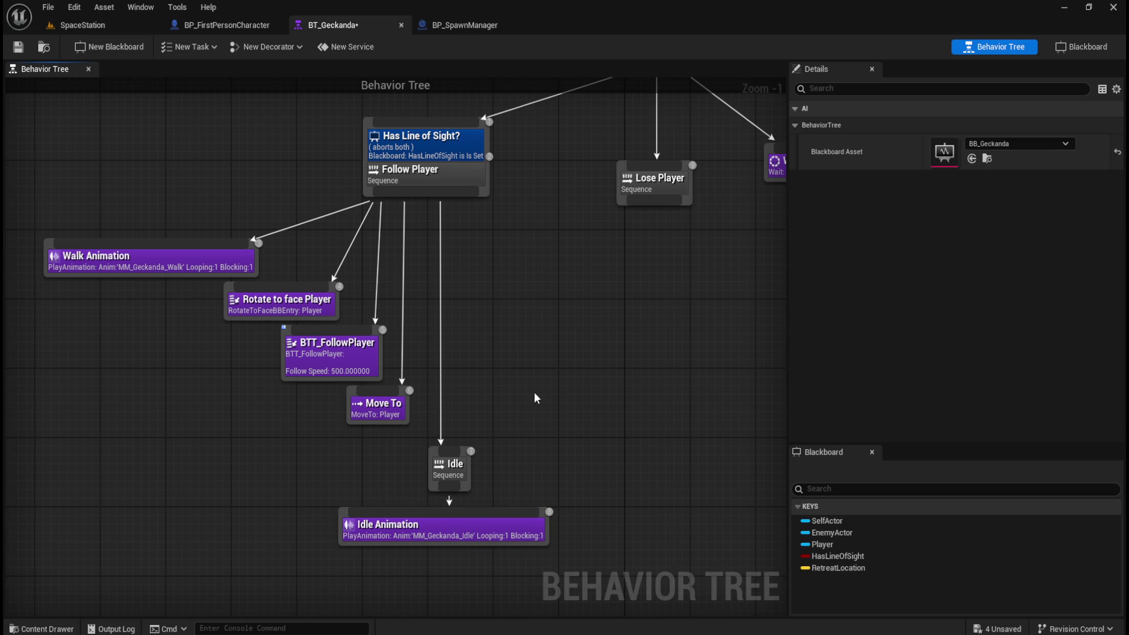
{"action": "left_click", "coordinate": [456, 530]}
{"action": "left_click", "coordinate": [188, 351]}
Switch to the SpaceStation level, play-test it, and return to the editor
{"action": "left_click", "coordinate": [97, 23]}
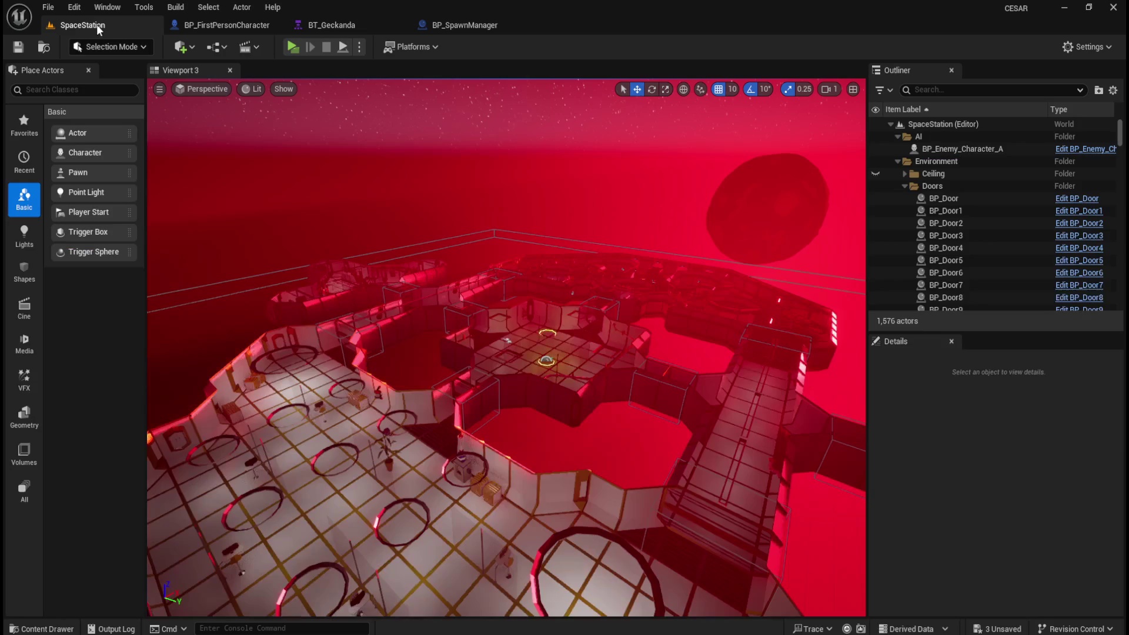
{"action": "left_click", "coordinate": [293, 46]}
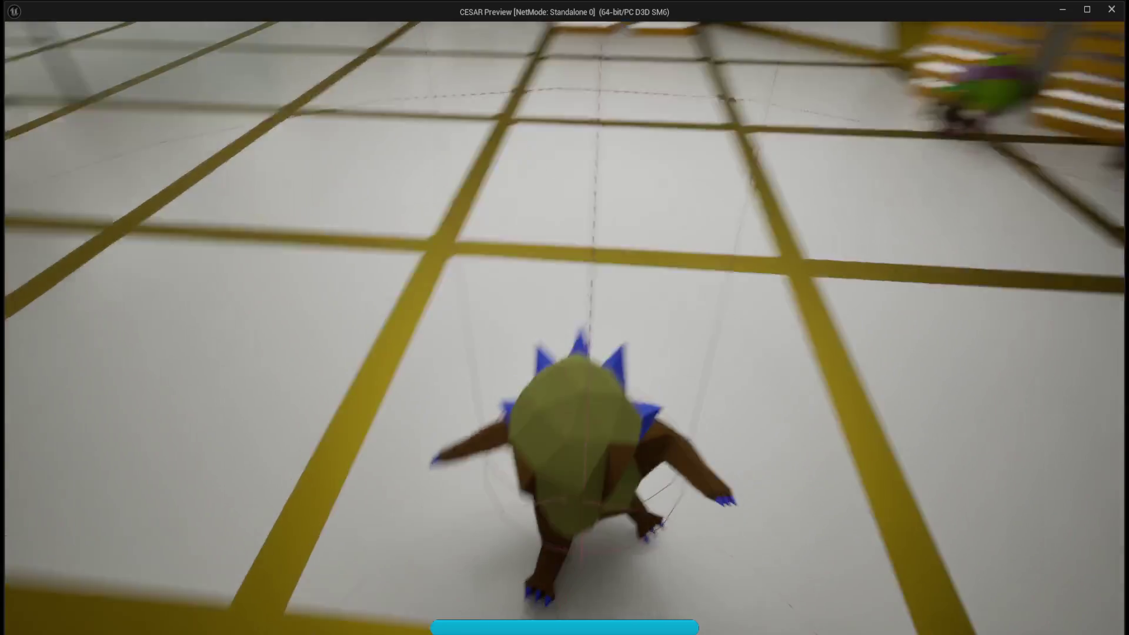
{"action": "key", "text": "alt+Tab"}
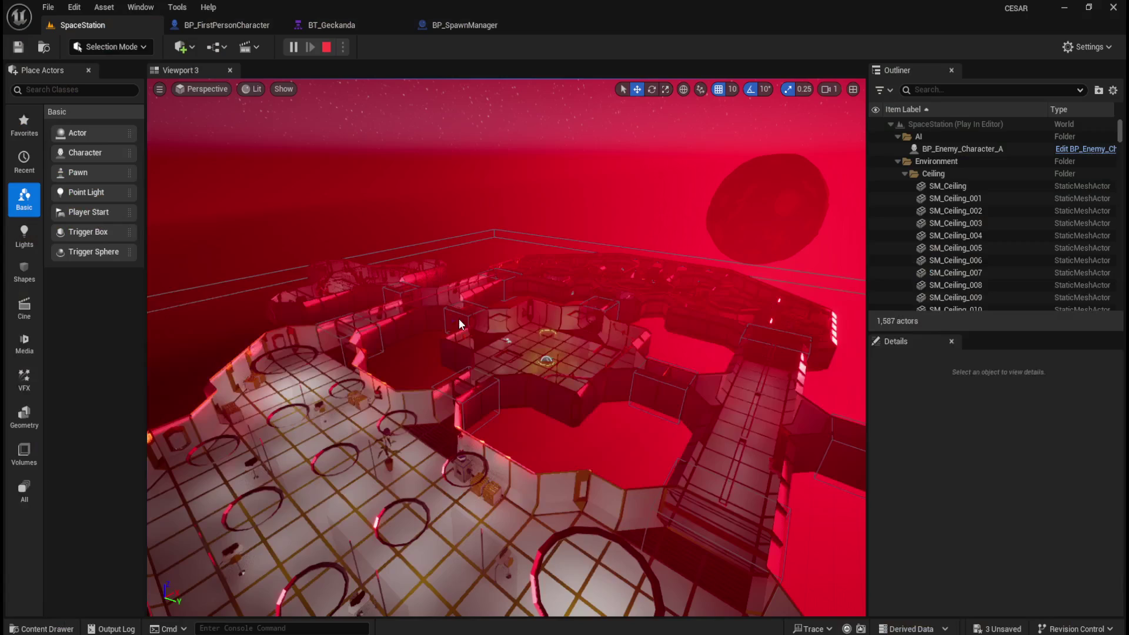
Open the BT_Geckanda behavior tree while the game is running
{"action": "left_click", "coordinate": [372, 27]}
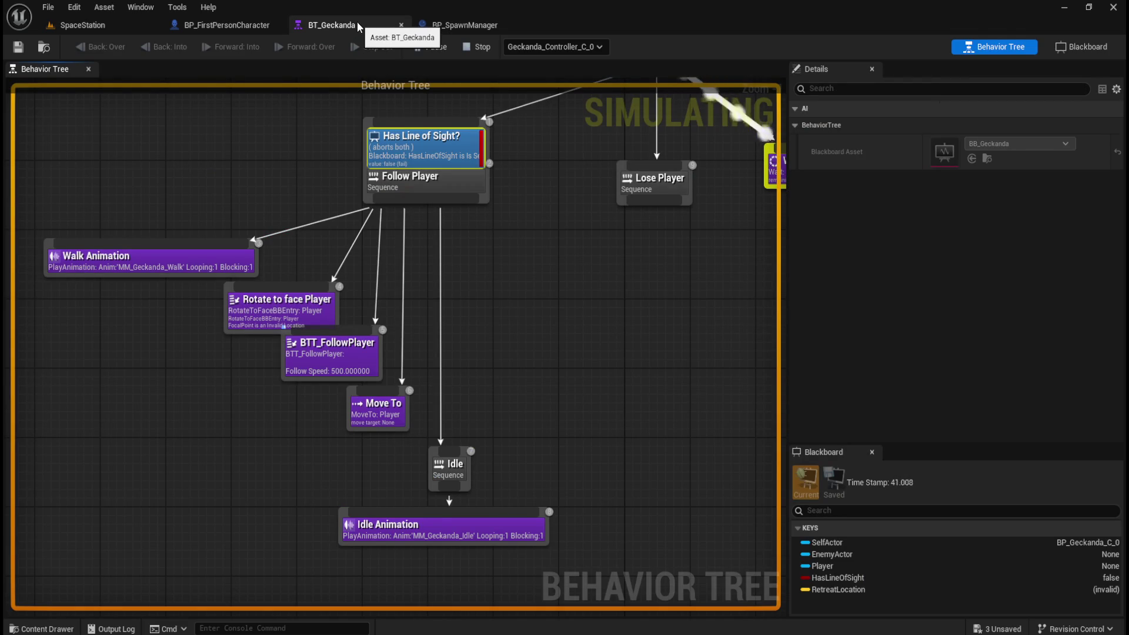
{"action": "scroll", "coordinate": [276, 440], "scroll_direction": "down", "scroll_amount": 3}
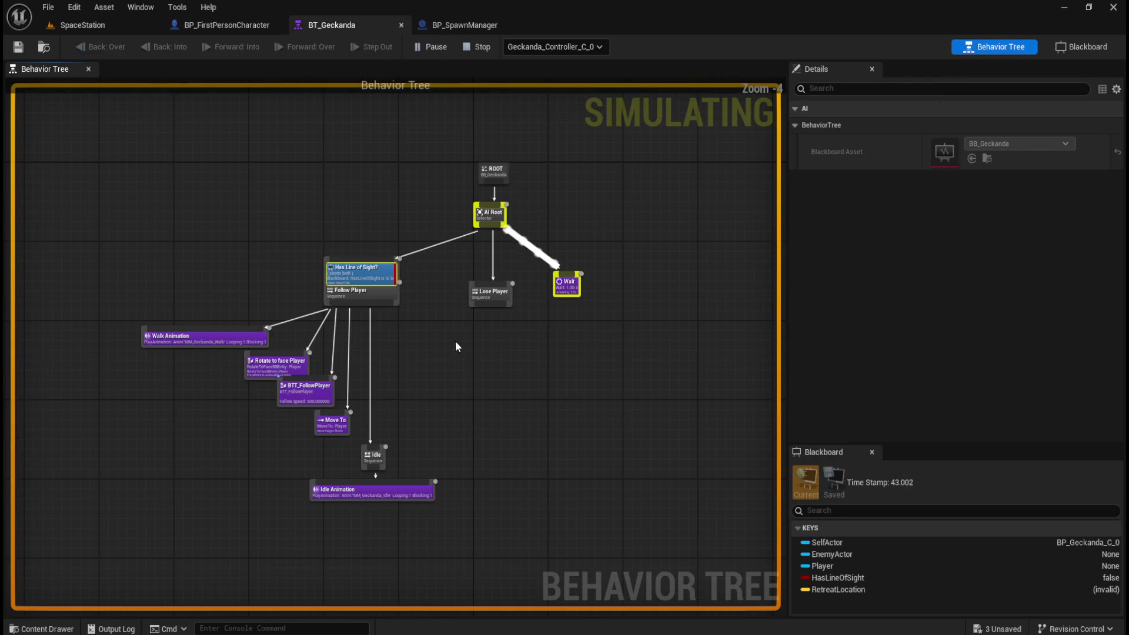
{"action": "scroll", "coordinate": [451, 349], "scroll_direction": "up", "scroll_amount": 2}
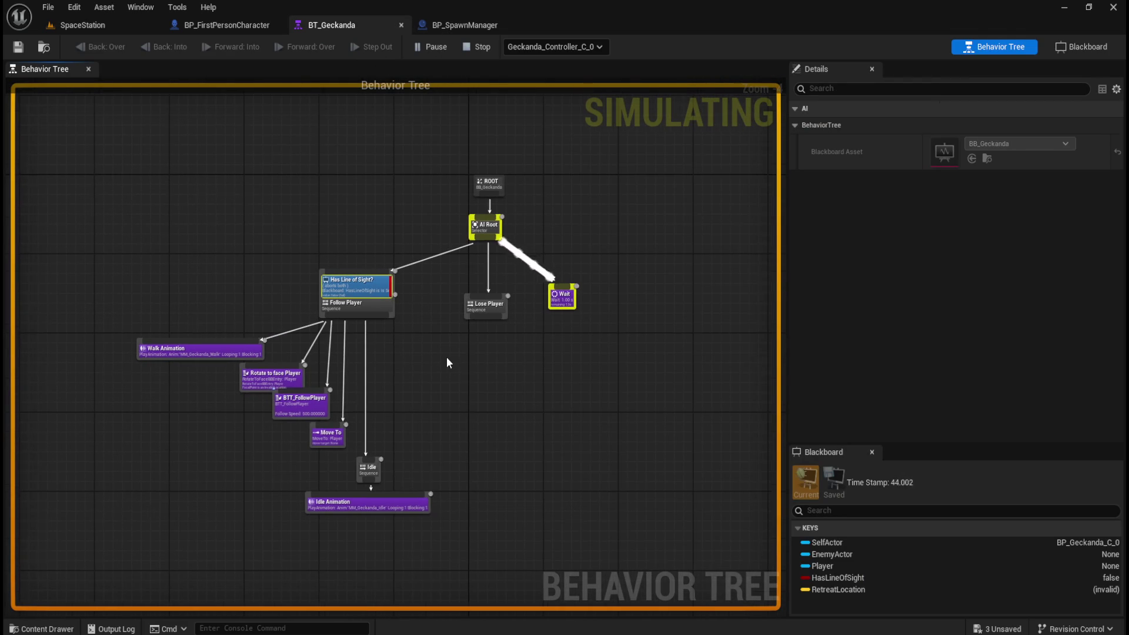
{"action": "scroll", "coordinate": [452, 355], "scroll_direction": "down", "scroll_amount": 1}
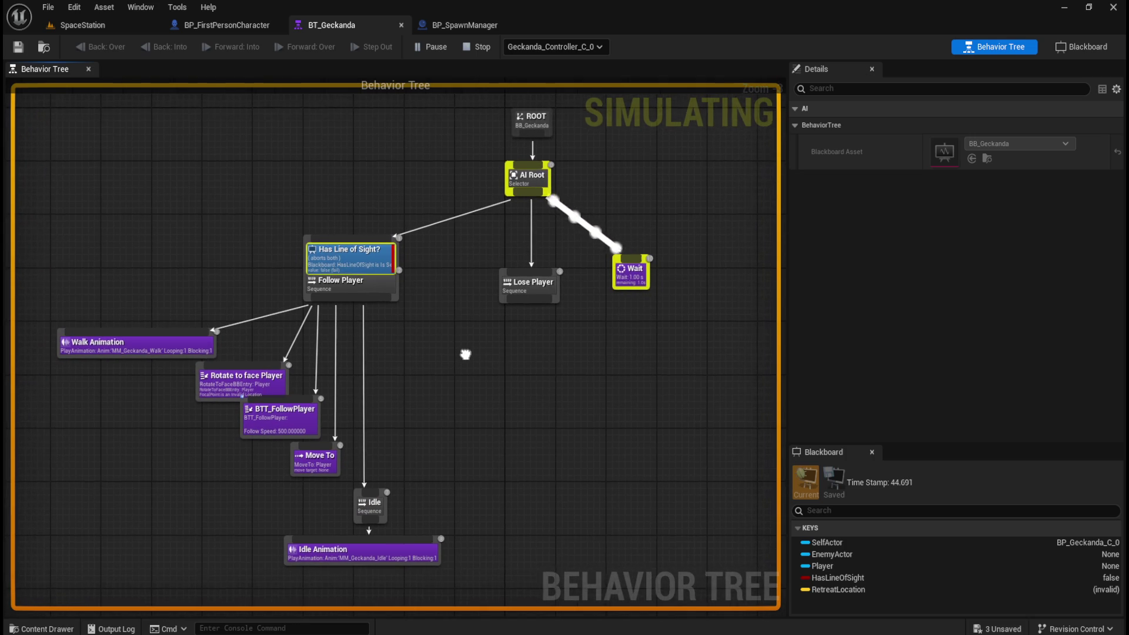
{"action": "scroll", "coordinate": [463, 346], "scroll_direction": "up", "scroll_amount": 1}
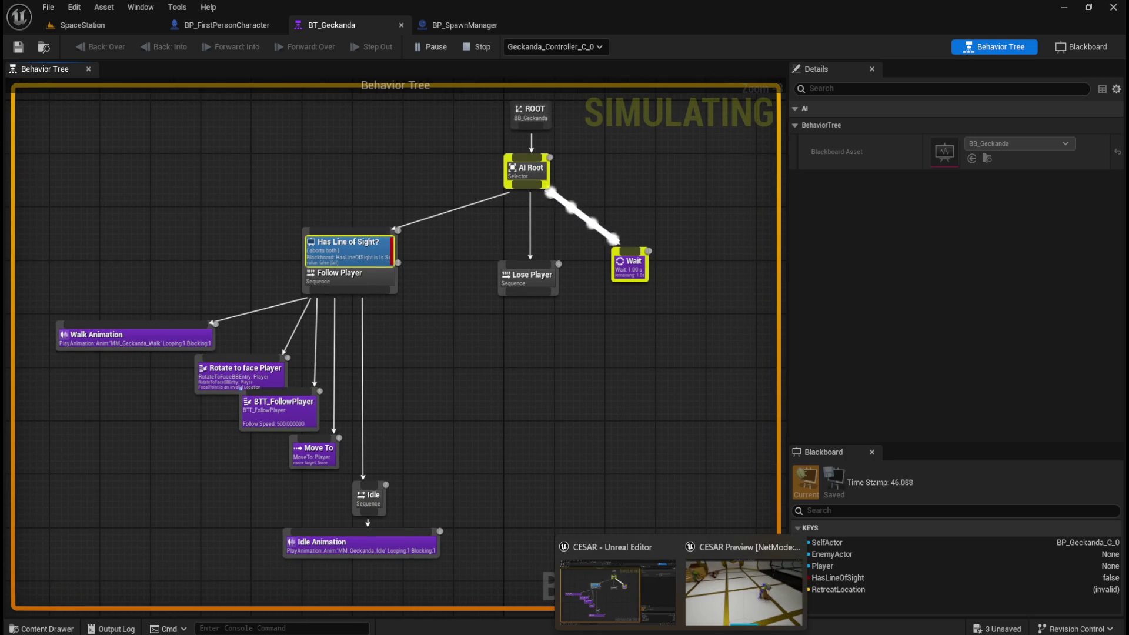
Shrink the game preview window and place it at the lower right over the behavior tree
{"action": "left_click", "coordinate": [728, 591]}
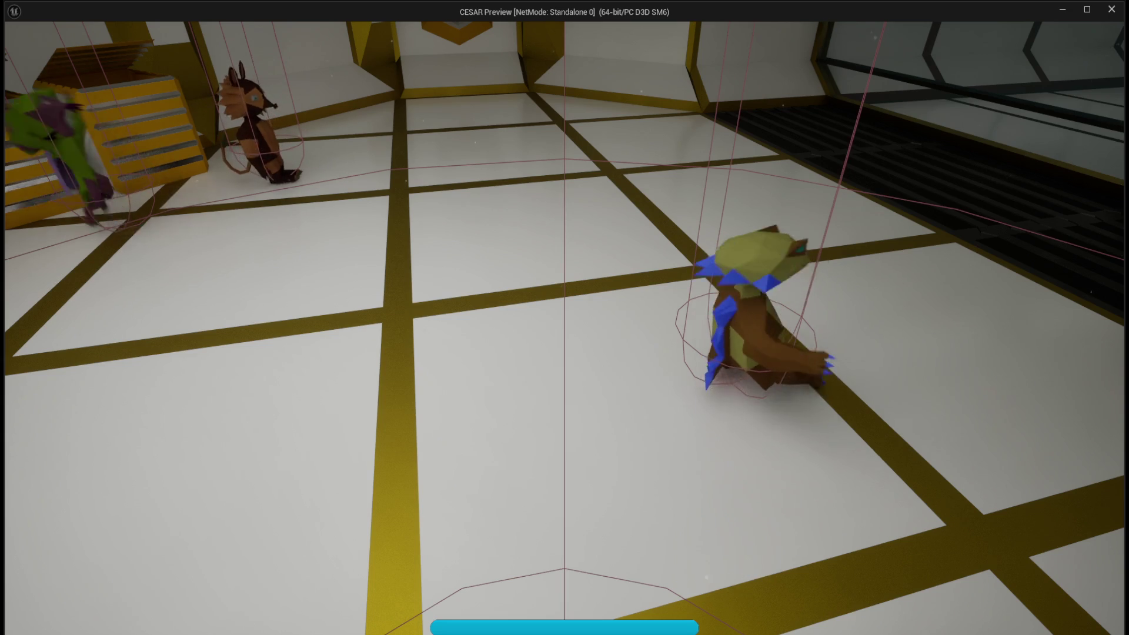
{"action": "key", "text": "alt+Tab"}
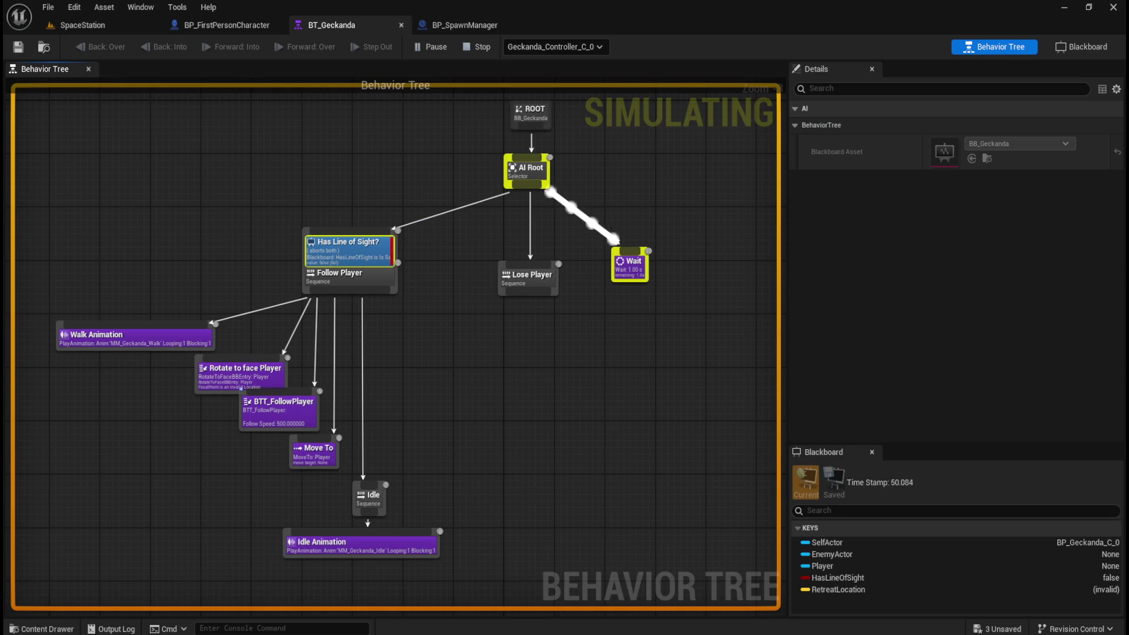
{"action": "mouse_move", "coordinate": [682, 632]}
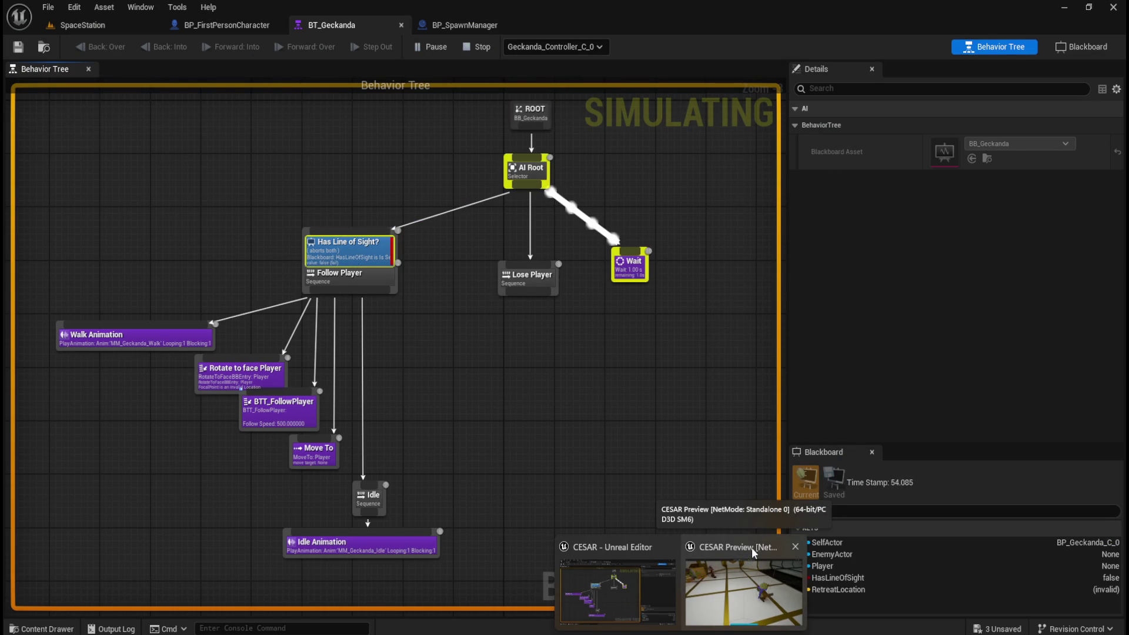
{"action": "left_click", "coordinate": [752, 548]}
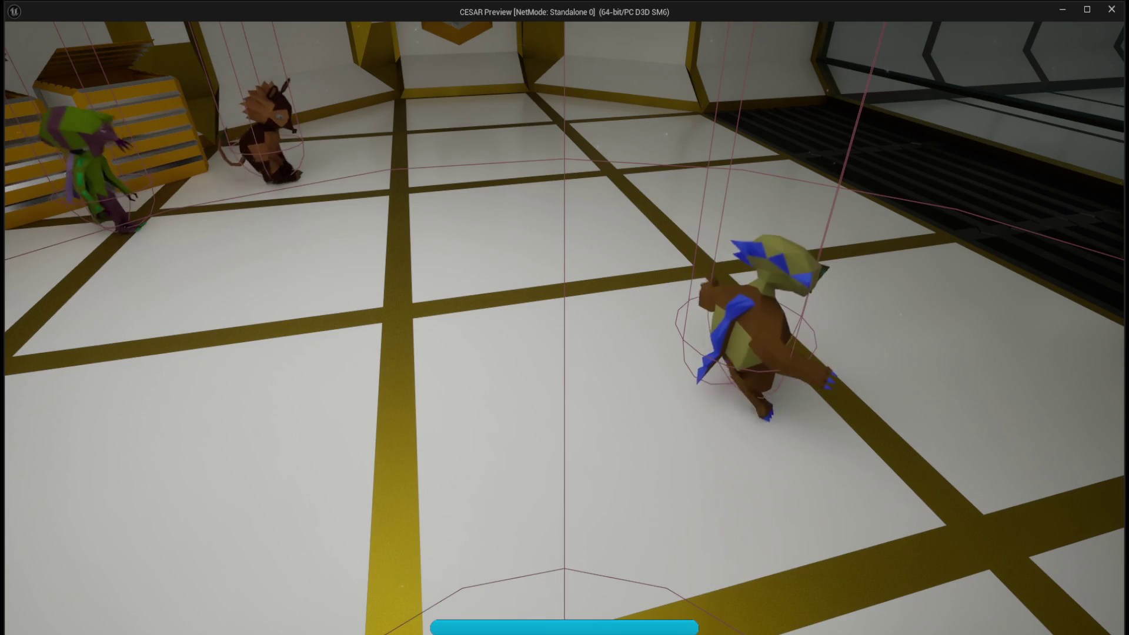
{"action": "mouse_move", "coordinate": [1042, 5]}
{"action": "left_mouse_down"}
{"action": "mouse_move", "coordinate": [1005, 139]}
{"action": "mouse_move", "coordinate": [897, 365]}
{"action": "mouse_move", "coordinate": [894, 419]}
{"action": "mouse_move", "coordinate": [900, 266]}
{"action": "mouse_move", "coordinate": [855, 160]}
{"action": "left_mouse_up"}
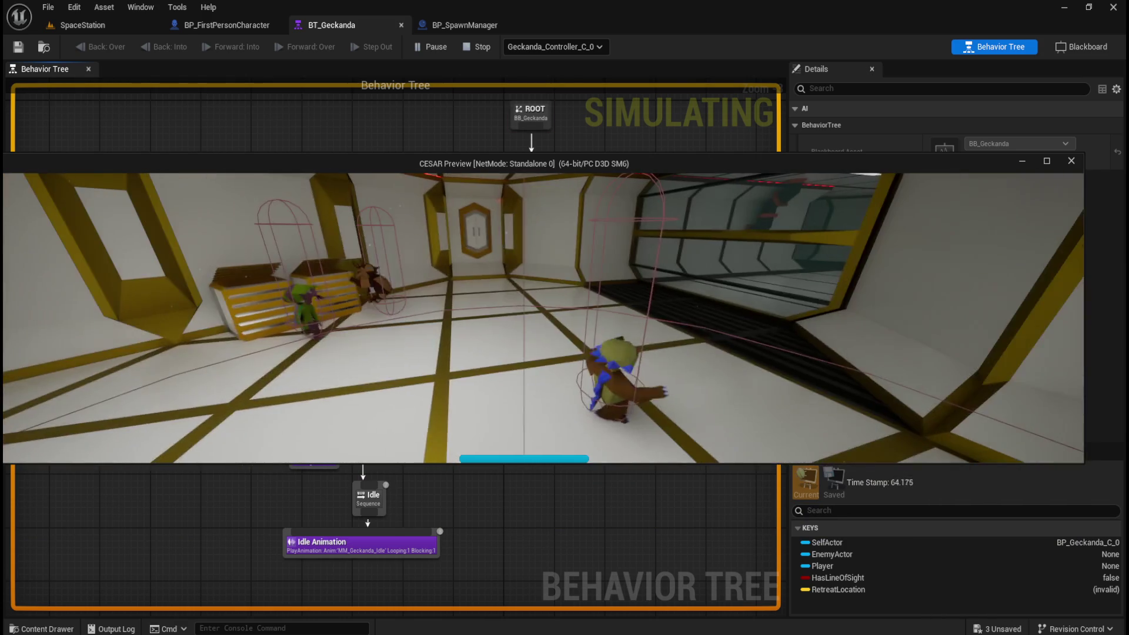
{"action": "left_click", "coordinate": [1100, 201]}
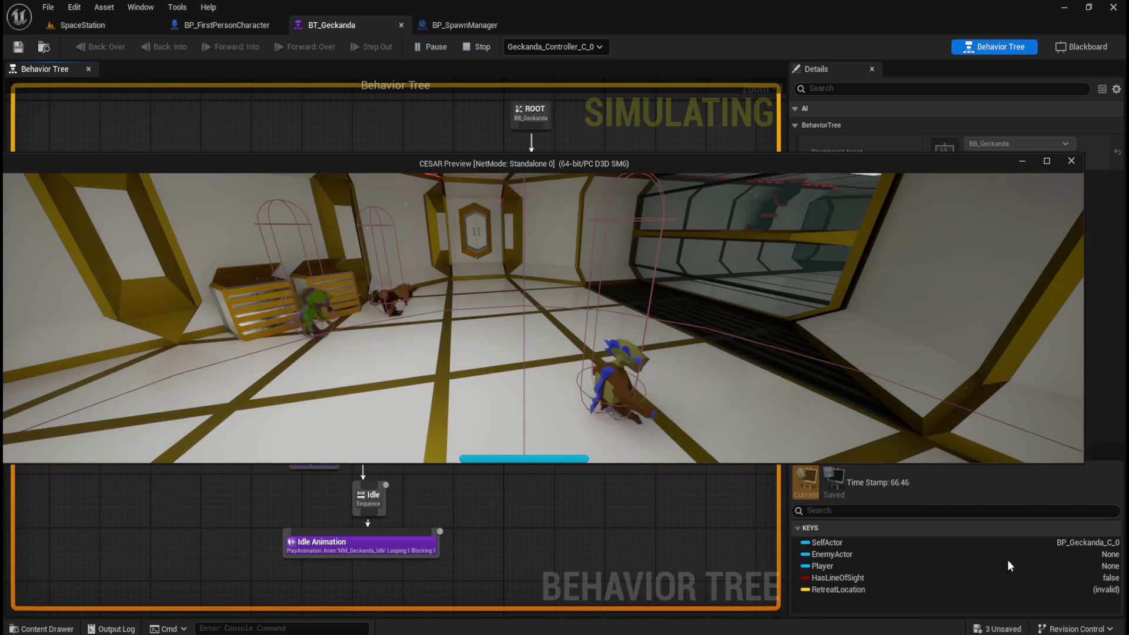
{"action": "left_click", "coordinate": [735, 612]}
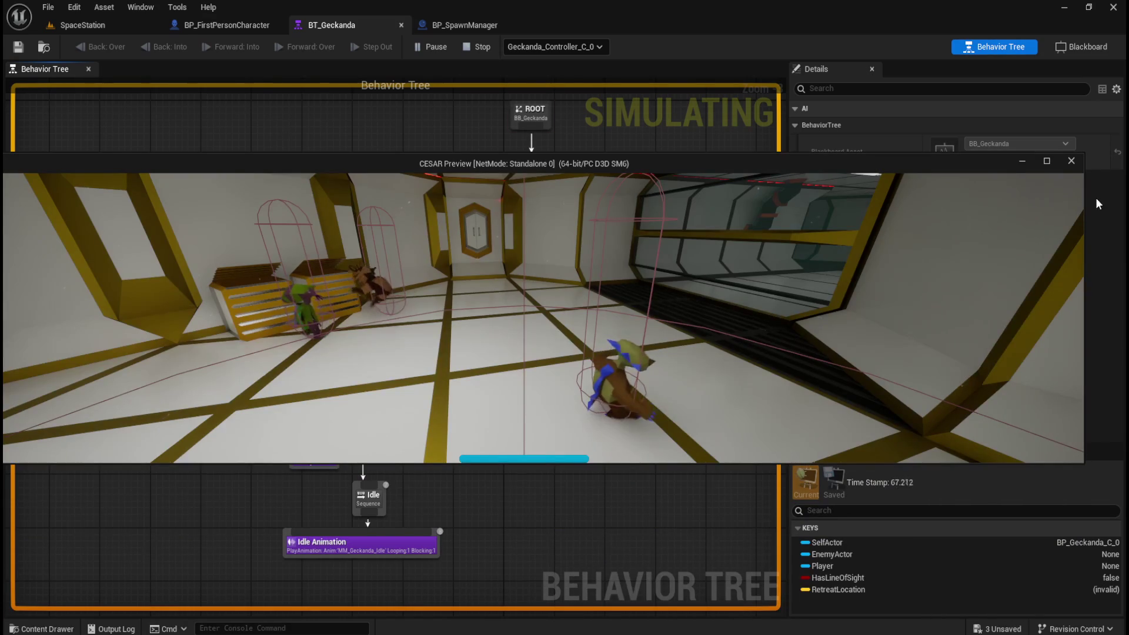
{"action": "left_click_drag", "start_coordinate": [1085, 212], "coordinate": [390, 242]}
{"action": "mouse_move", "coordinate": [350, 167]}
{"action": "left_mouse_down"}
{"action": "mouse_move", "coordinate": [513, 220]}
{"action": "mouse_move", "coordinate": [1032, 229]}
{"action": "left_mouse_up"}
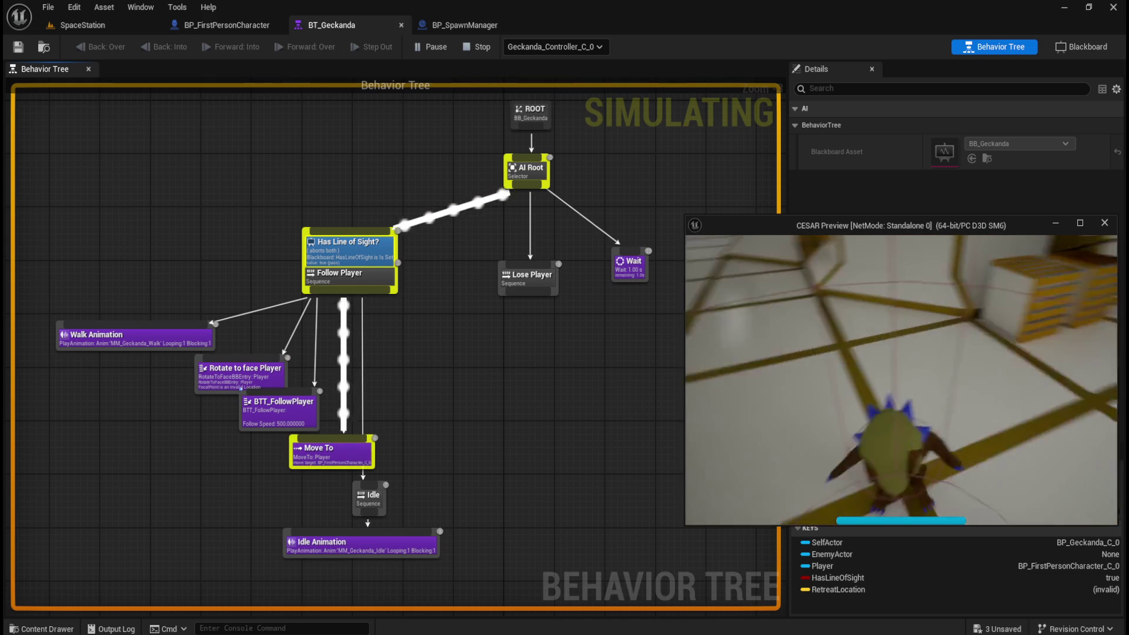
Stop the play session after watching the behavior tree reach Move To
{"action": "key", "text": "Escape"}
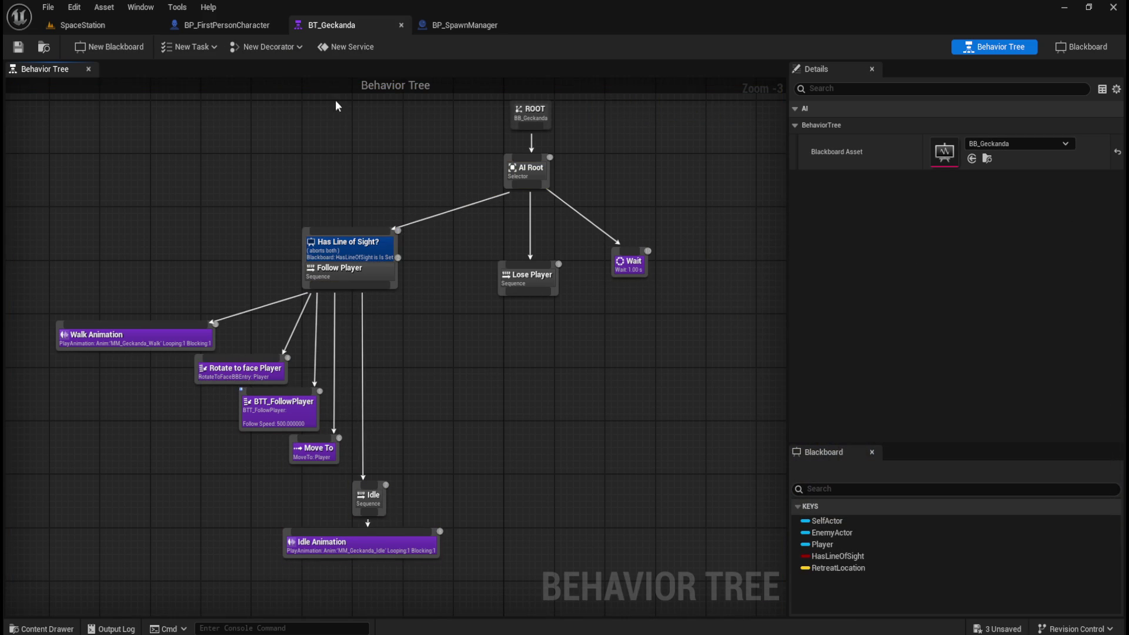
Switch to the SpaceStation level, start and stop a quick play test, then open the content drawer
{"action": "left_click_drag", "start_coordinate": [116, 23], "coordinate": [338, 43]}
{"action": "left_click", "coordinate": [292, 47]}
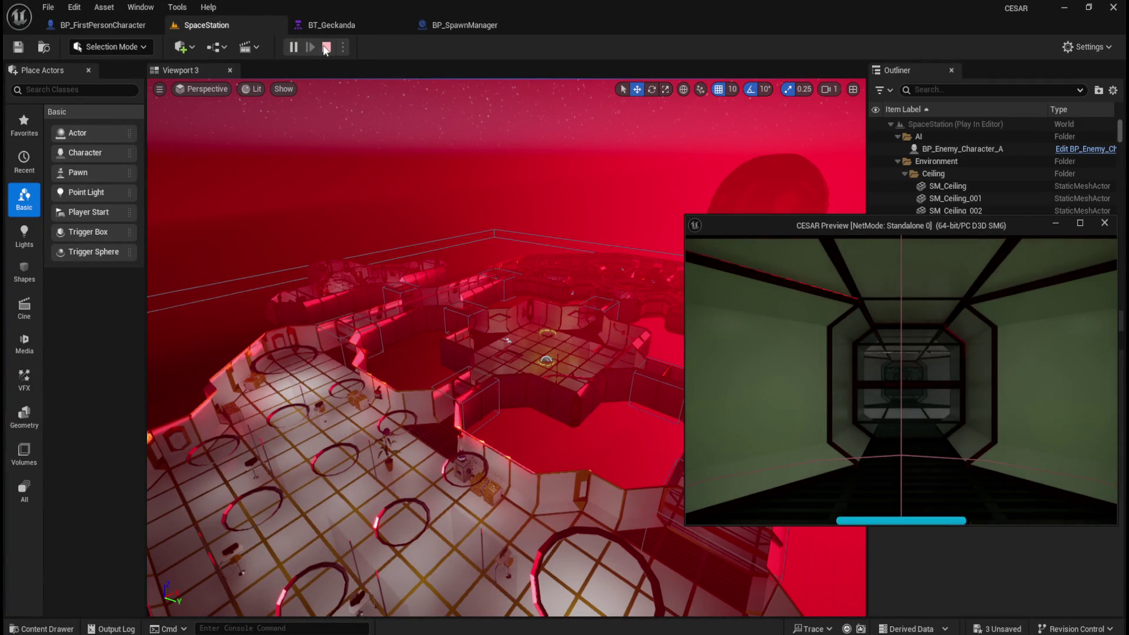
{"action": "left_click", "coordinate": [326, 47]}
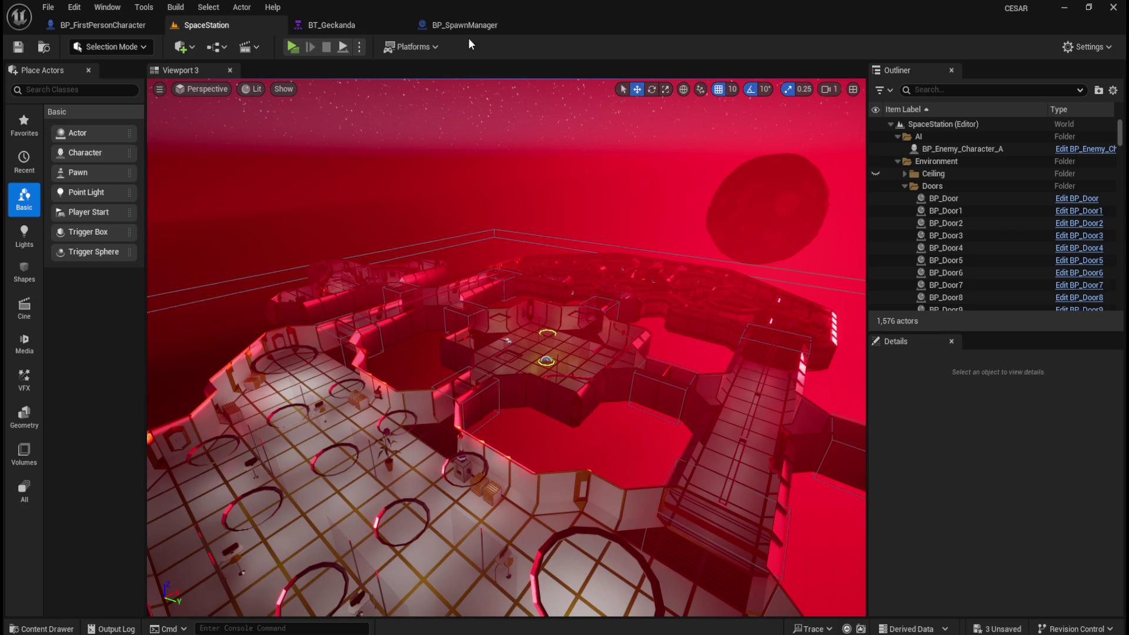
{"action": "key", "text": "ctrl+space"}
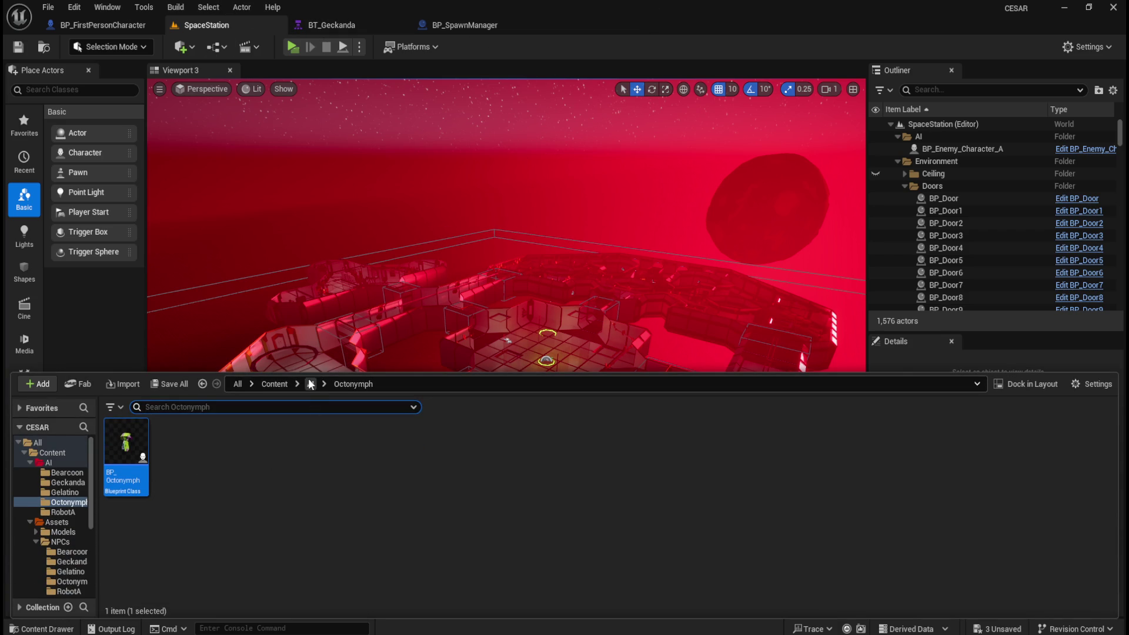
Open BP_Geckanda from the Content/AI/Geckanda folder
{"action": "left_click", "coordinate": [310, 384]}
{"action": "double_click", "coordinate": [161, 450]}
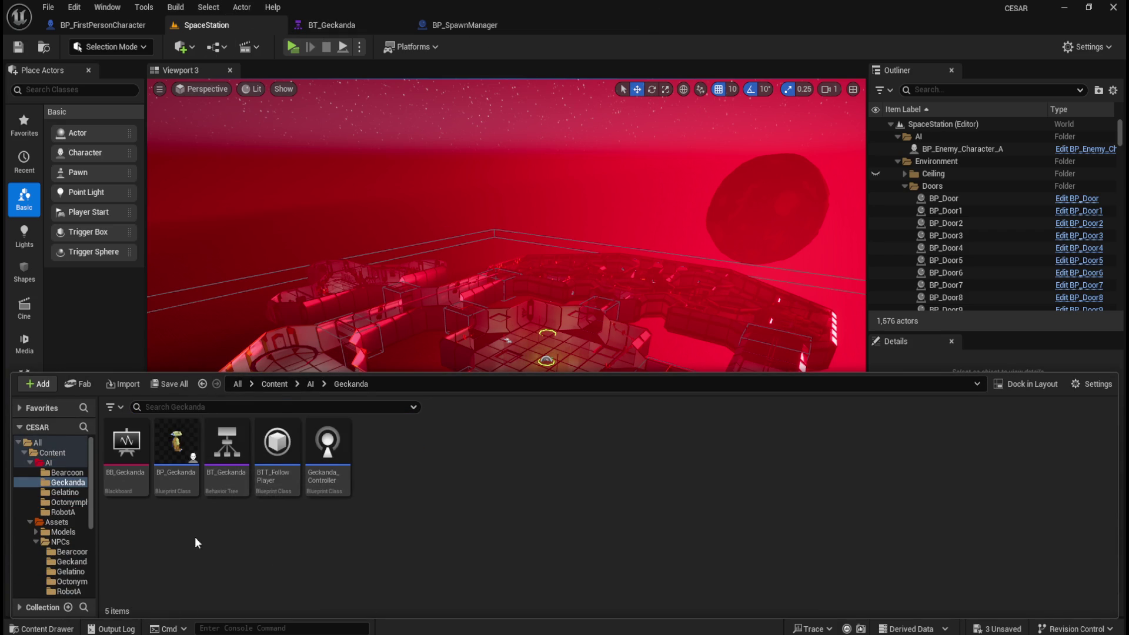
{"action": "left_click", "coordinate": [181, 470]}
{"action": "double_click", "coordinate": [181, 470]}
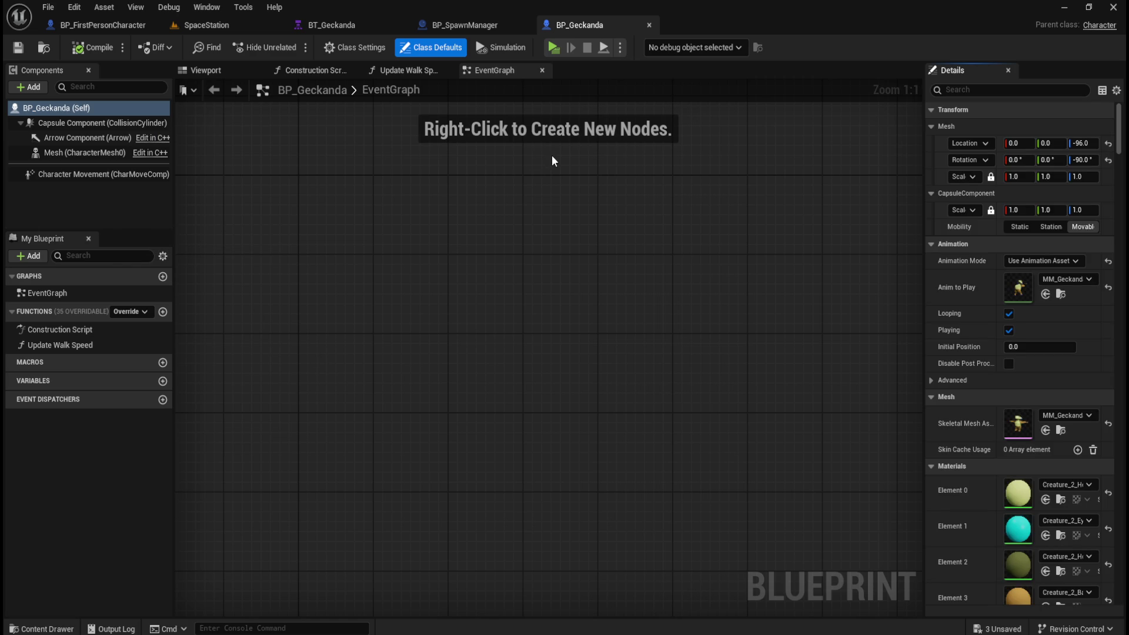
Open Geckanda_Controller and select its AIPerception component
{"action": "key", "text": "ctrl+space"}
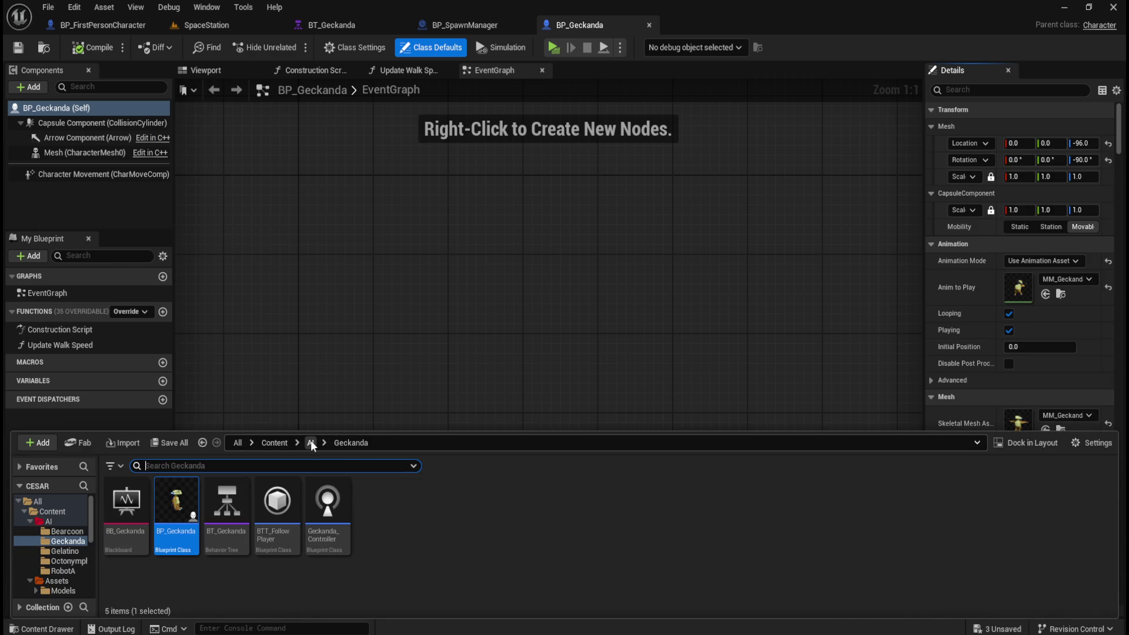
{"action": "double_click", "coordinate": [327, 506]}
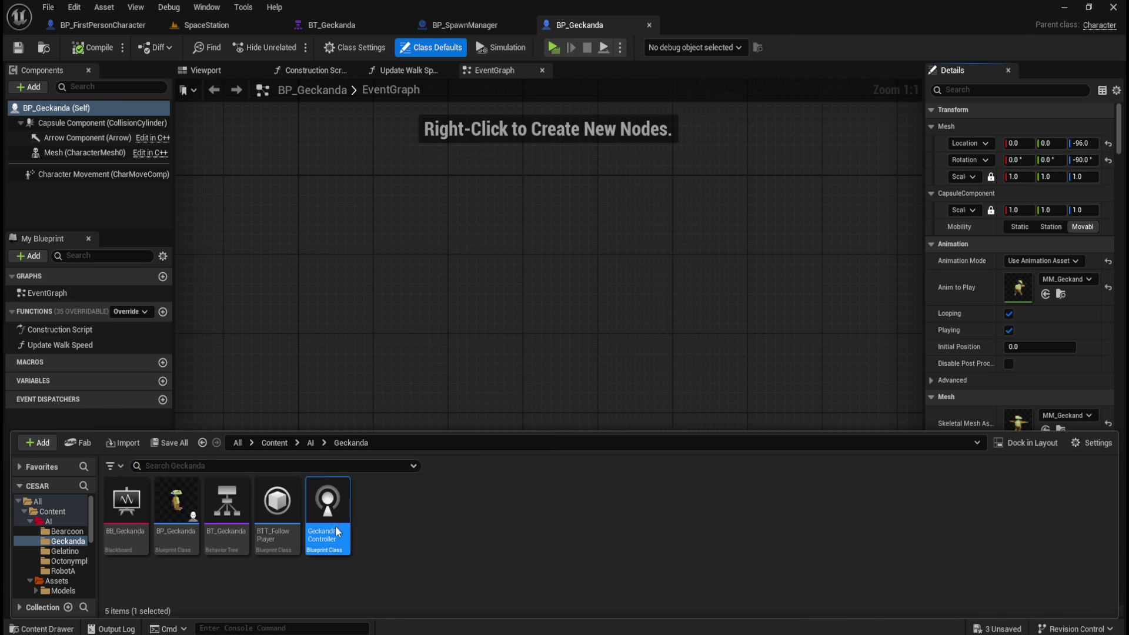
{"action": "left_click", "coordinate": [70, 162]}
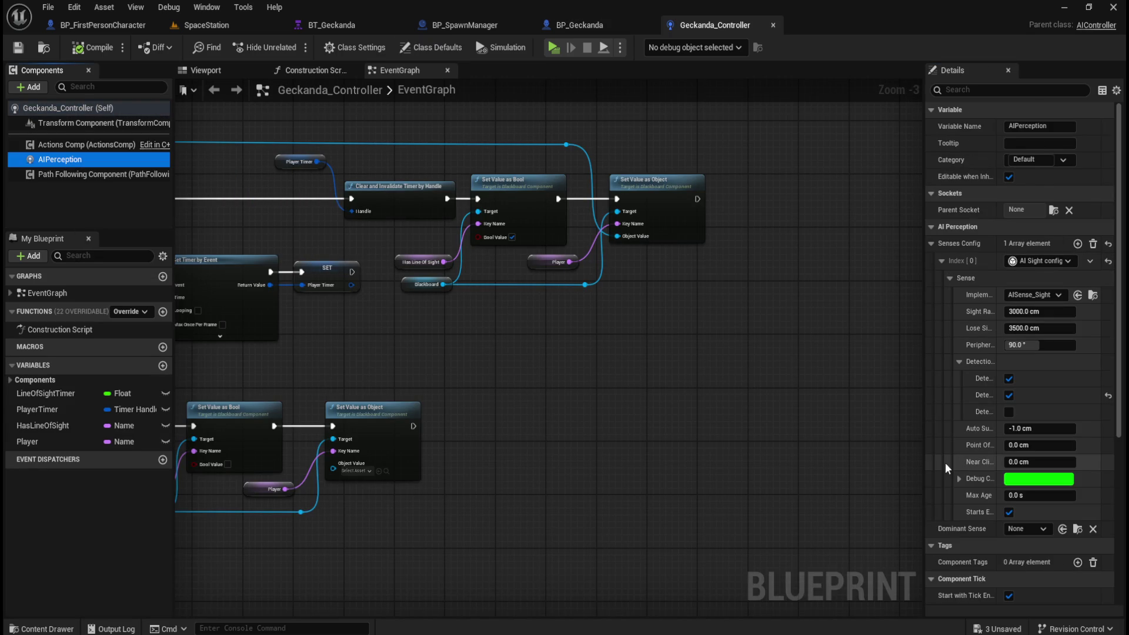
{"action": "left_click_drag", "start_coordinate": [923, 467], "coordinate": [805, 466]}
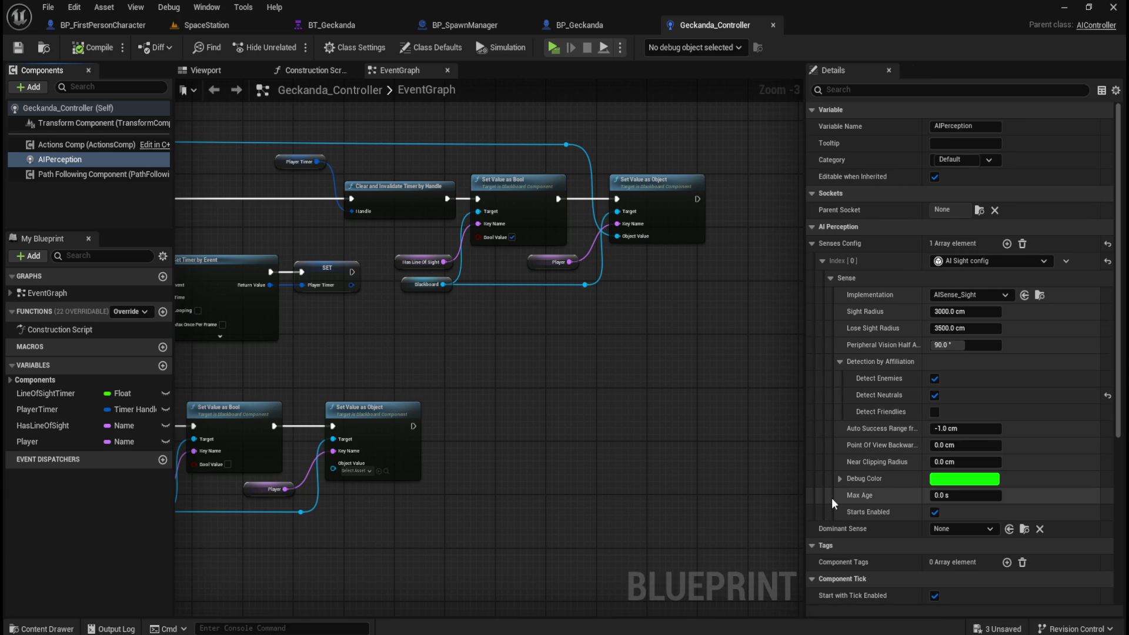
{"action": "scroll", "coordinate": [823, 485], "scroll_direction": "down", "scroll_amount": 5}
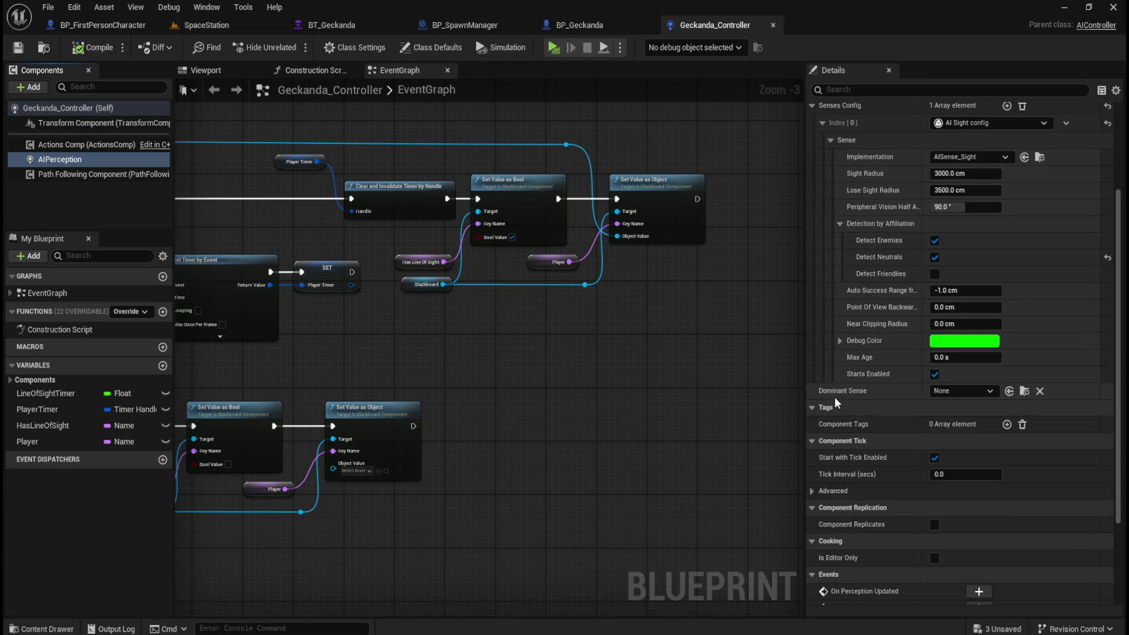
{"action": "scroll", "coordinate": [866, 459], "scroll_direction": "up", "scroll_amount": 1}
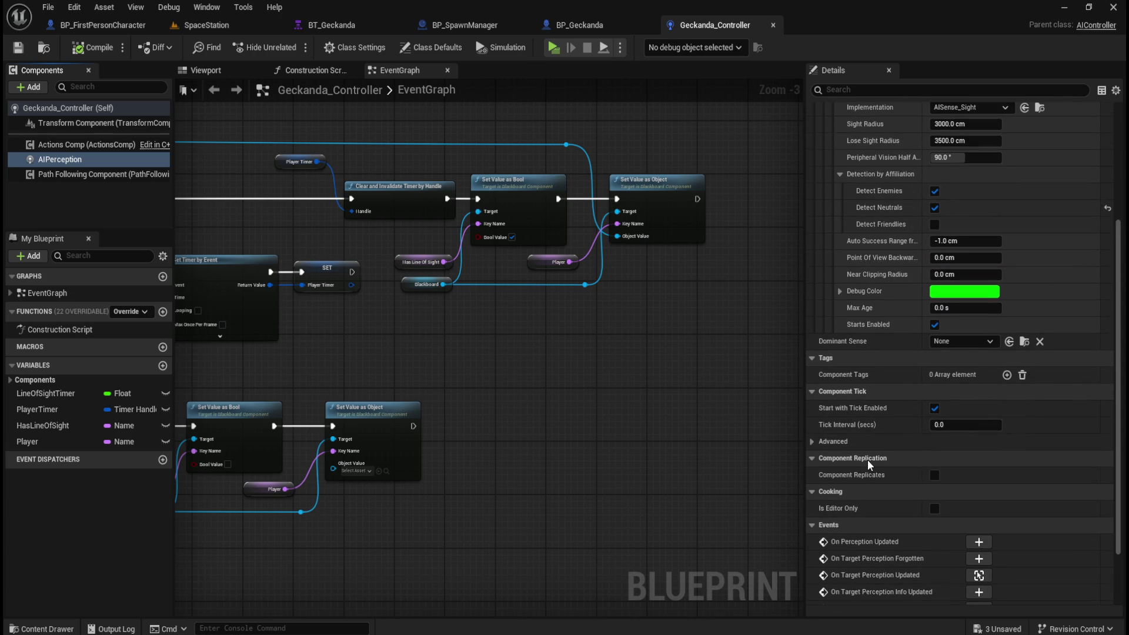
{"action": "scroll", "coordinate": [867, 459], "scroll_direction": "up", "scroll_amount": 4}
{"action": "scroll", "coordinate": [867, 460], "scroll_direction": "up", "scroll_amount": 1}
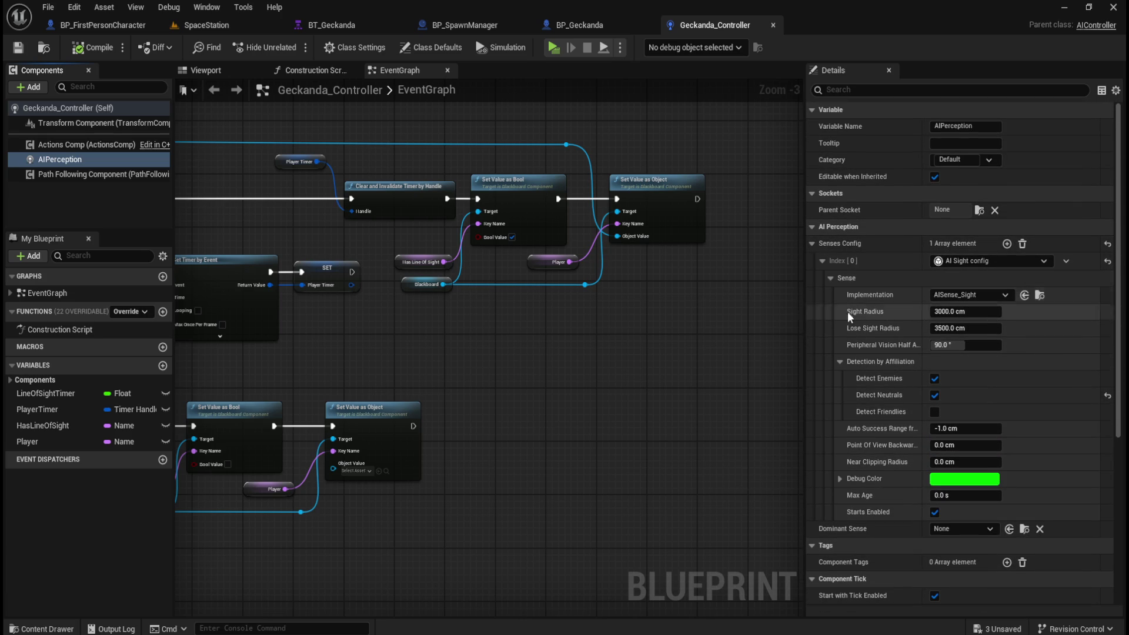
{"action": "left_click", "coordinate": [839, 479]}
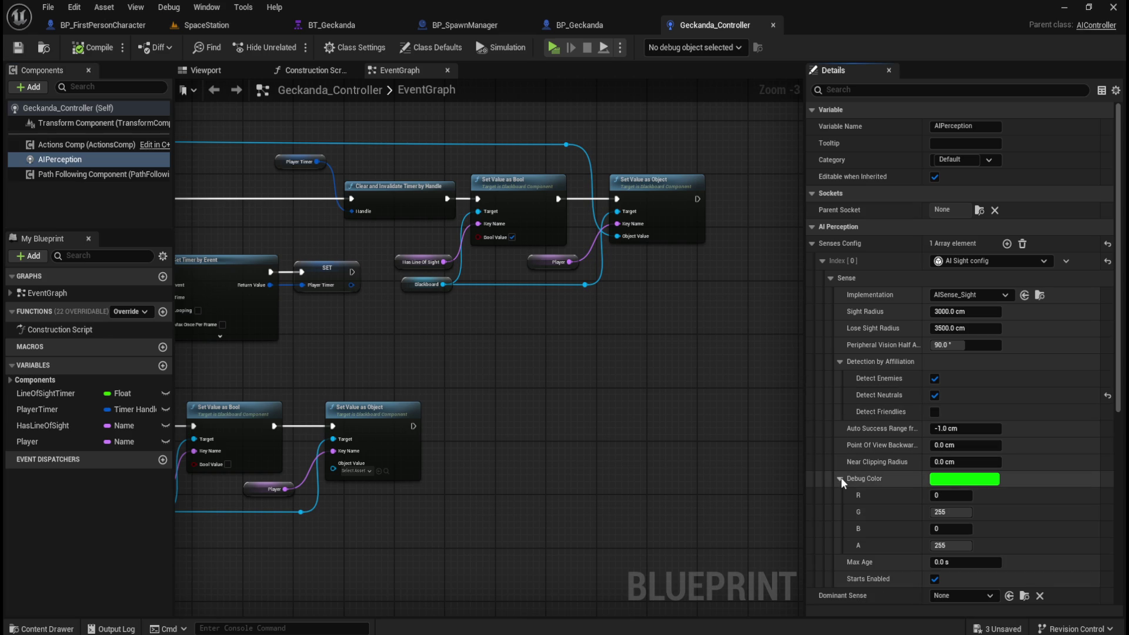
{"action": "left_click", "coordinate": [840, 479]}
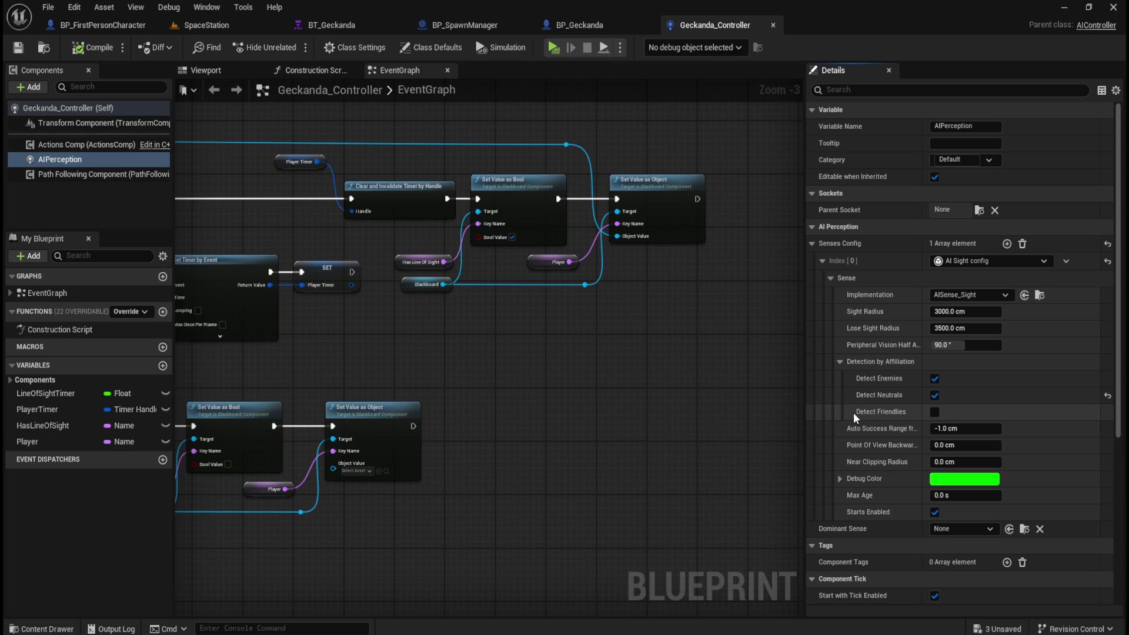
{"action": "scroll", "coordinate": [815, 408], "scroll_direction": "down", "scroll_amount": 5}
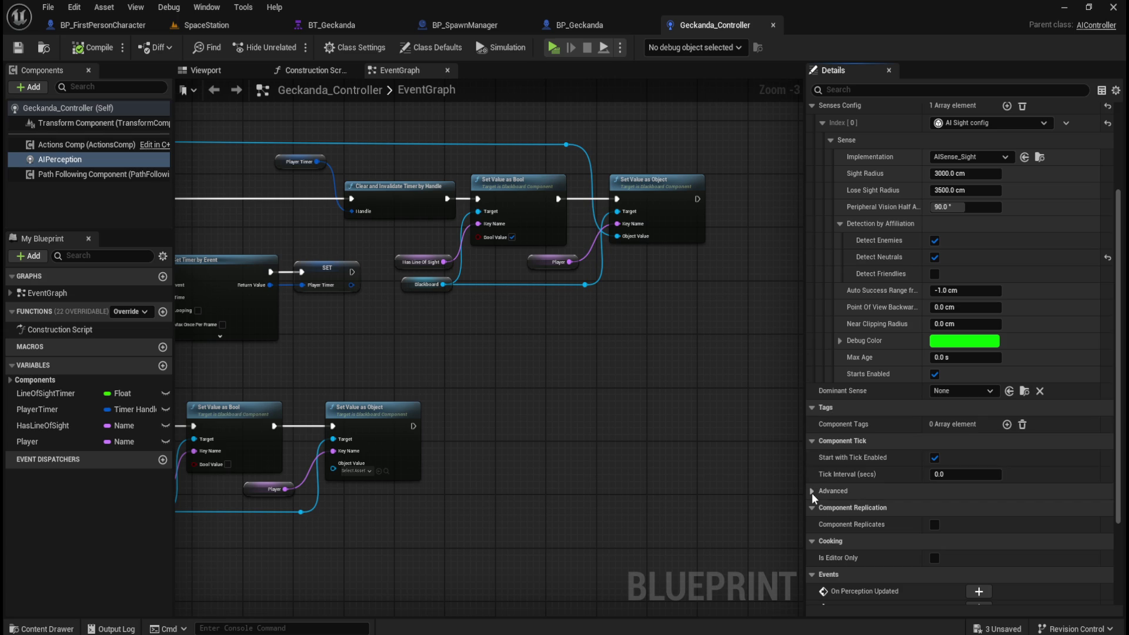
{"action": "left_click", "coordinate": [812, 492]}
{"action": "left_click", "coordinate": [812, 491]}
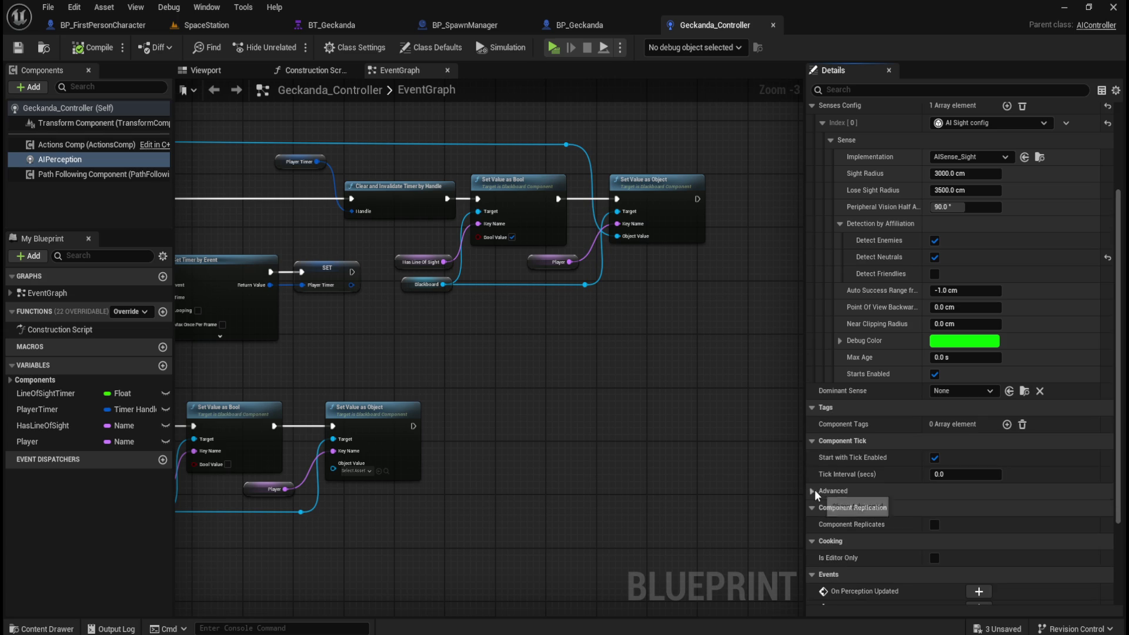
{"action": "scroll", "coordinate": [837, 492], "scroll_direction": "down", "scroll_amount": 5}
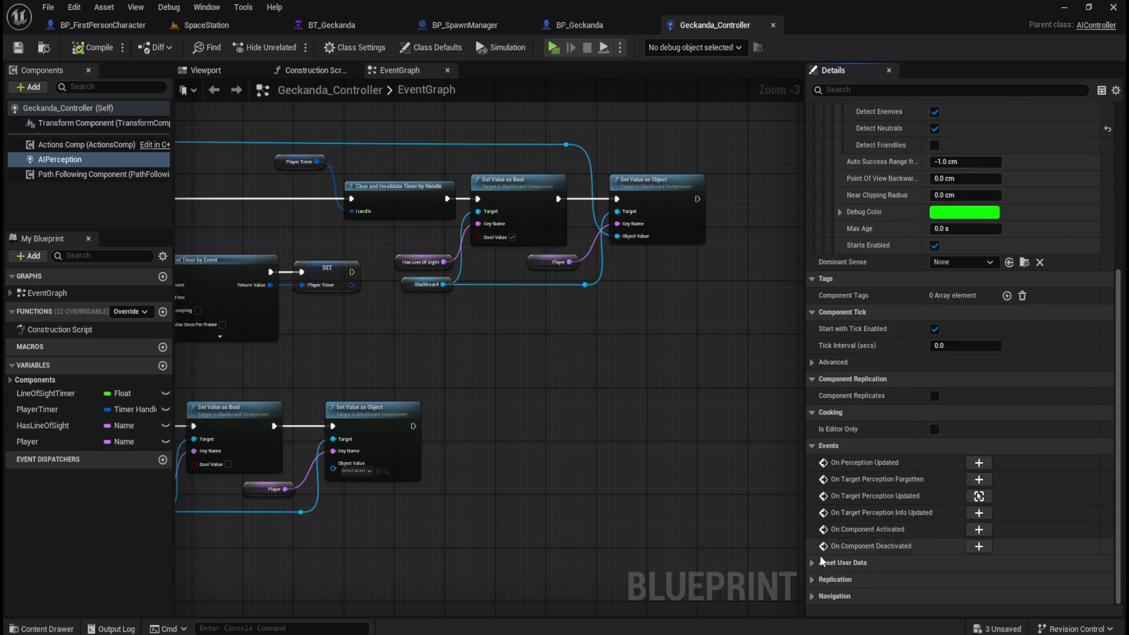
{"action": "left_click", "coordinate": [813, 562]}
{"action": "left_click", "coordinate": [869, 576]}
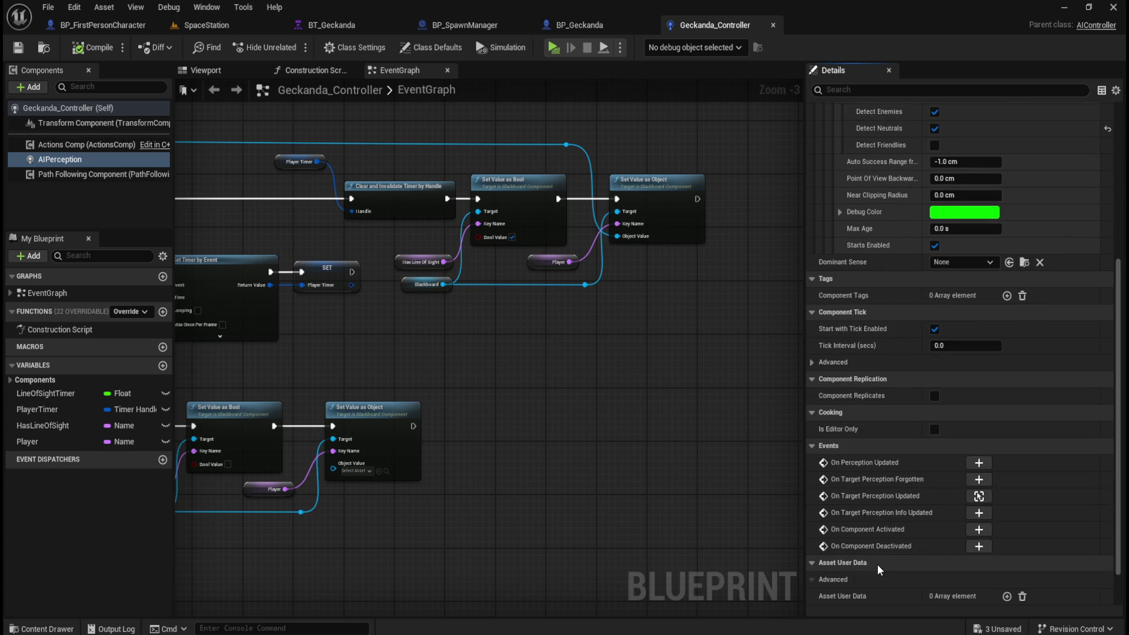
{"action": "scroll", "coordinate": [877, 565], "scroll_direction": "down", "scroll_amount": 2}
{"action": "left_click", "coordinate": [811, 512]}
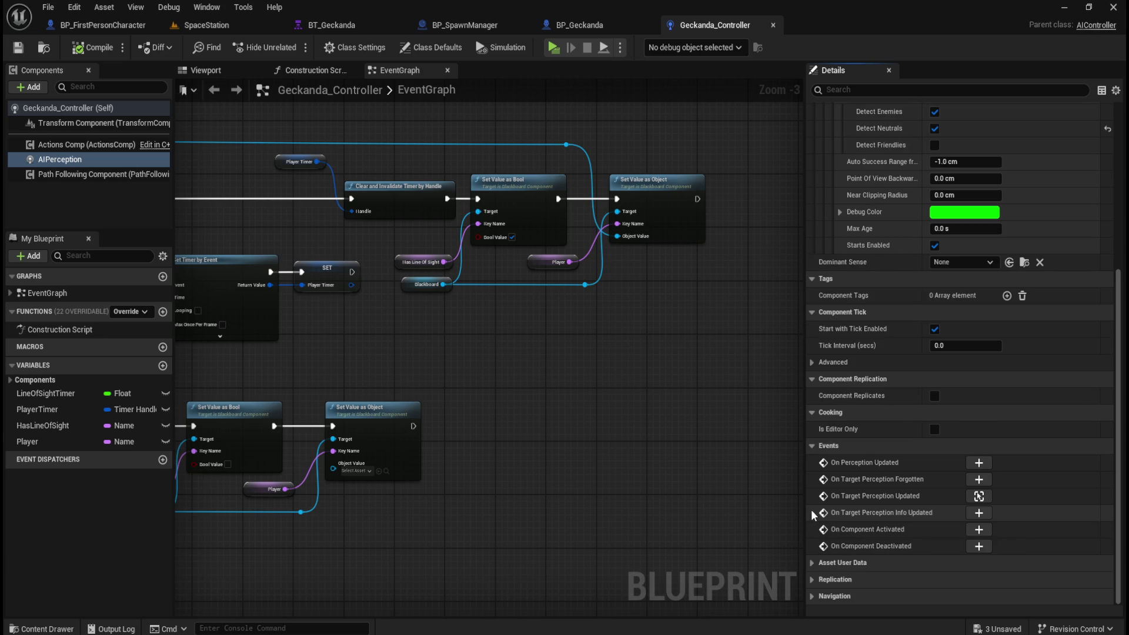
{"action": "left_click", "coordinate": [814, 578]}
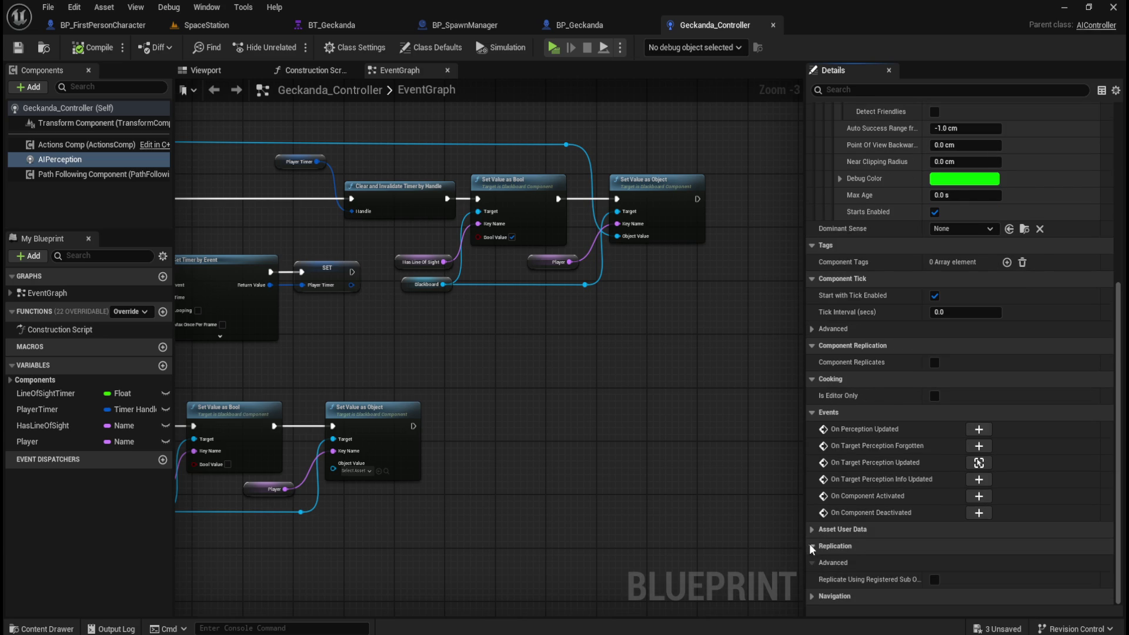
{"action": "left_click", "coordinate": [809, 543]}
{"action": "left_click", "coordinate": [811, 599]}
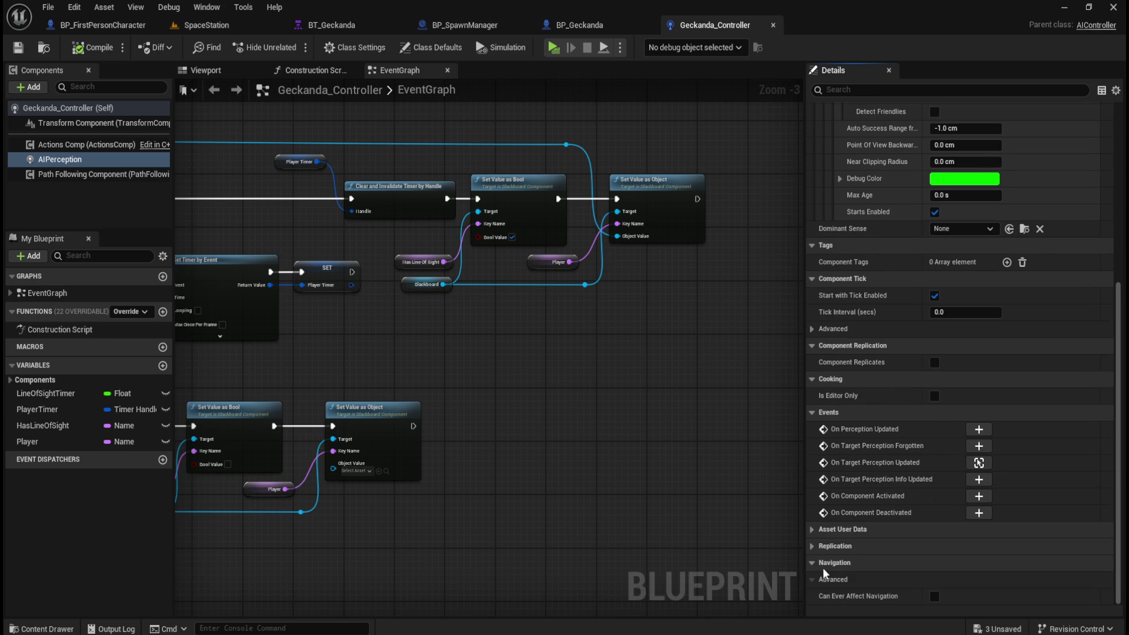
{"action": "scroll", "coordinate": [806, 560], "scroll_direction": "up", "scroll_amount": 6}
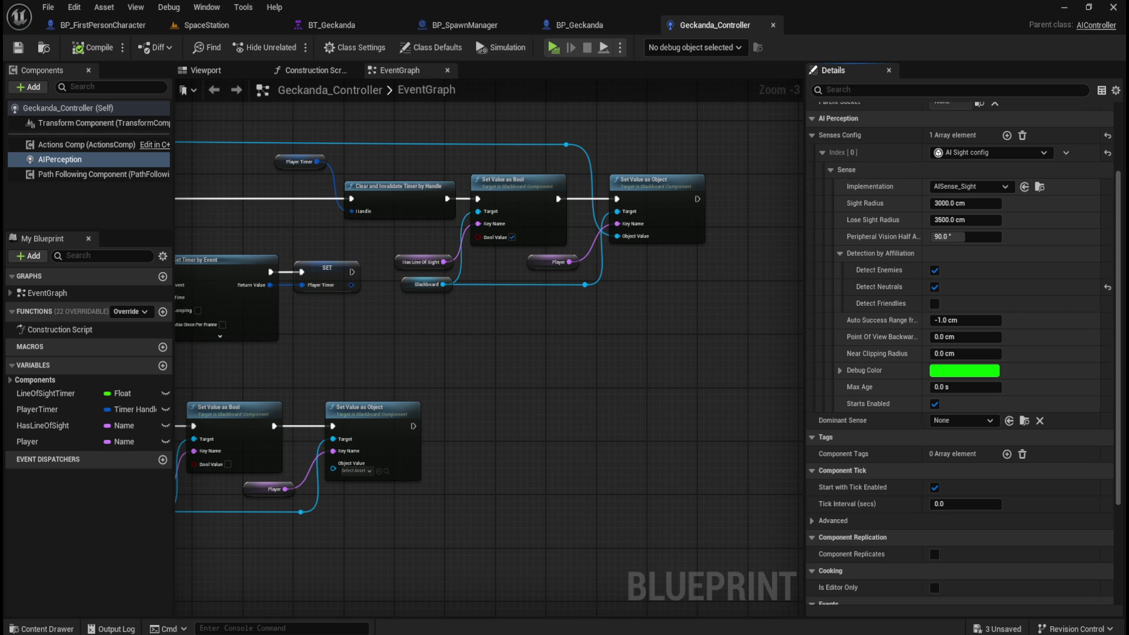
{"action": "scroll", "coordinate": [879, 446], "scroll_direction": "up", "scroll_amount": 4}
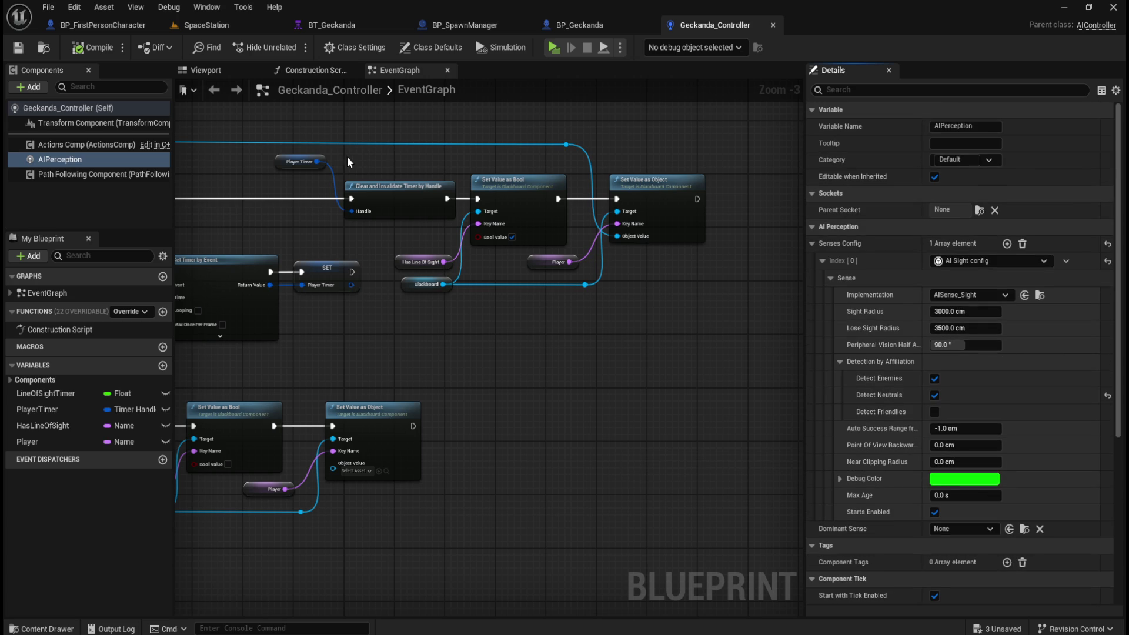
{"action": "left_click", "coordinate": [579, 25]}
Select BP_Geckanda (Self), filter its Details for 'debug', then clear the filter
{"action": "left_click", "coordinate": [63, 109]}
{"action": "left_click", "coordinate": [1023, 94]}
{"action": "type", "text": "d"}
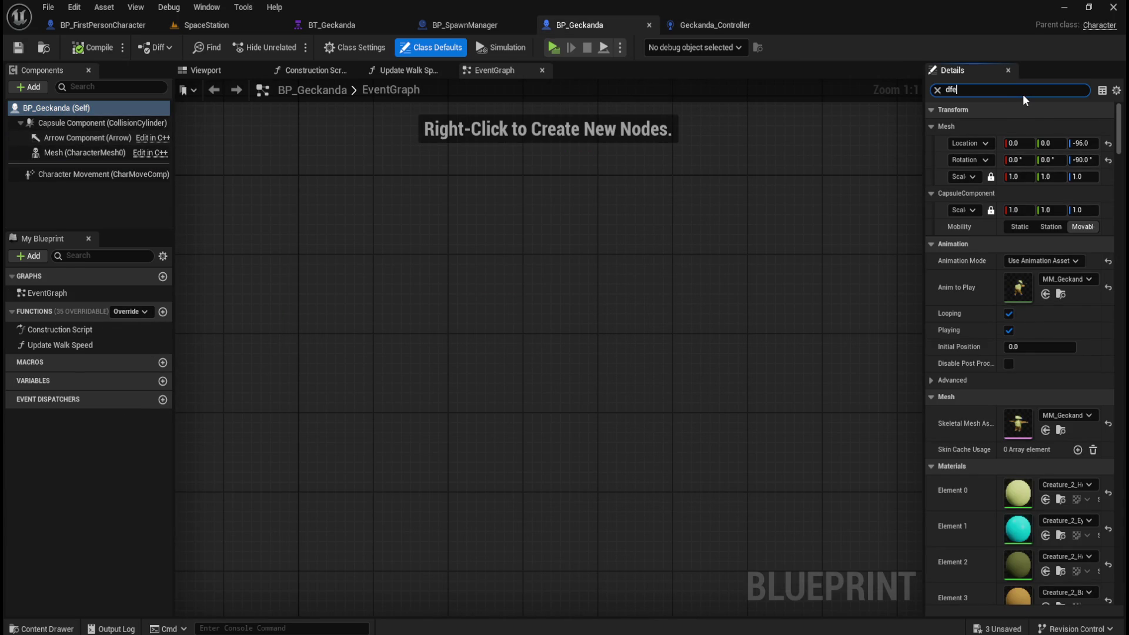
{"action": "type", "text": "ebug"}
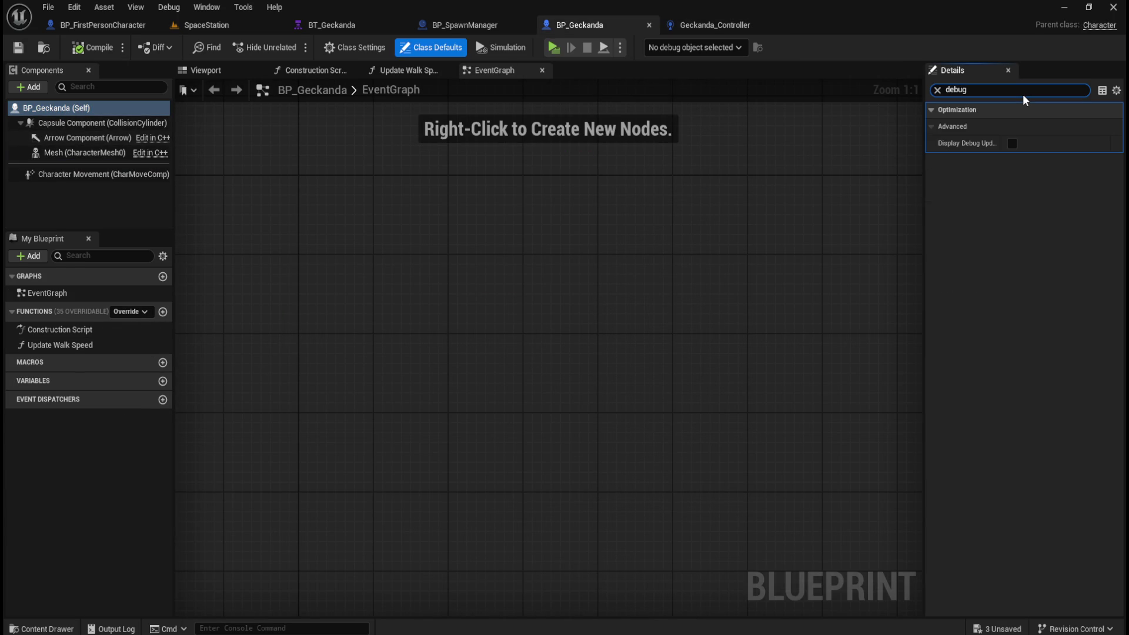
{"action": "mouse_move", "coordinate": [957, 146]}
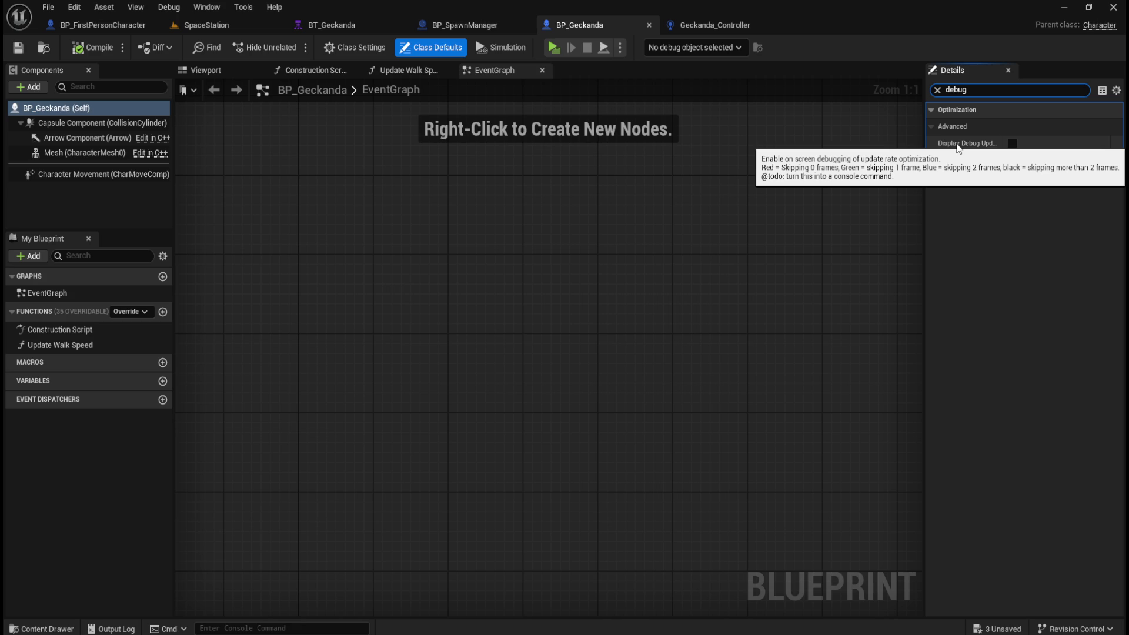
{"action": "left_click", "coordinate": [937, 90]}
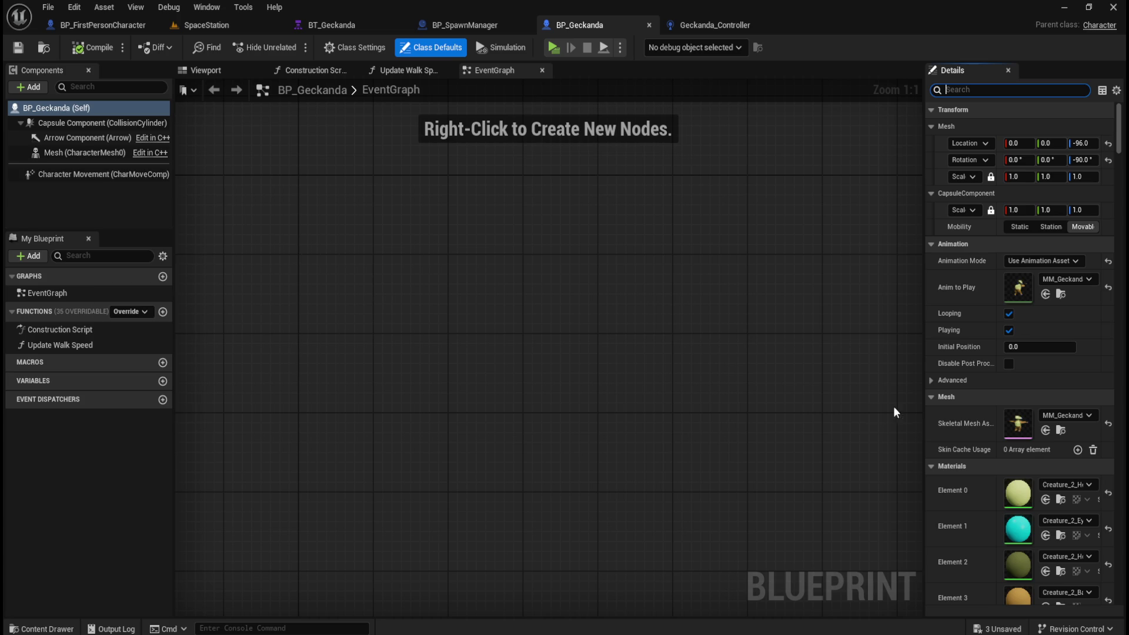
{"action": "scroll", "coordinate": [962, 419], "scroll_direction": "down", "scroll_amount": 5}
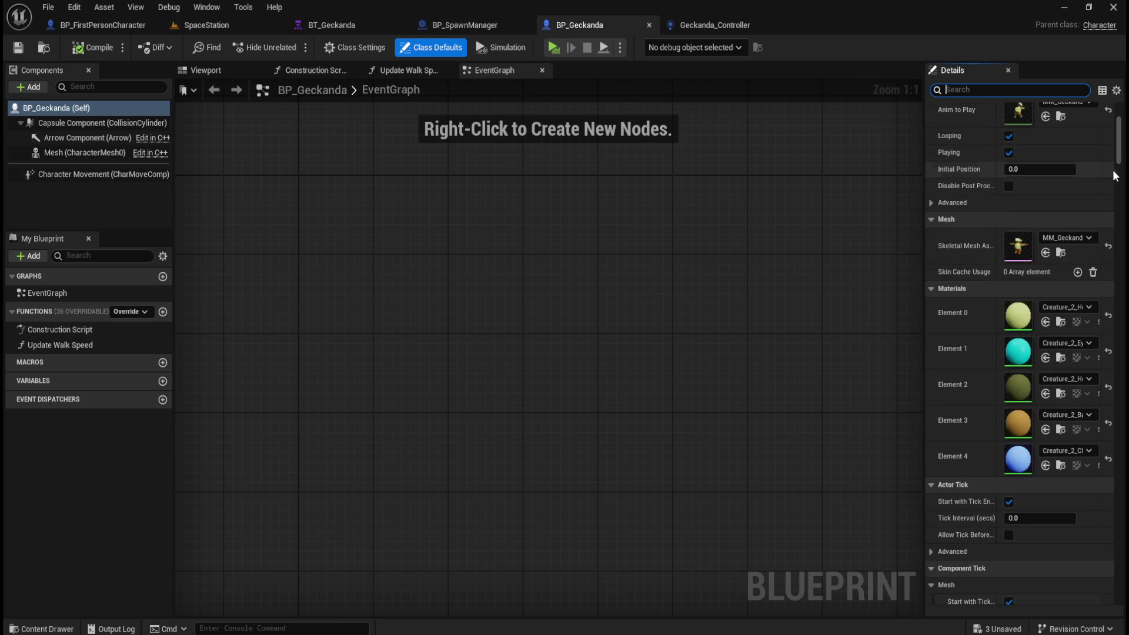
{"action": "mouse_move", "coordinate": [1118, 164]}
{"action": "left_mouse_down"}
{"action": "mouse_move", "coordinate": [1120, 605]}
{"action": "mouse_move", "coordinate": [1108, 603]}
{"action": "left_mouse_up"}
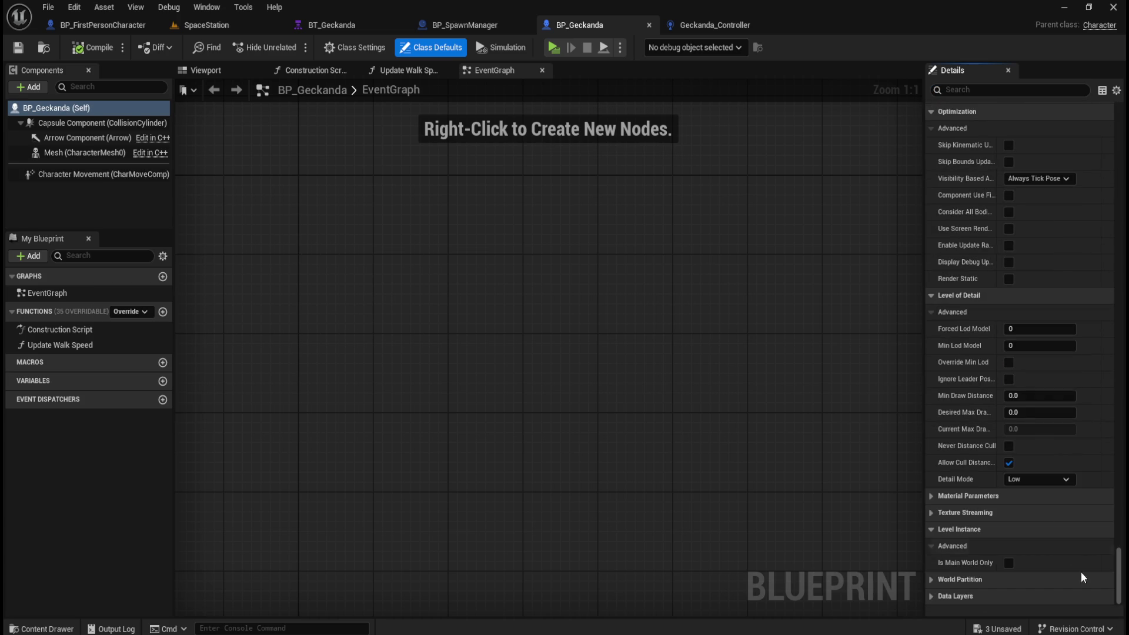
{"action": "scroll", "coordinate": [1000, 478], "scroll_direction": "up", "scroll_amount": 5}
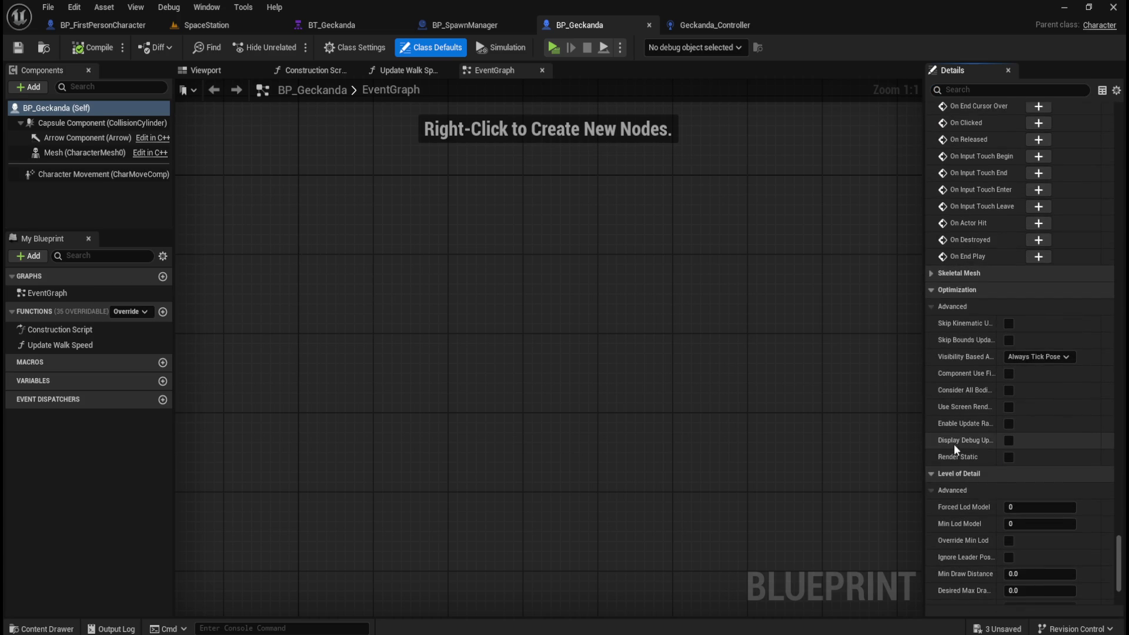
{"action": "scroll", "coordinate": [969, 428], "scroll_direction": "down", "scroll_amount": 5}
{"action": "scroll", "coordinate": [968, 428], "scroll_direction": "up", "scroll_amount": 8}
{"action": "scroll", "coordinate": [969, 428], "scroll_direction": "up", "scroll_amount": 10}
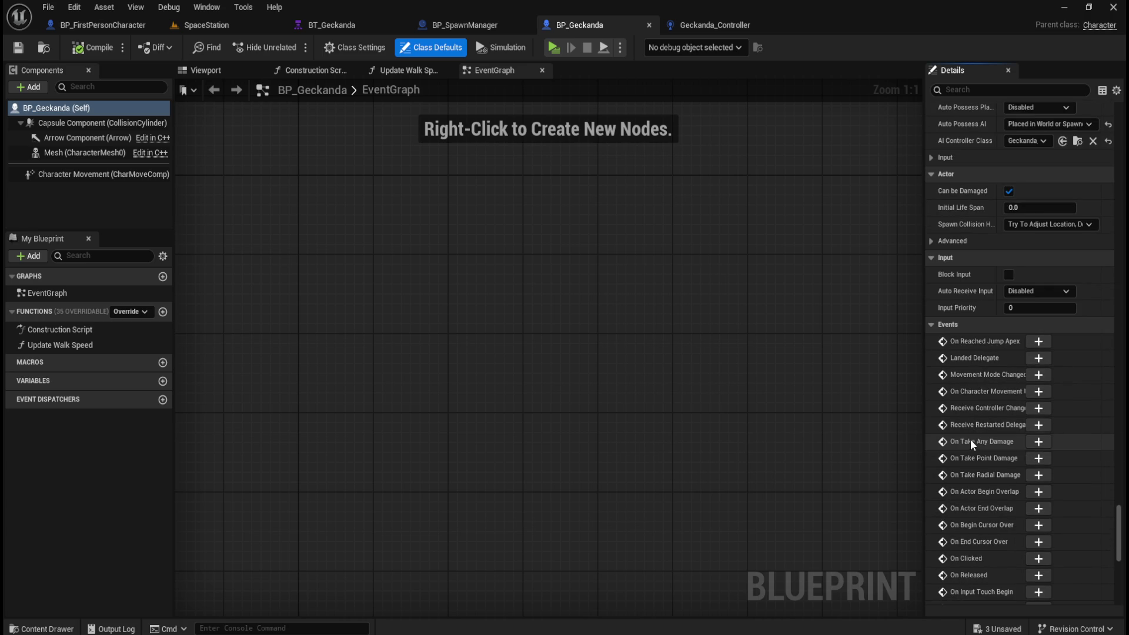
{"action": "scroll", "coordinate": [986, 366], "scroll_direction": "up", "scroll_amount": 2}
{"action": "scroll", "coordinate": [986, 369], "scroll_direction": "up", "scroll_amount": 4}
{"action": "left_click", "coordinate": [933, 334]}
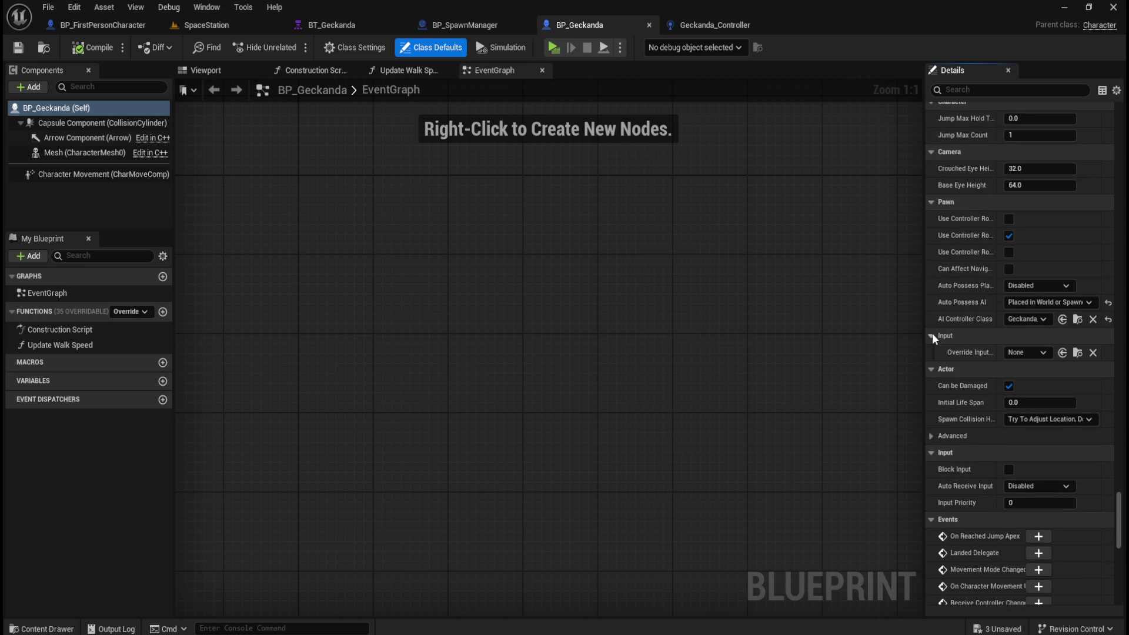
{"action": "left_click", "coordinate": [932, 334]}
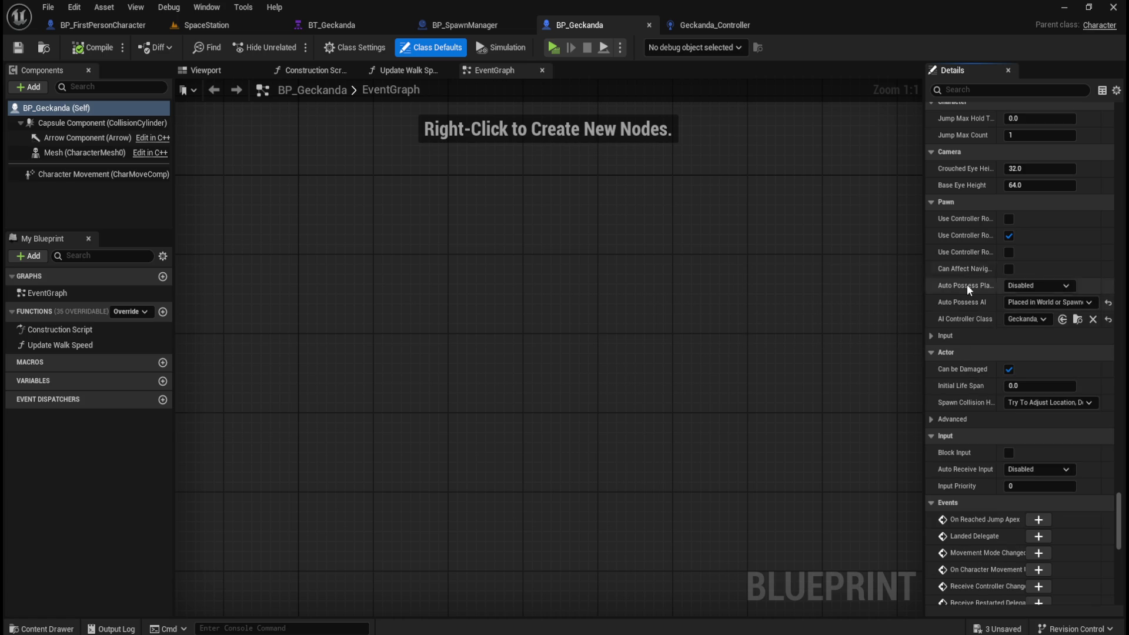
{"action": "mouse_move", "coordinate": [966, 292]}
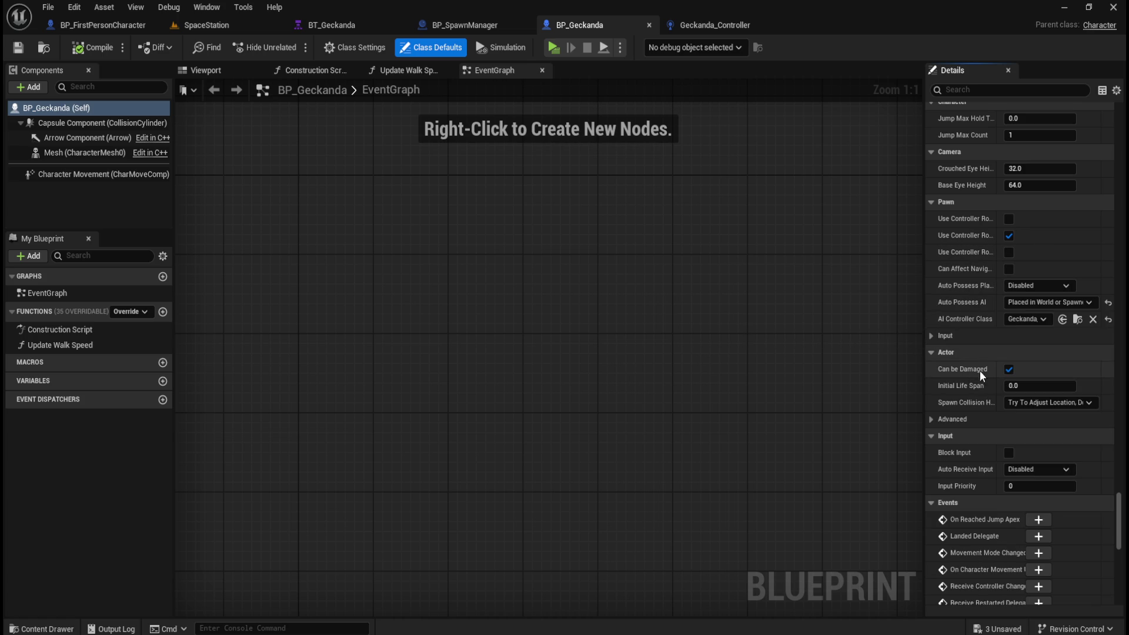
{"action": "scroll", "coordinate": [992, 378], "scroll_direction": "up", "scroll_amount": 6}
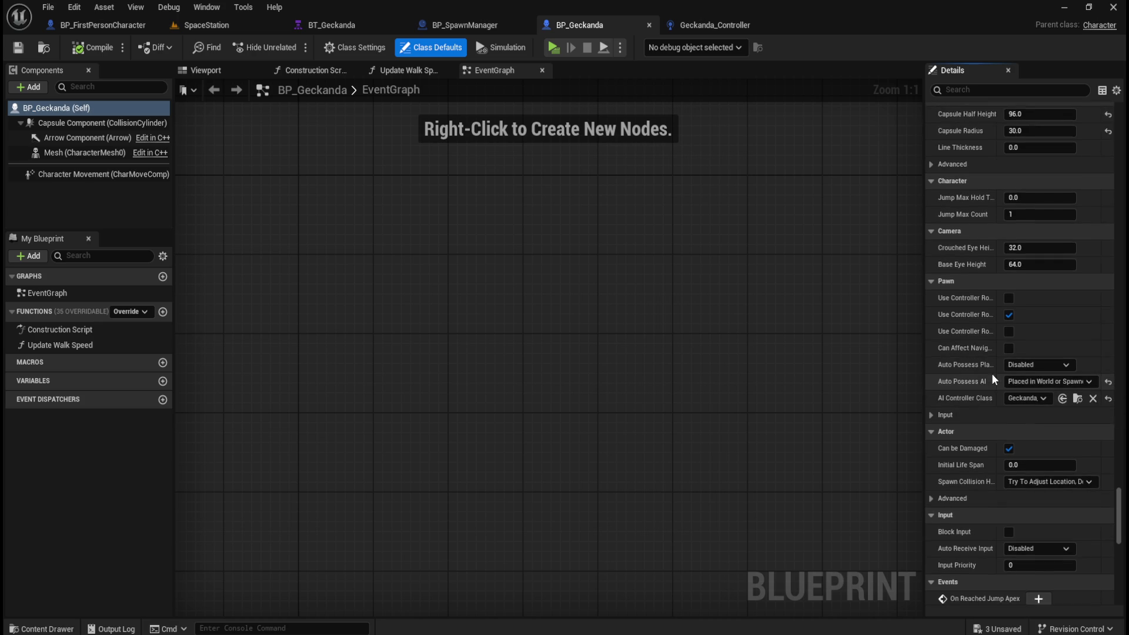
{"action": "scroll", "coordinate": [993, 382], "scroll_direction": "up", "scroll_amount": 1}
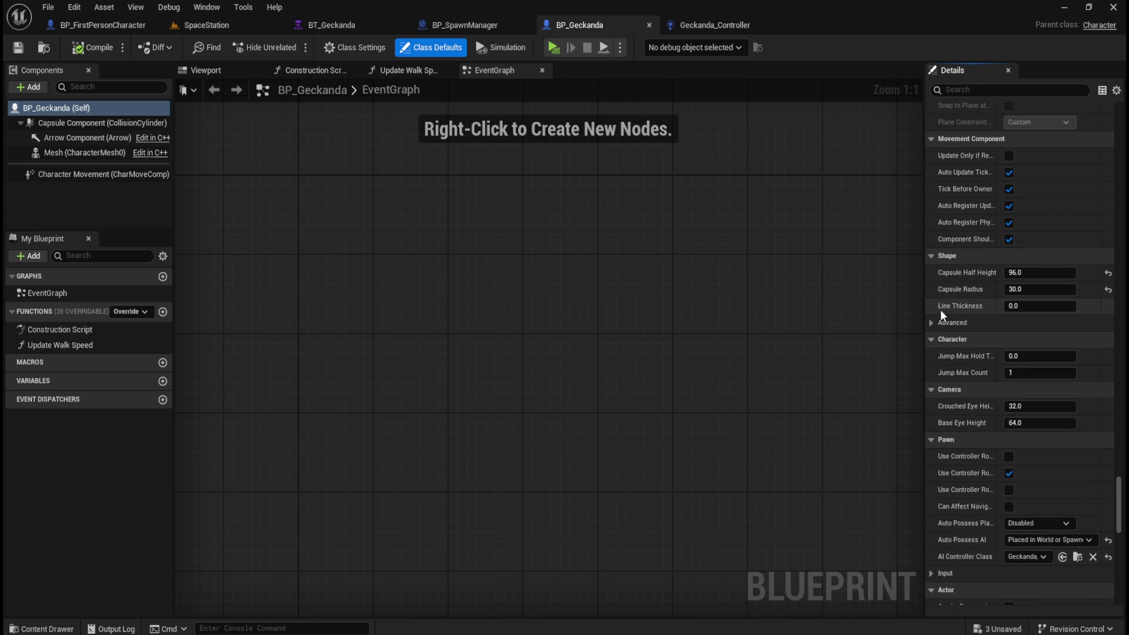
{"action": "left_click", "coordinate": [930, 323]}
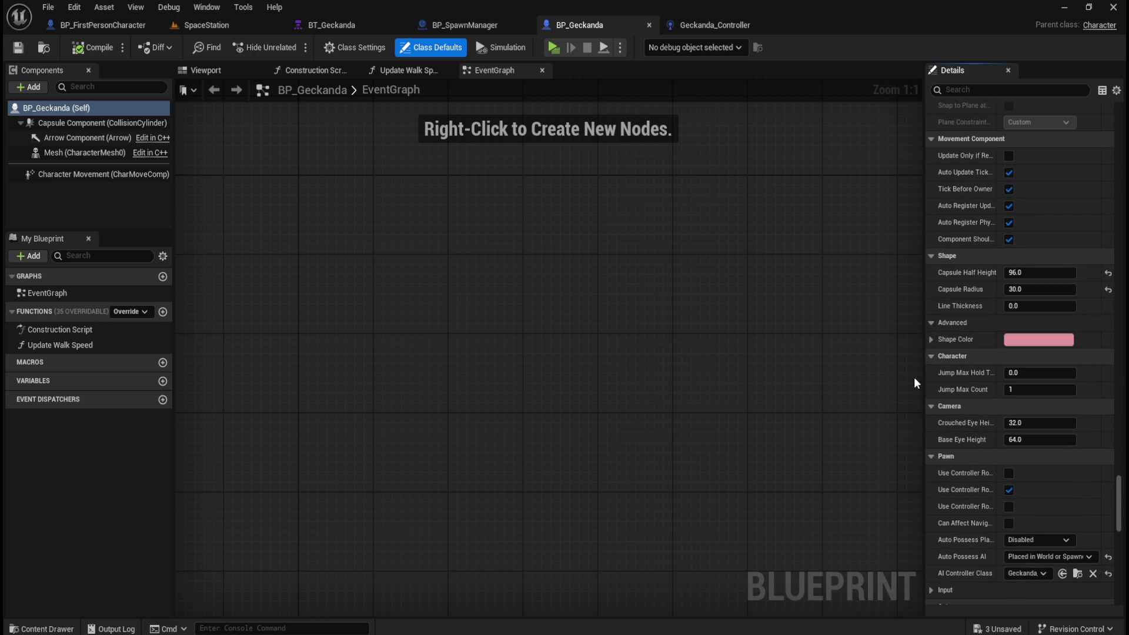
{"action": "left_click", "coordinate": [933, 322]}
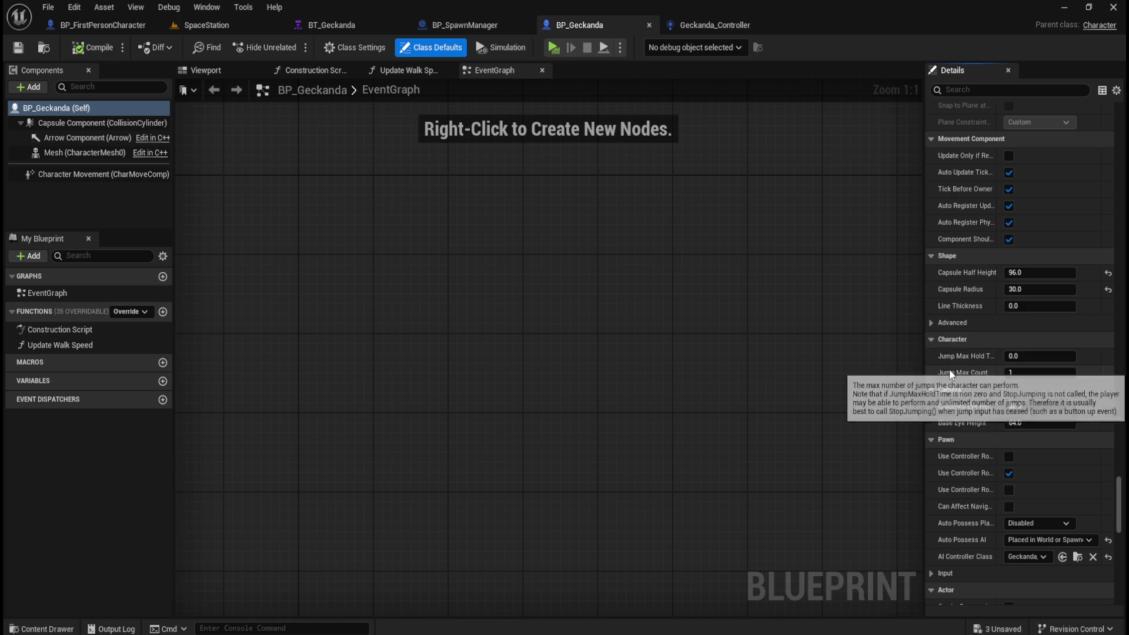
{"action": "scroll", "coordinate": [968, 377], "scroll_direction": "up", "scroll_amount": 3}
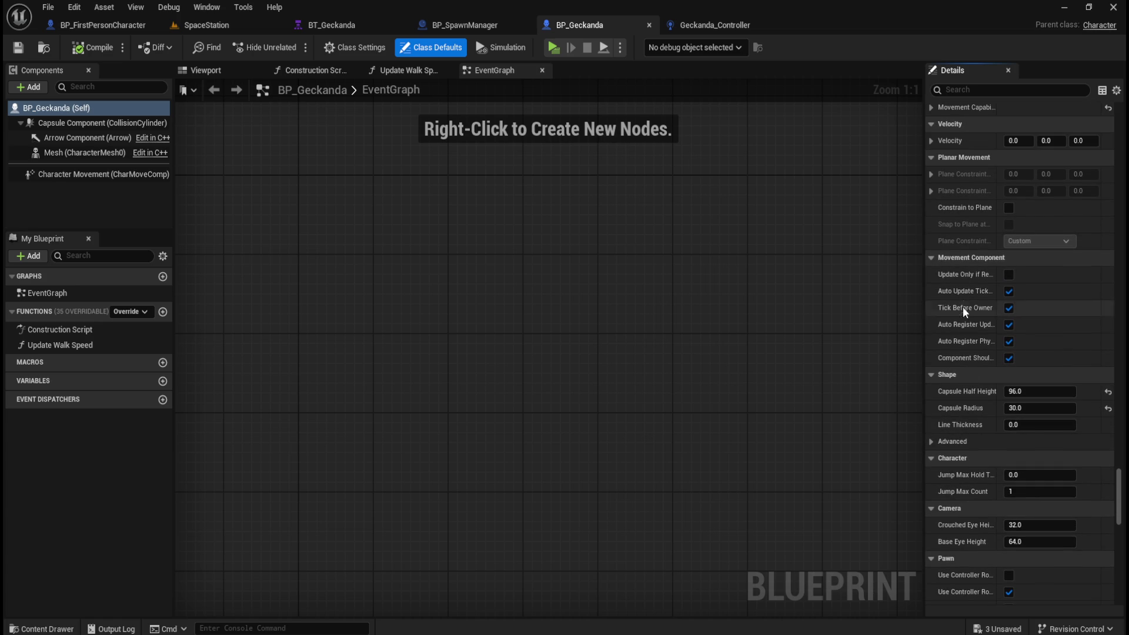
{"action": "scroll", "coordinate": [985, 344], "scroll_direction": "up", "scroll_amount": 5}
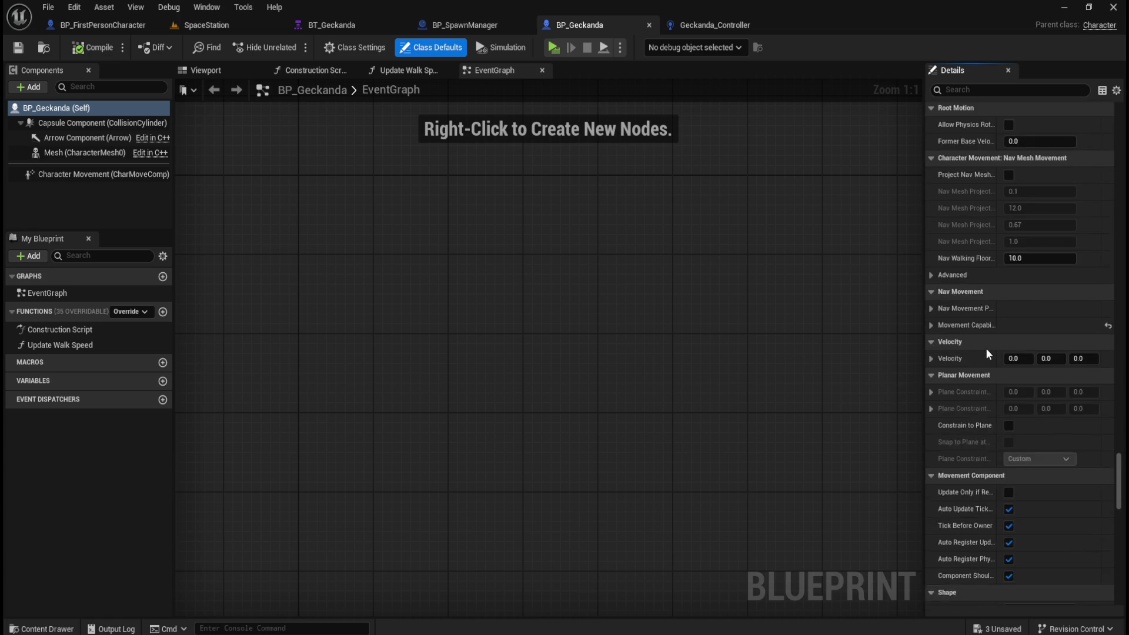
{"action": "scroll", "coordinate": [986, 348], "scroll_direction": "up", "scroll_amount": 2}
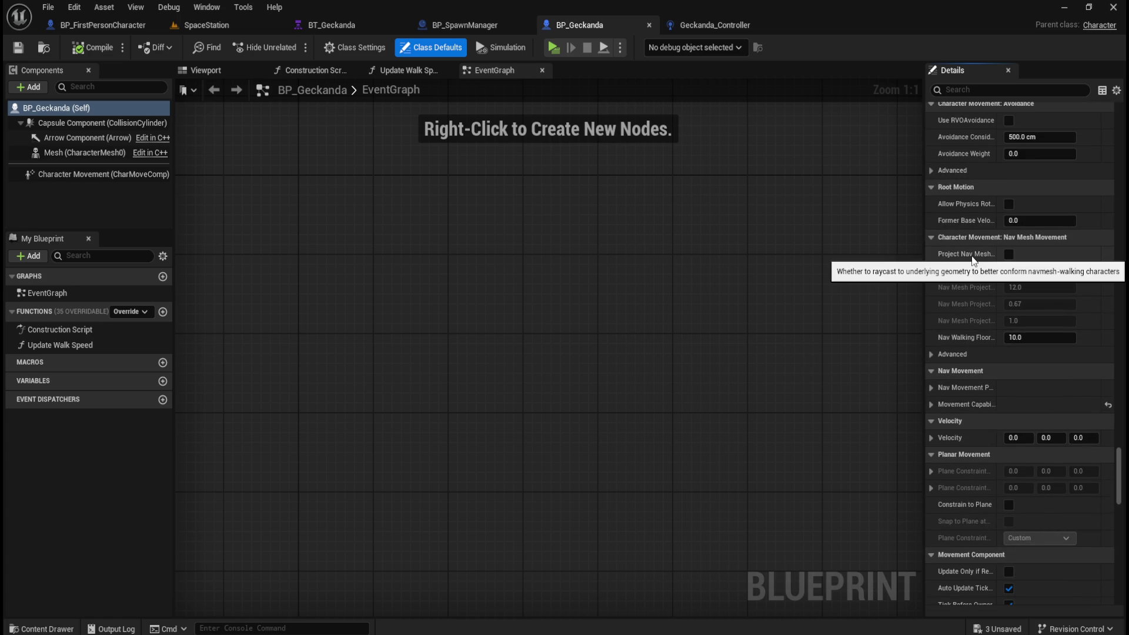
{"action": "scroll", "coordinate": [967, 319], "scroll_direction": "up", "scroll_amount": 2}
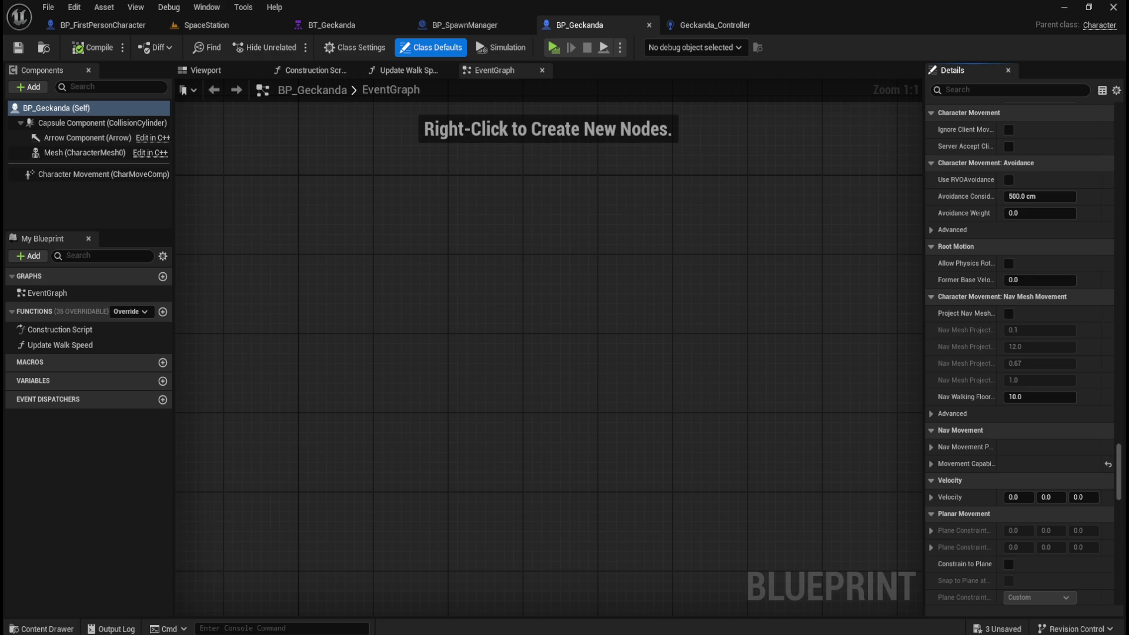
{"action": "left_click", "coordinate": [724, 24]}
{"action": "right_click", "coordinate": [566, 395]}
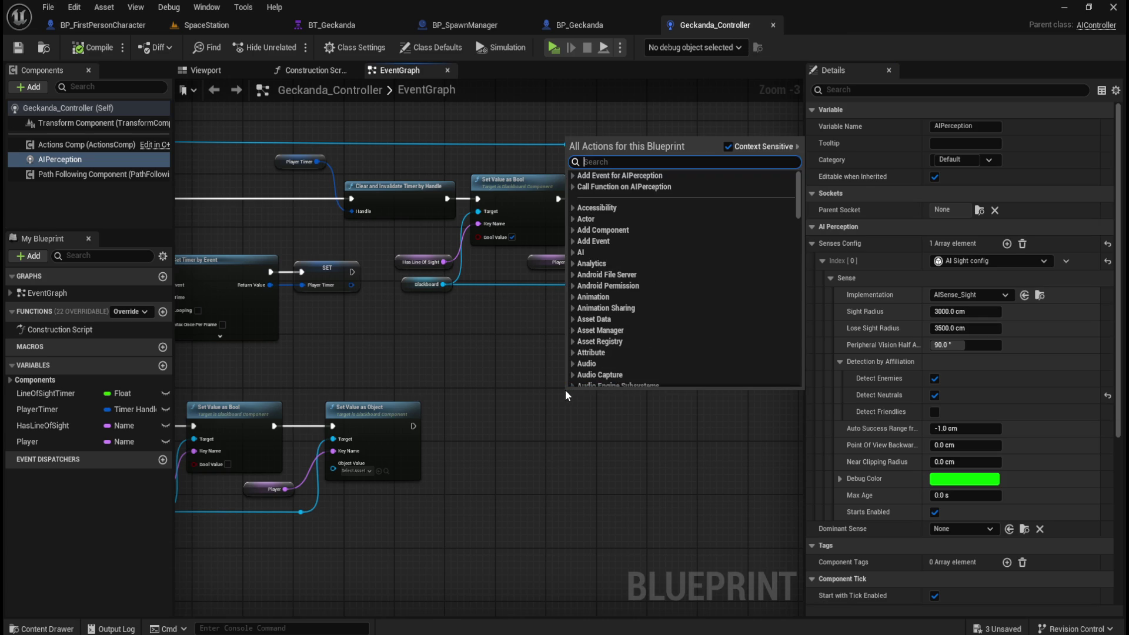
{"action": "type", "text": "per"}
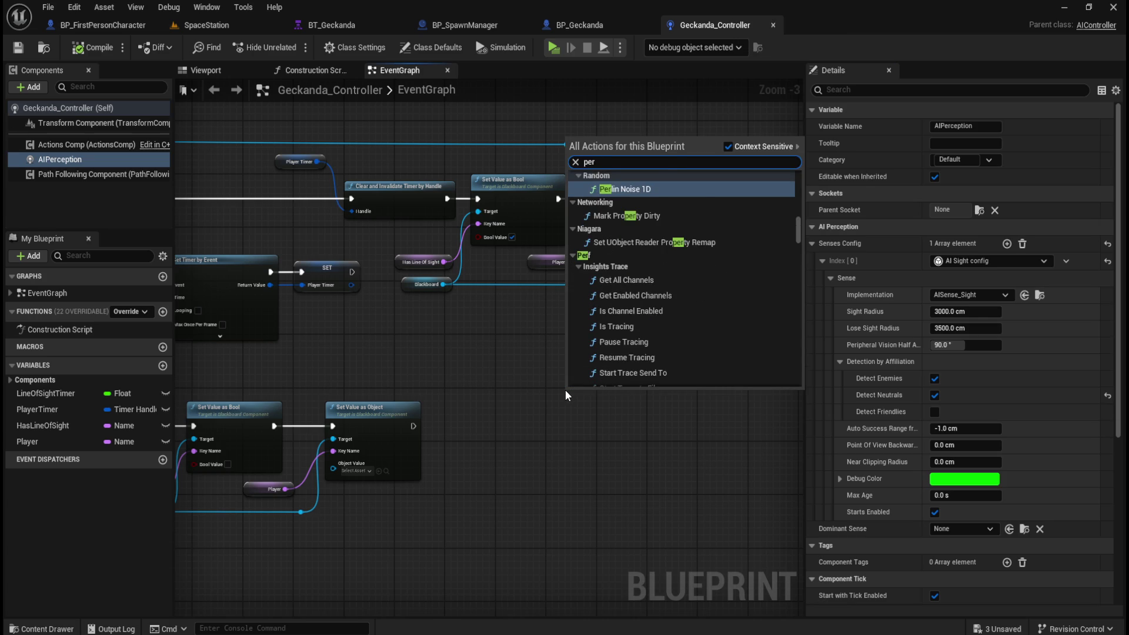
{"action": "type", "text": "cepto"}
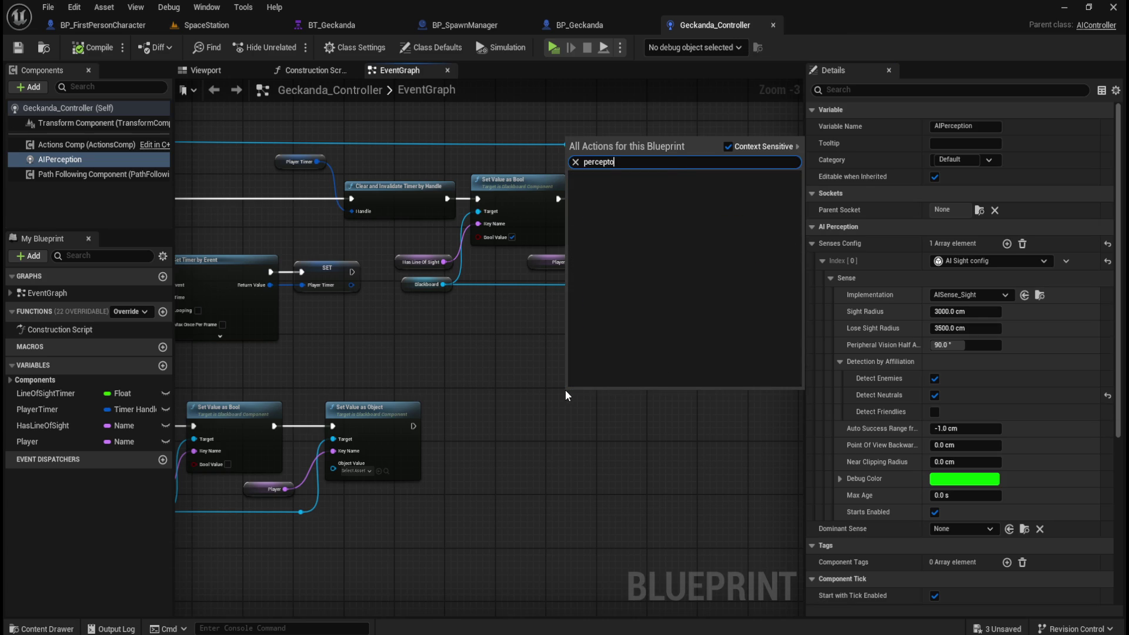
{"action": "key", "text": "BackSpace"}
{"action": "type", "text": "ion debug"}
{"action": "key", "text": "ctrl+a"}
{"action": "type", "text": "debug"}
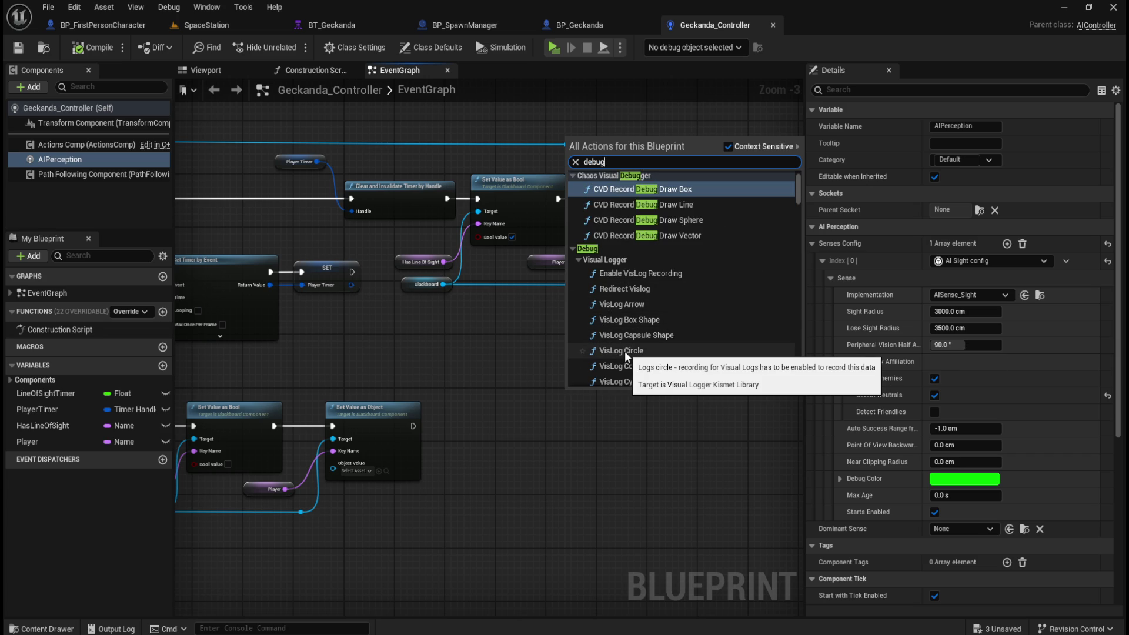
{"action": "scroll", "coordinate": [630, 348], "scroll_direction": "down", "scroll_amount": 5}
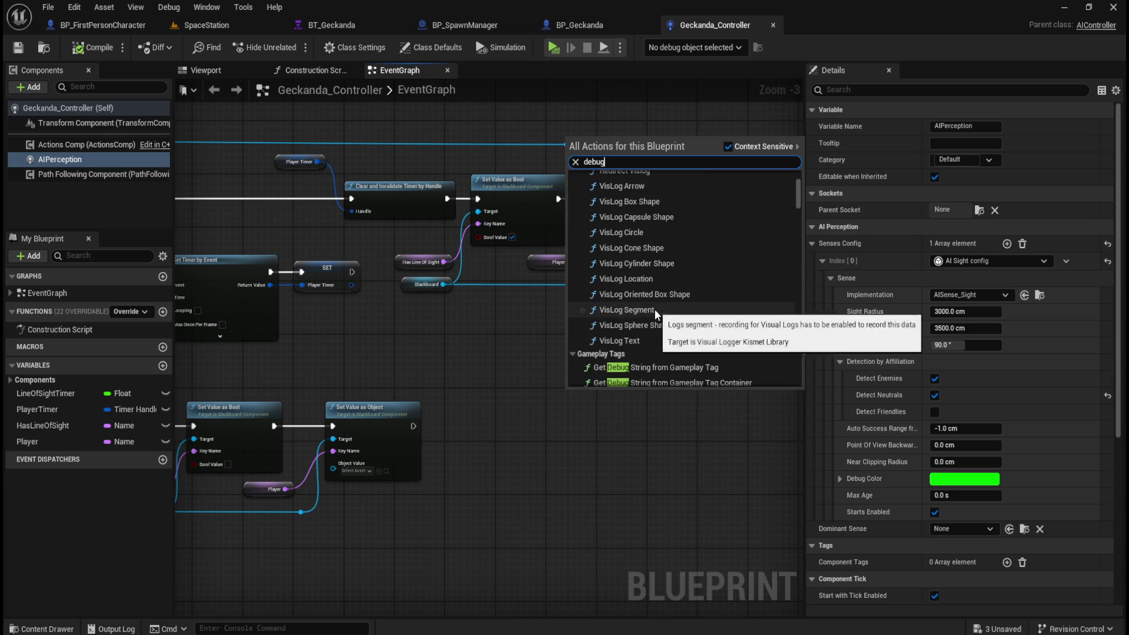
{"action": "scroll", "coordinate": [701, 301], "scroll_direction": "down", "scroll_amount": 3}
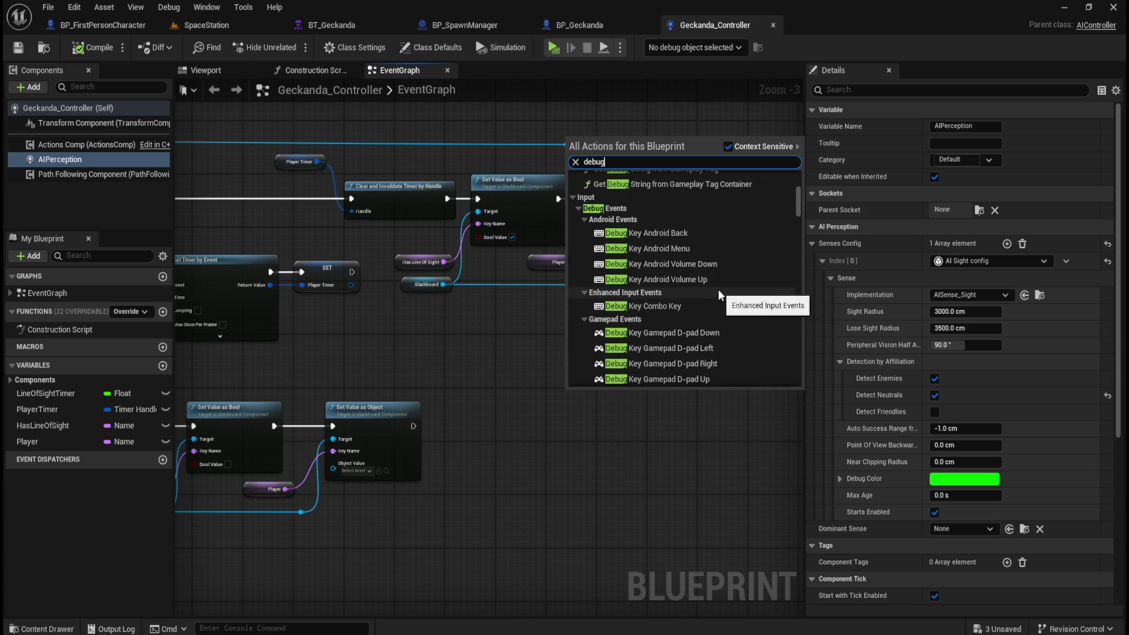
{"action": "left_click_drag", "start_coordinate": [797, 195], "coordinate": [816, 310]}
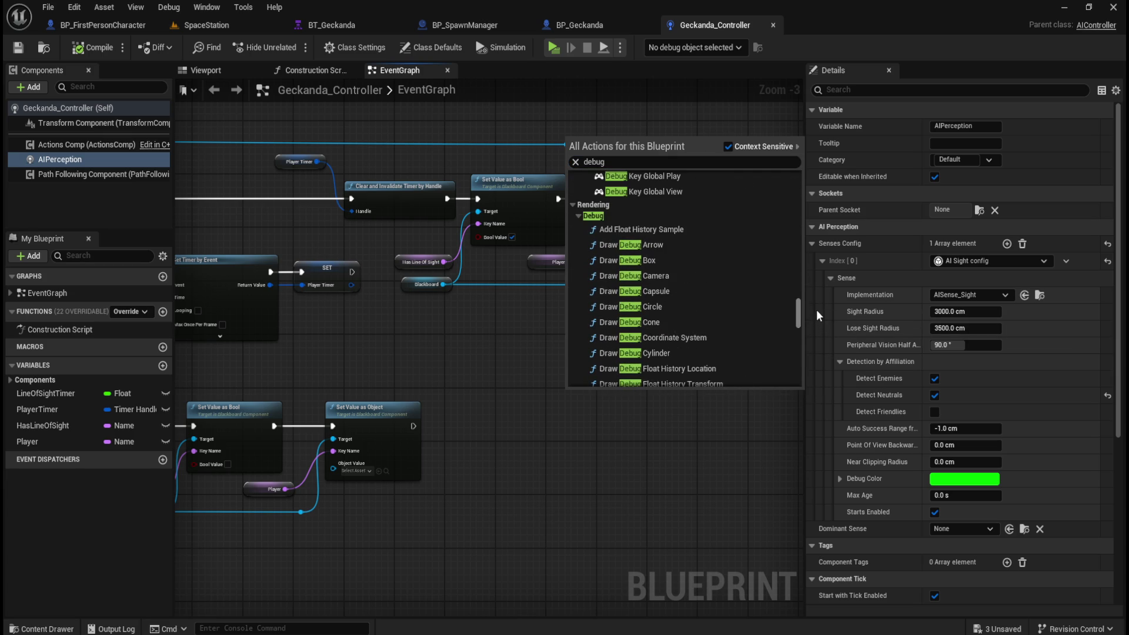
{"action": "left_click_drag", "start_coordinate": [816, 309], "coordinate": [813, 315]}
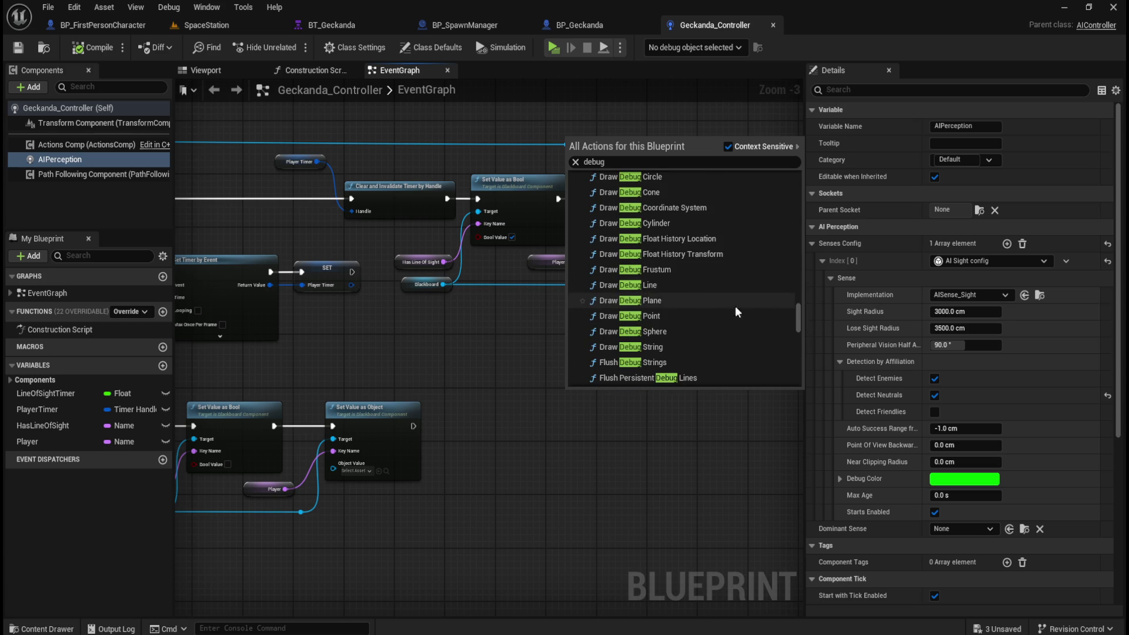
{"action": "left_click_drag", "start_coordinate": [796, 309], "coordinate": [807, 298]}
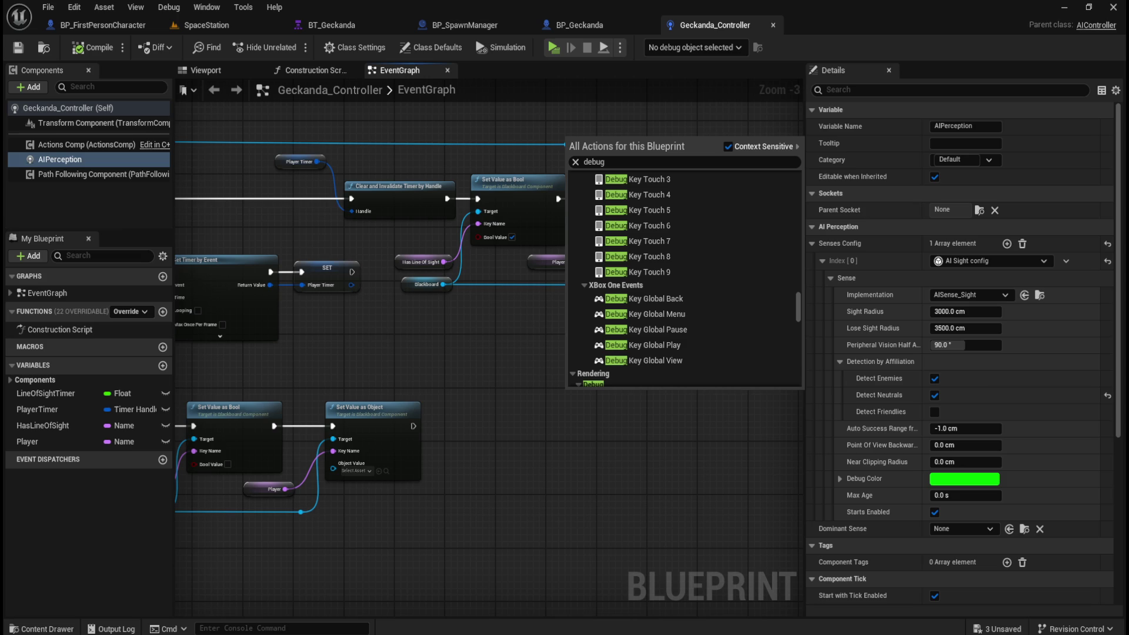
{"action": "left_click", "coordinate": [619, 446]}
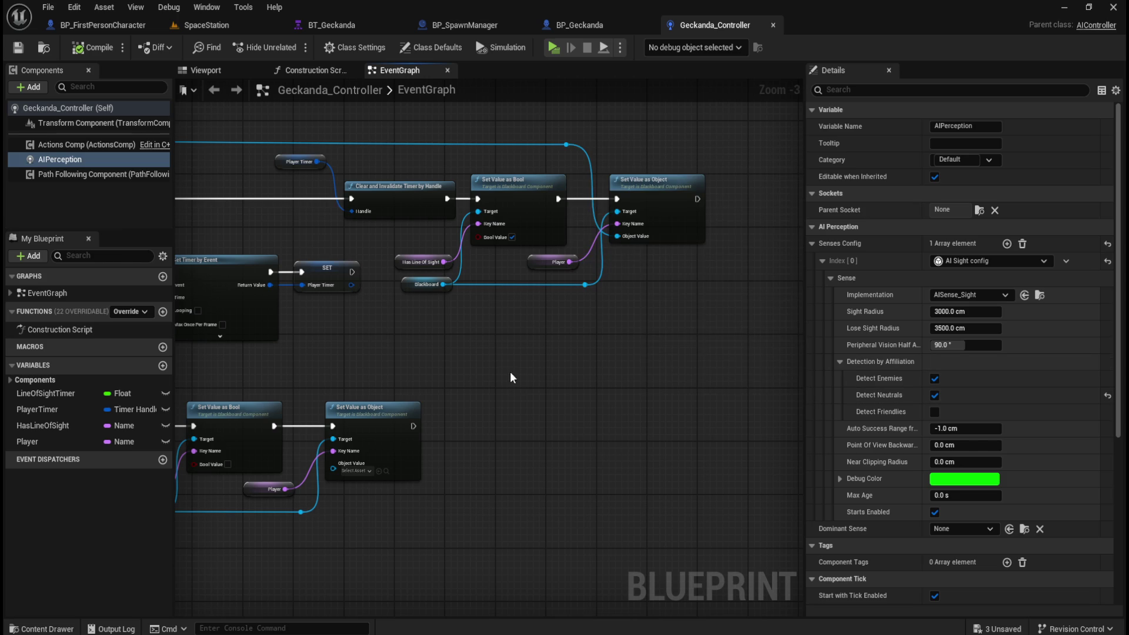
Pan the event graph to Set Value as Object and pull a wire from its exec output
{"action": "mouse_move", "coordinate": [418, 339]}
{"action": "left_mouse_down"}
{"action": "mouse_move", "coordinate": [750, 362]}
{"action": "mouse_move", "coordinate": [787, 376]}
{"action": "left_mouse_up"}
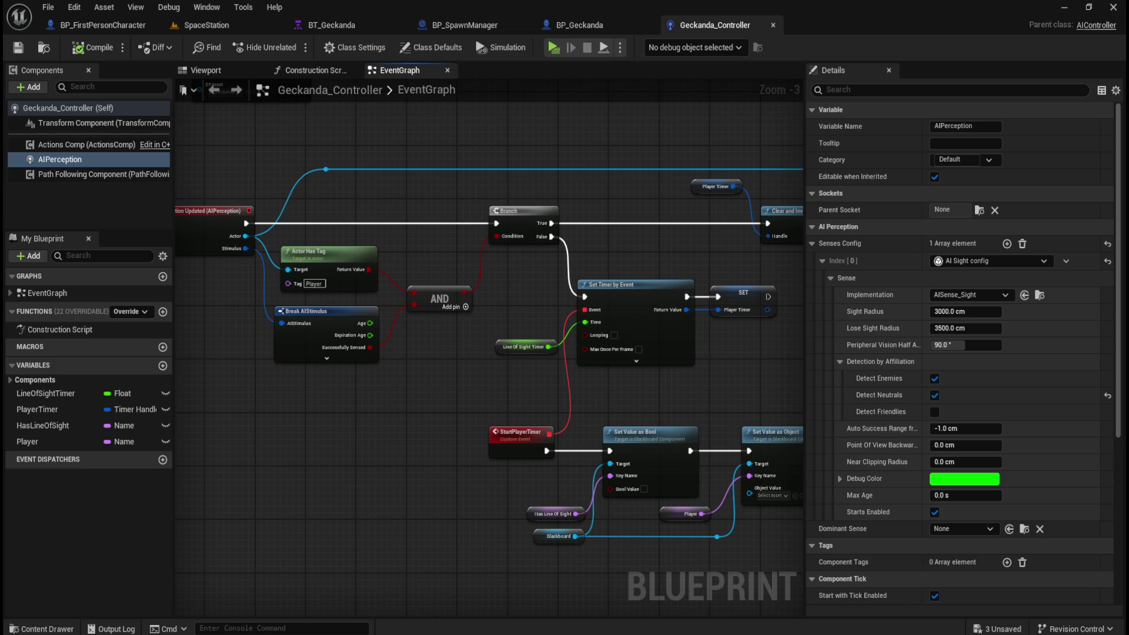
{"action": "left_click_drag", "start_coordinate": [352, 441], "coordinate": [591, 504]}
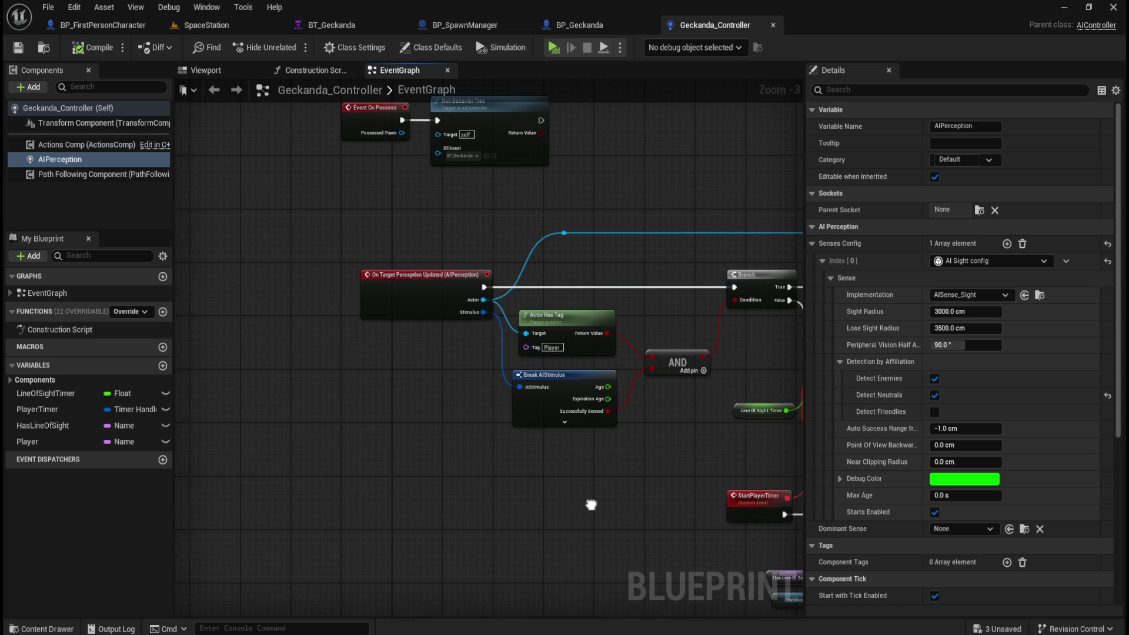
{"action": "scroll", "coordinate": [549, 456], "scroll_direction": "up", "scroll_amount": 1}
{"action": "scroll", "coordinate": [382, 310], "scroll_direction": "up", "scroll_amount": 2}
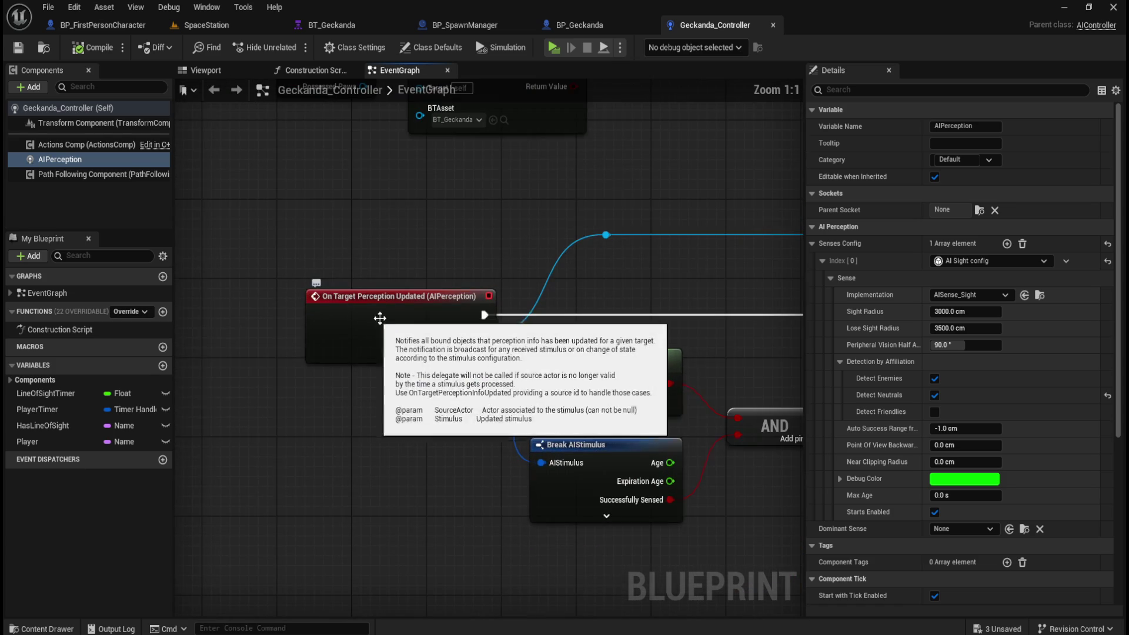
{"action": "scroll", "coordinate": [485, 291], "scroll_direction": "down", "scroll_amount": 2}
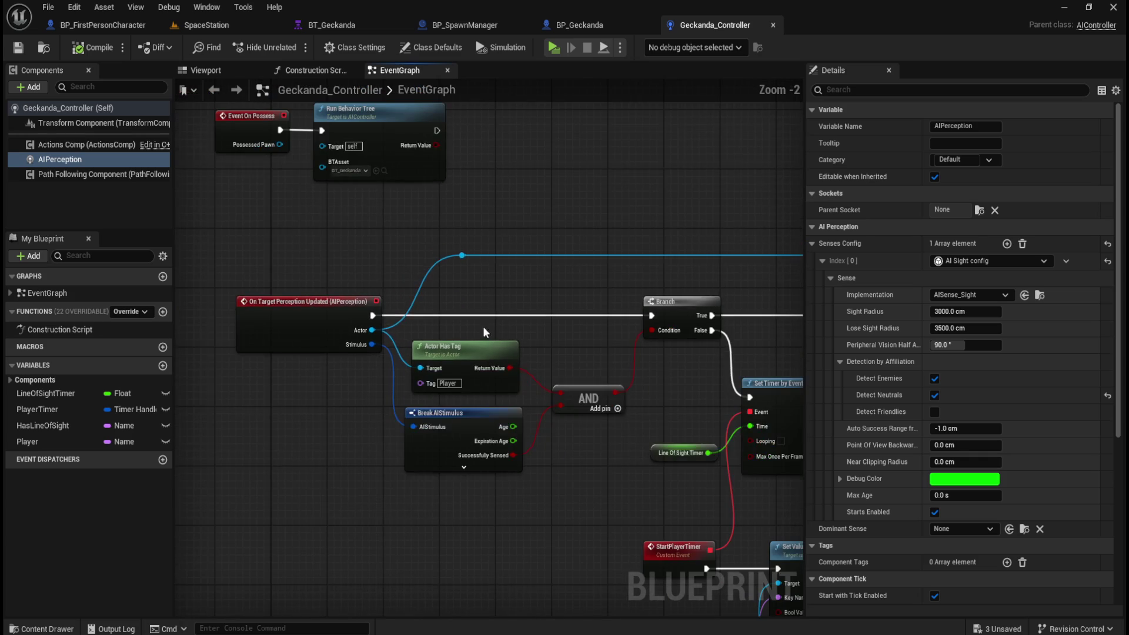
{"action": "left_click_drag", "start_coordinate": [664, 385], "coordinate": [497, 385]}
{"action": "mouse_move", "coordinate": [611, 352]}
{"action": "left_mouse_down"}
{"action": "mouse_move", "coordinate": [317, 347]}
{"action": "mouse_move", "coordinate": [650, 353]}
{"action": "left_mouse_up"}
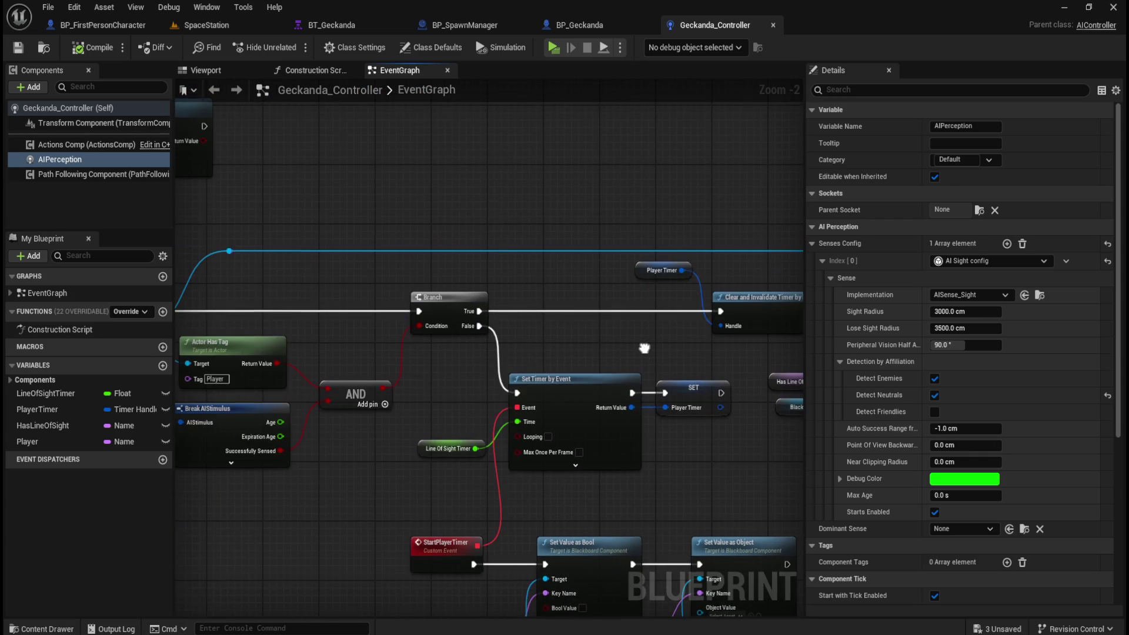
{"action": "mouse_move", "coordinate": [337, 340]}
{"action": "left_mouse_down"}
{"action": "mouse_move", "coordinate": [634, 335]}
{"action": "mouse_move", "coordinate": [625, 449]}
{"action": "mouse_move", "coordinate": [575, 343]}
{"action": "mouse_move", "coordinate": [515, 296]}
{"action": "left_mouse_up"}
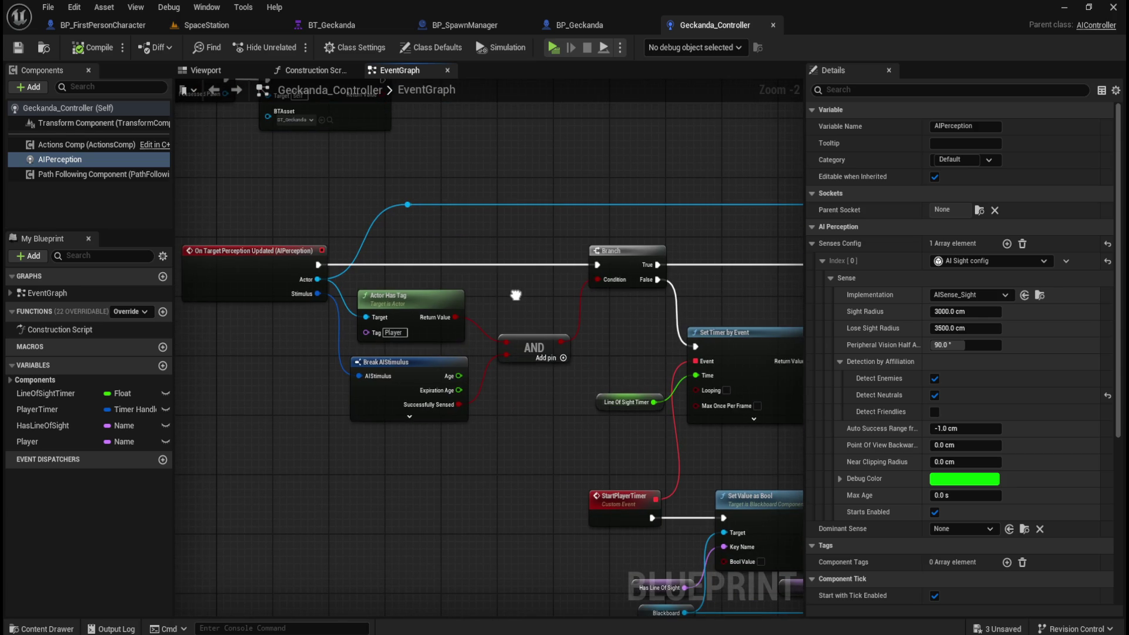
{"action": "left_click_drag", "start_coordinate": [515, 295], "coordinate": [448, 287]}
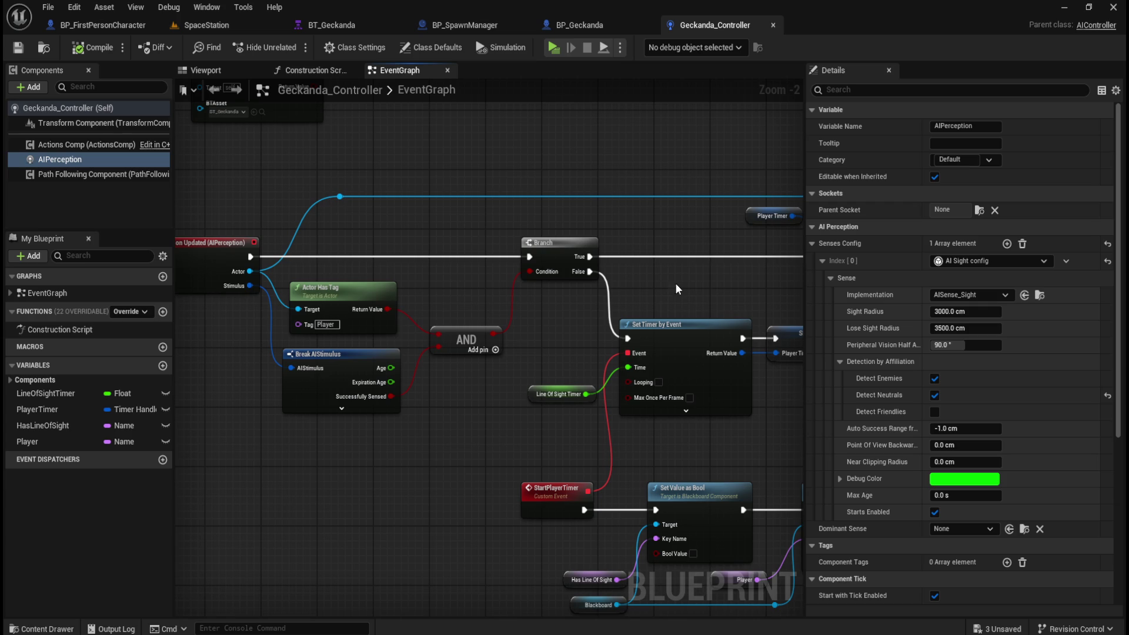
{"action": "left_click_drag", "start_coordinate": [726, 286], "coordinate": [442, 300]}
{"action": "left_click_drag", "start_coordinate": [698, 357], "coordinate": [371, 357]}
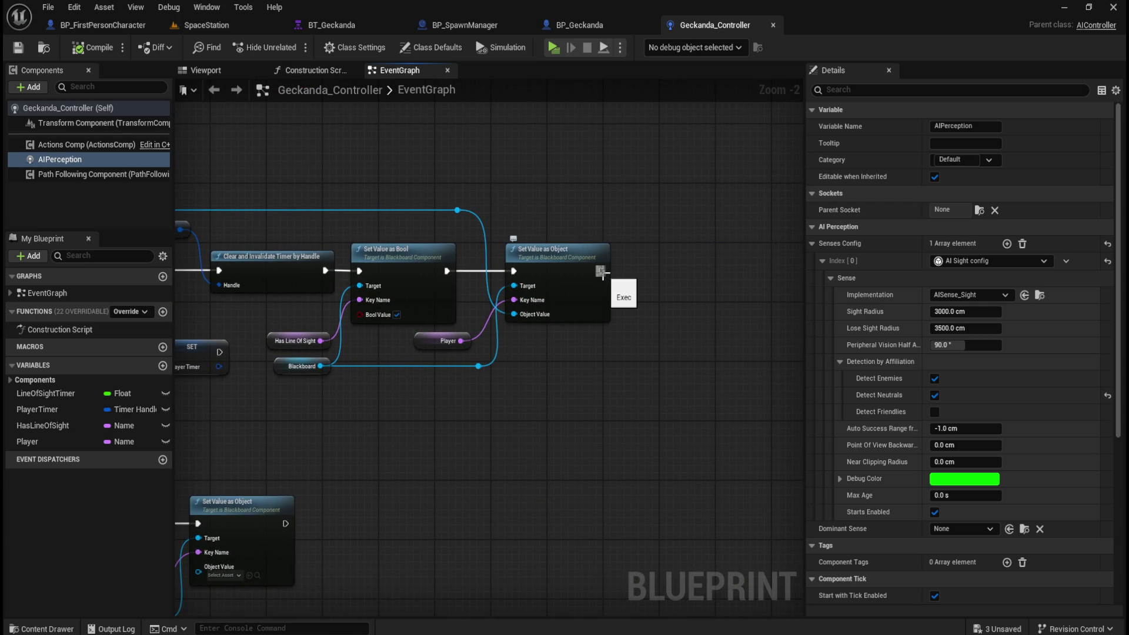
{"action": "mouse_move", "coordinate": [639, 298]}
{"action": "left_mouse_down"}
{"action": "mouse_move", "coordinate": [526, 312]}
{"action": "mouse_move", "coordinate": [549, 287]}
{"action": "mouse_move", "coordinate": [579, 286]}
{"action": "left_mouse_up"}
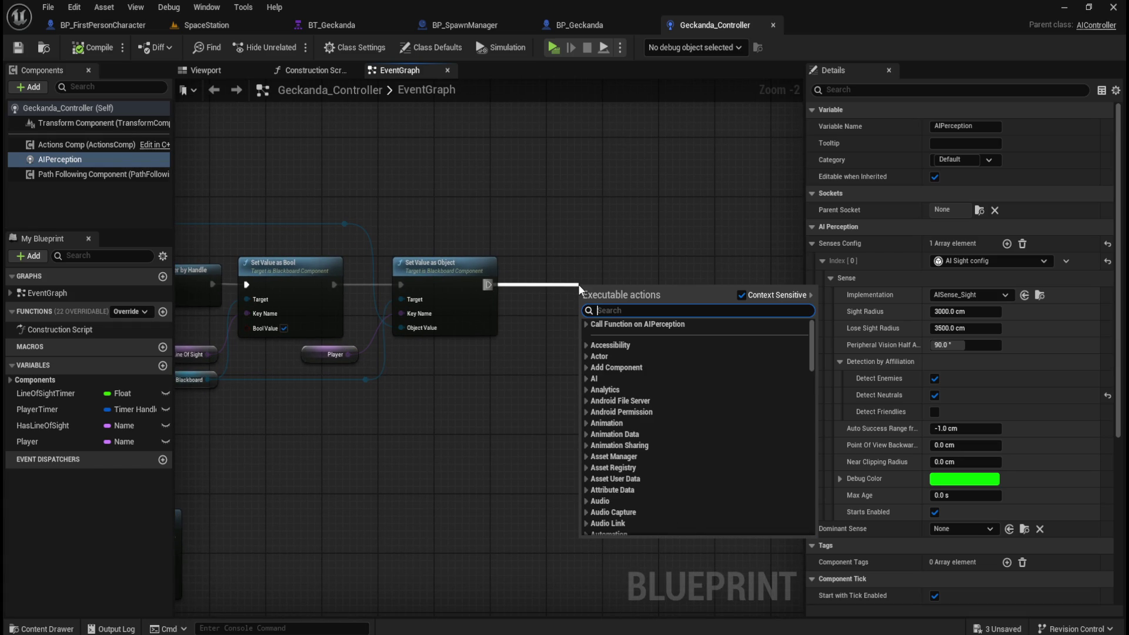
Add a Draw Debug Arrow node via a 'draw debug' search and nudge it into place
{"action": "type", "text": "draw debug"}
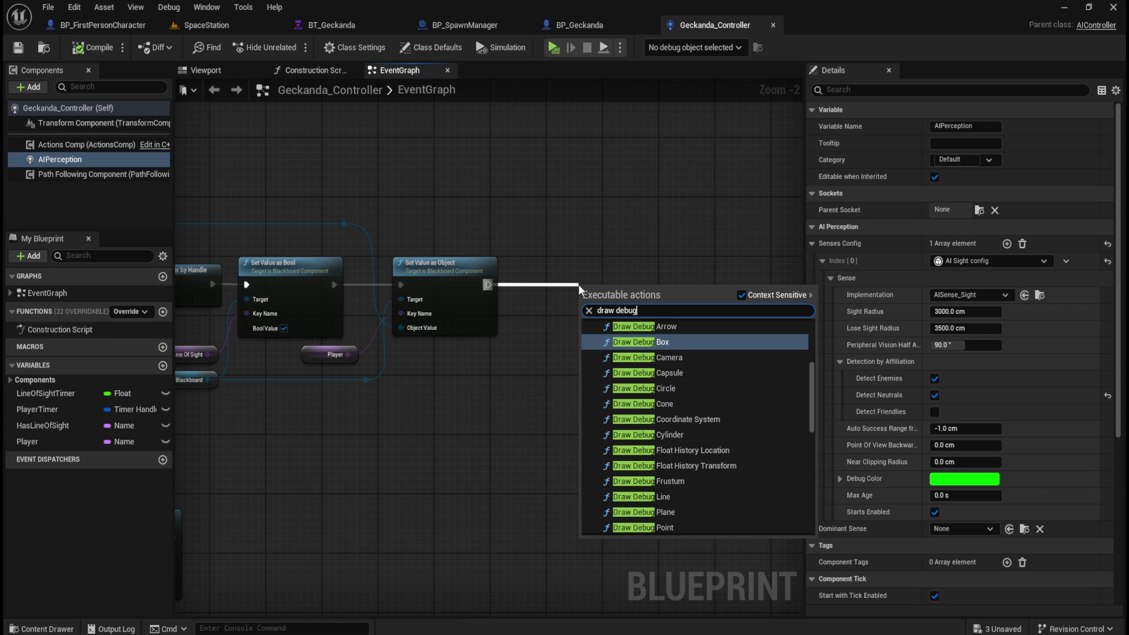
{"action": "key", "text": "Up"}
{"action": "key", "text": "Return"}
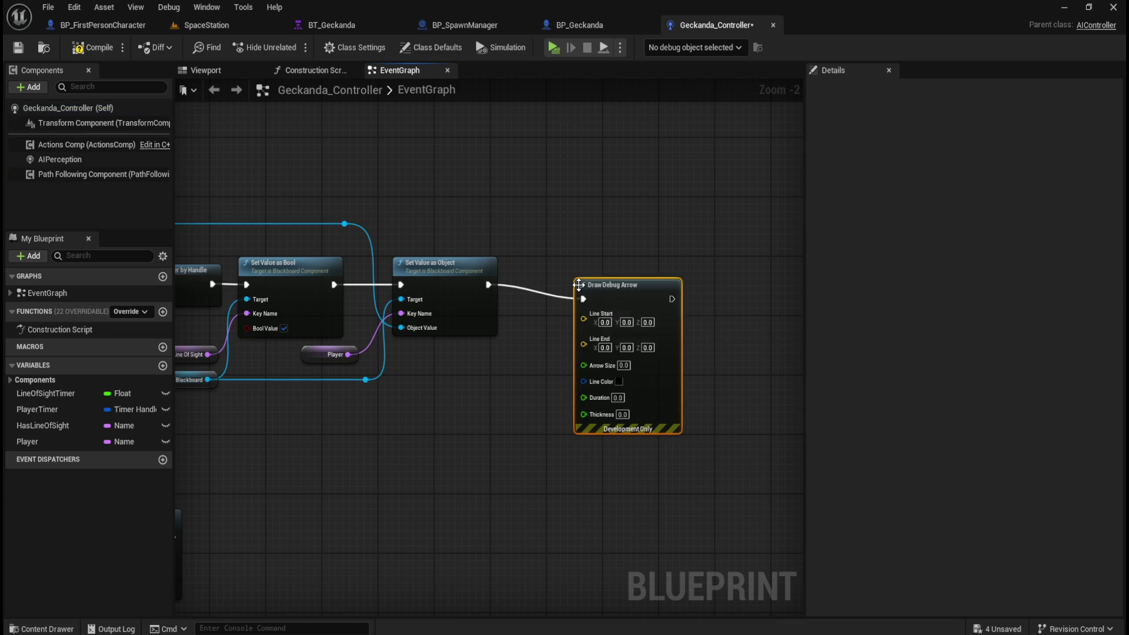
{"action": "mouse_move", "coordinate": [657, 292]}
{"action": "left_mouse_down"}
{"action": "mouse_move", "coordinate": [666, 269]}
{"action": "mouse_move", "coordinate": [691, 279]}
{"action": "left_mouse_up"}
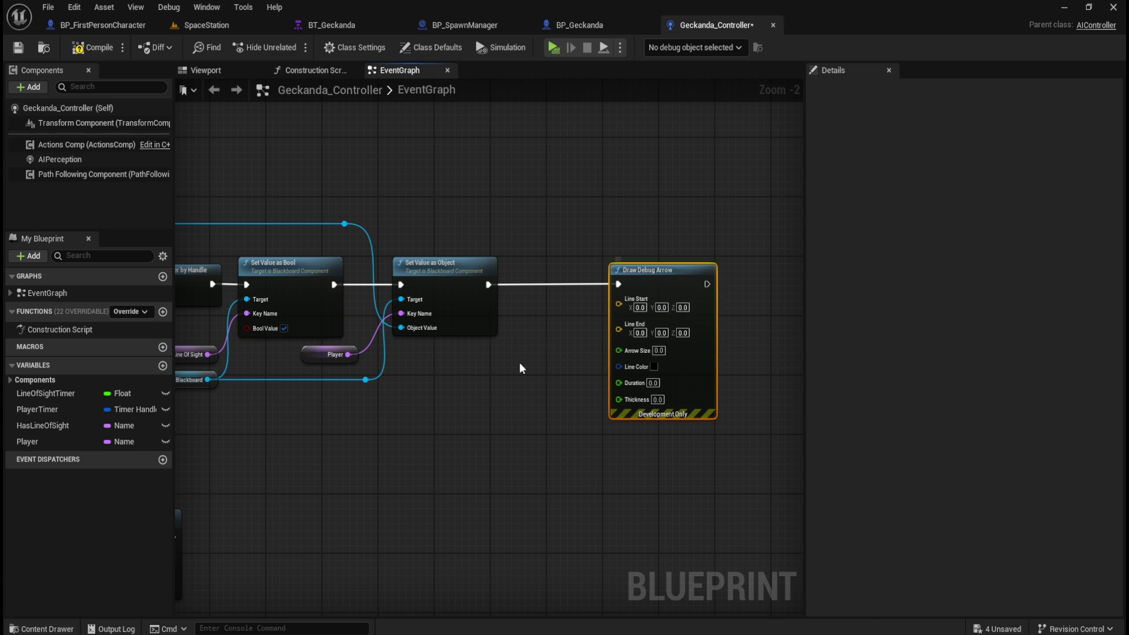
{"action": "left_click", "coordinate": [472, 403]}
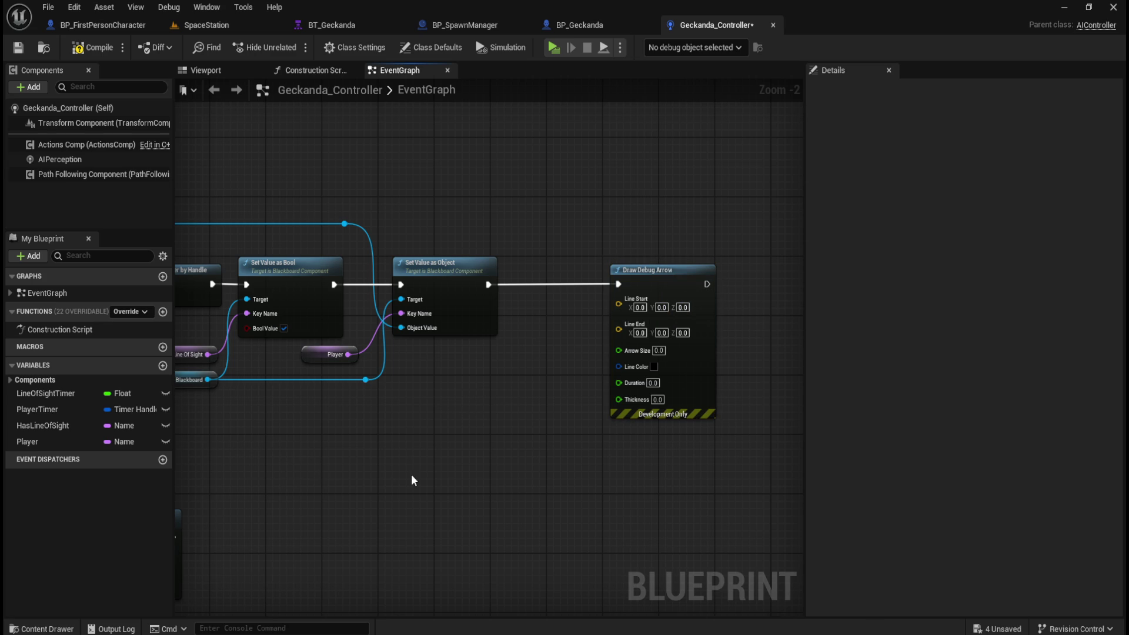
{"action": "left_click_drag", "start_coordinate": [396, 473], "coordinate": [617, 482]}
{"action": "left_click_drag", "start_coordinate": [499, 474], "coordinate": [739, 464]}
{"action": "mouse_move", "coordinate": [401, 496]}
{"action": "left_mouse_down"}
{"action": "mouse_move", "coordinate": [590, 468]}
{"action": "mouse_move", "coordinate": [612, 539]}
{"action": "mouse_move", "coordinate": [306, 452]}
{"action": "left_mouse_up"}
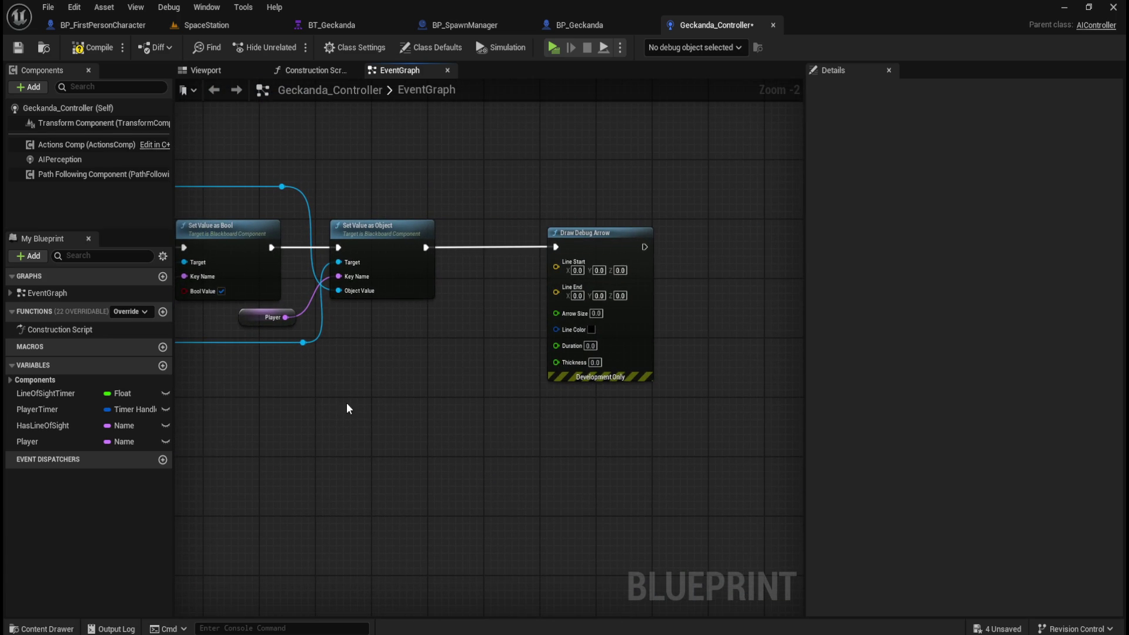
{"action": "right_click", "coordinate": [315, 412]}
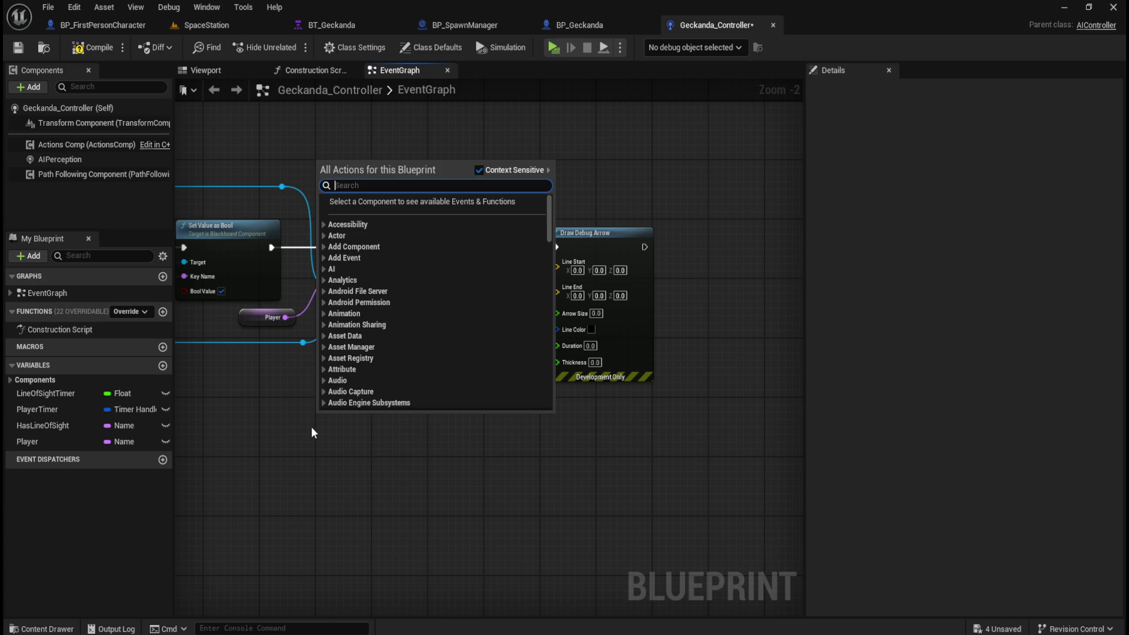
Move Draw Debug Arrow further right to make room, abandoning a 'get actor location' search
{"action": "left_click", "coordinate": [372, 469]}
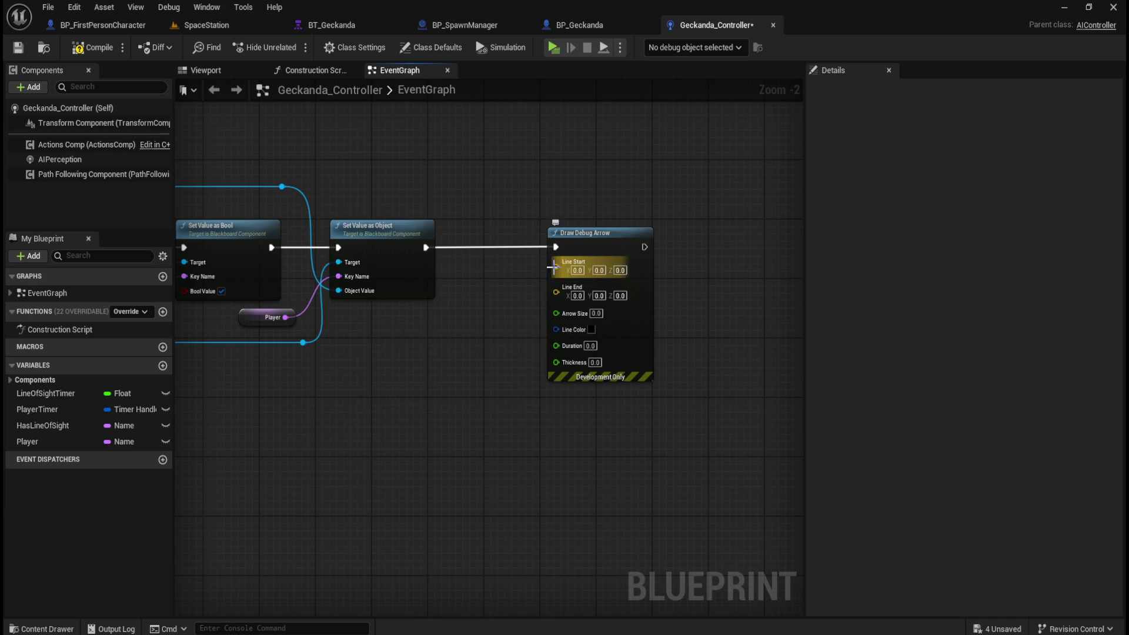
{"action": "right_click", "coordinate": [367, 402]}
{"action": "type", "text": "get actor locati"}
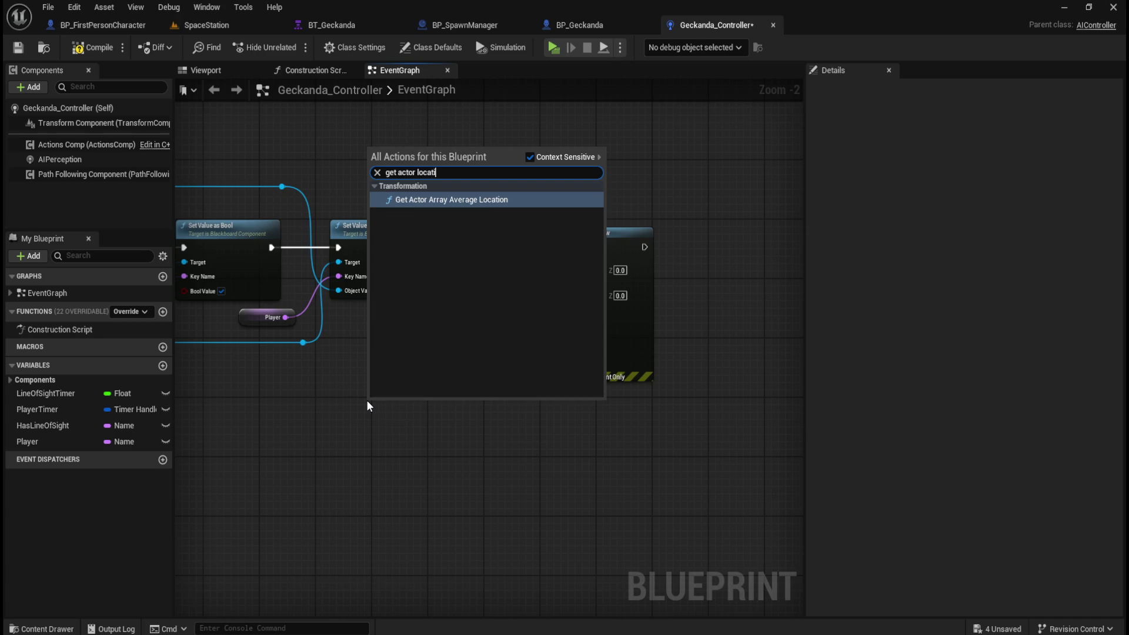
{"action": "key", "text": "Escape"}
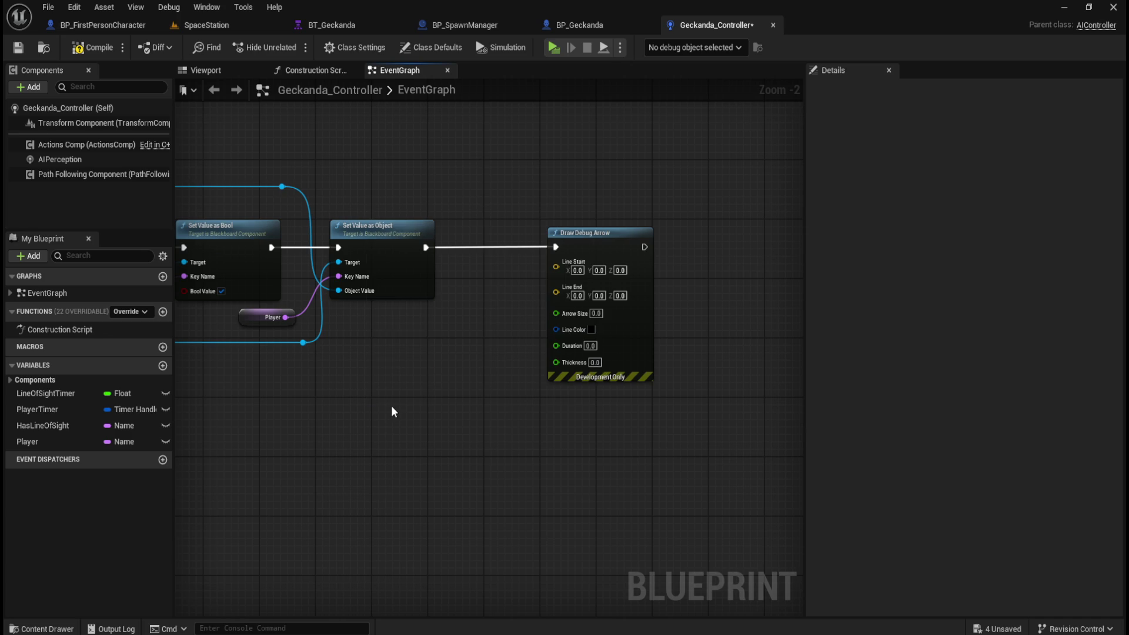
{"action": "left_click_drag", "start_coordinate": [606, 224], "coordinate": [602, 234]}
{"action": "mouse_move", "coordinate": [602, 234]}
{"action": "left_mouse_down"}
{"action": "mouse_move", "coordinate": [515, 228]}
{"action": "mouse_move", "coordinate": [516, 260]}
{"action": "mouse_move", "coordinate": [683, 256]}
{"action": "left_mouse_up"}
{"action": "left_click", "coordinate": [396, 322]}
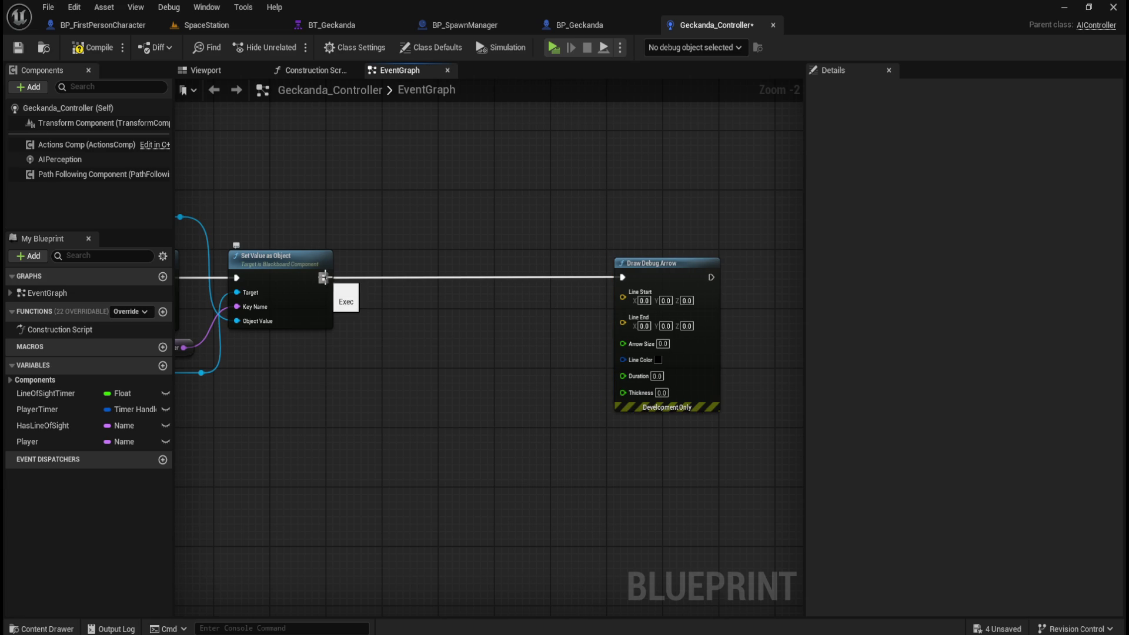
Add a Get All Actors Of Class node set to BP_Geckanda beside Set Value as Object
{"action": "right_click", "coordinate": [410, 369]}
{"action": "type", "text": "act"}
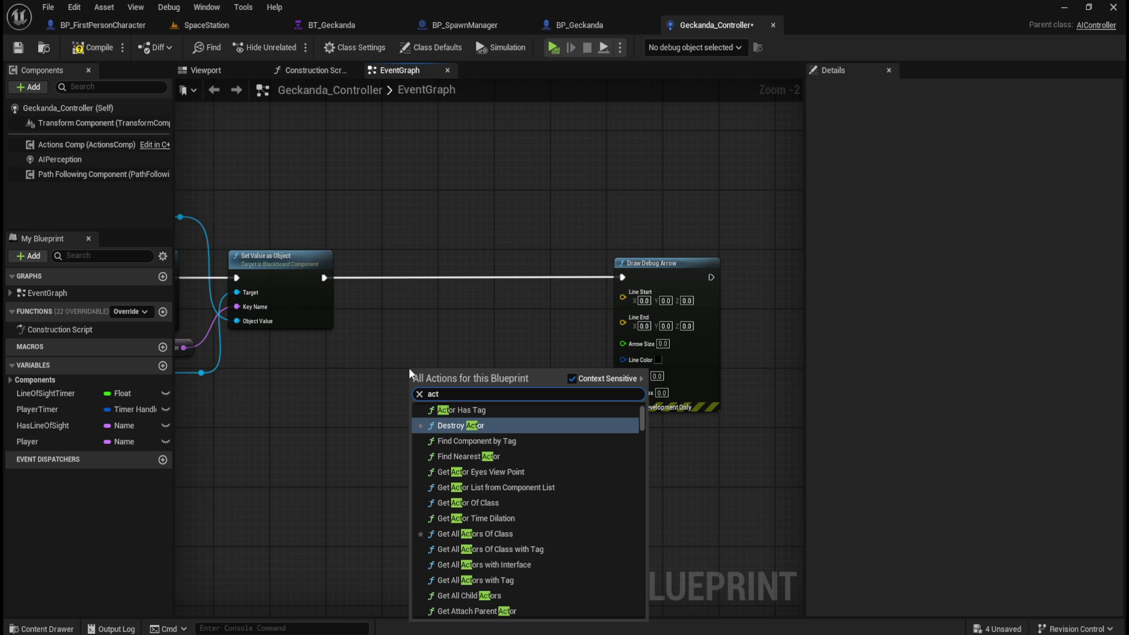
{"action": "key", "text": "BackSpace"}
{"action": "key", "text": "BackSpace"}
{"action": "key", "text": "BackSpace"}
{"action": "type", "text": "get actor"}
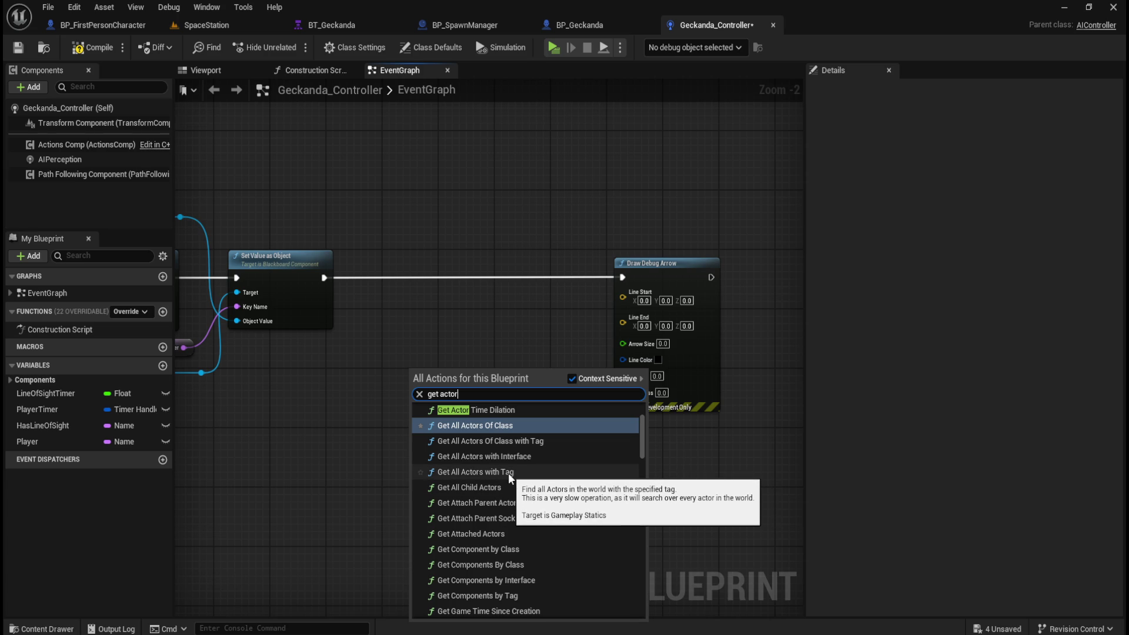
{"action": "left_click", "coordinate": [497, 426]}
{"action": "left_click", "coordinate": [449, 402]}
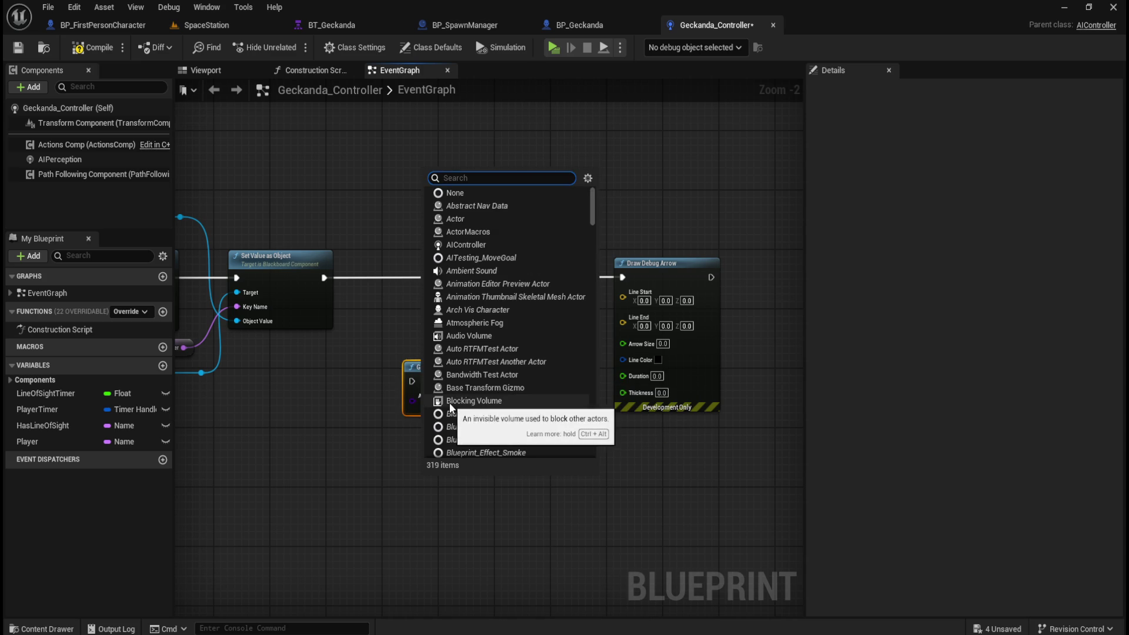
{"action": "type", "text": "geck"}
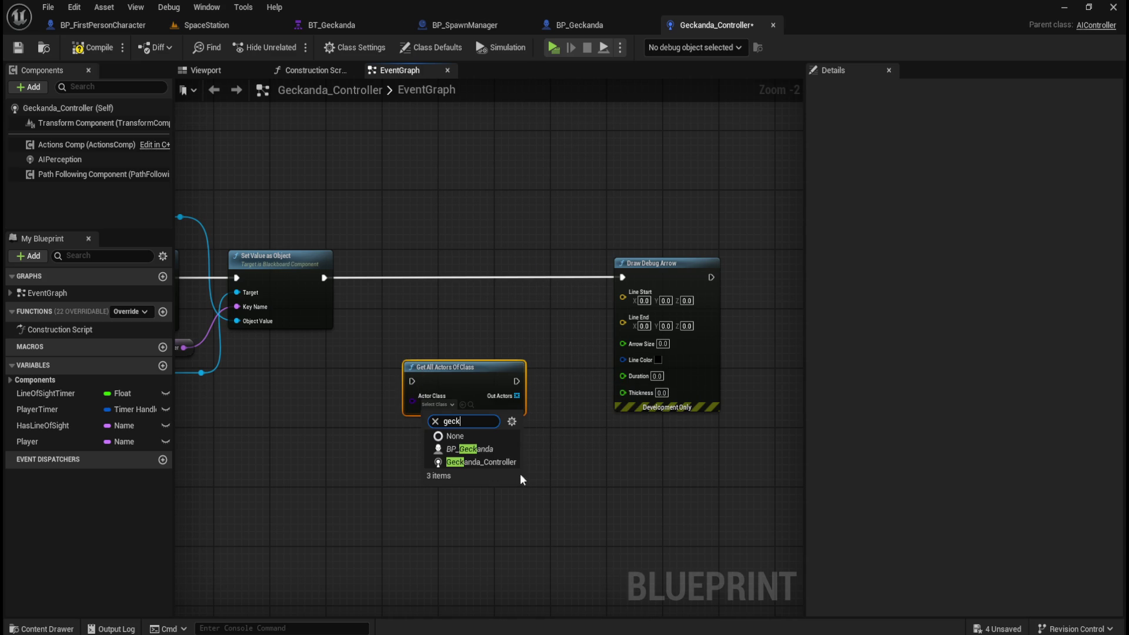
{"action": "left_click", "coordinate": [492, 448]}
{"action": "mouse_move", "coordinate": [489, 368]}
{"action": "left_mouse_down"}
{"action": "mouse_move", "coordinate": [464, 312]}
{"action": "mouse_move", "coordinate": [436, 306]}
{"action": "left_mouse_up"}
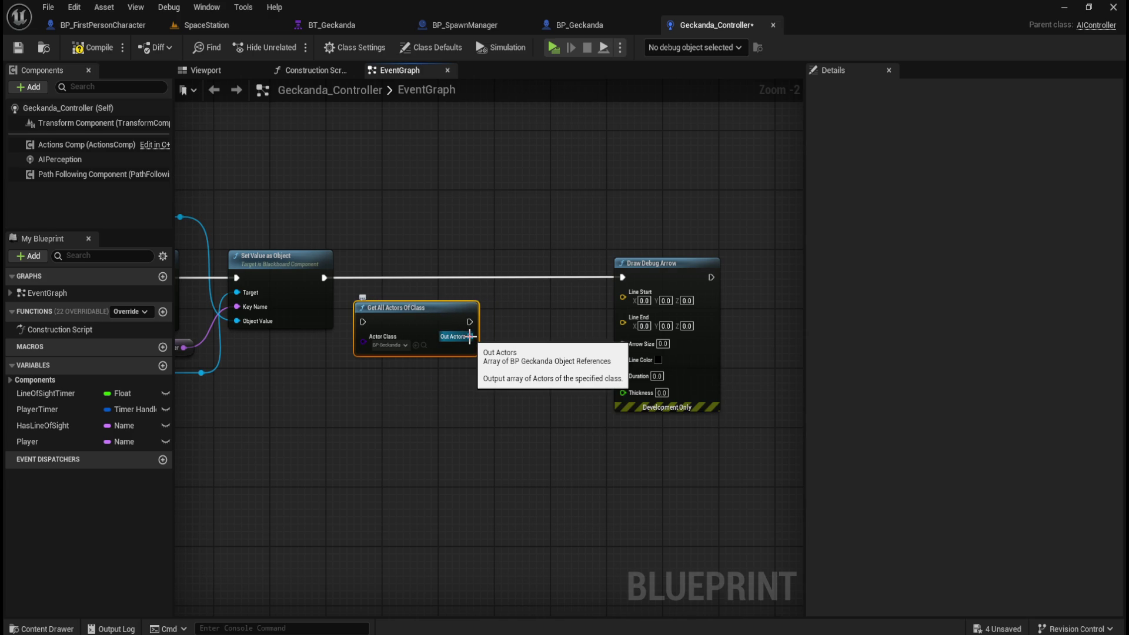
Explore actions for the Out Actors array, cancelling a 'get location' search
{"action": "left_click_drag", "start_coordinate": [469, 341], "coordinate": [503, 354]}
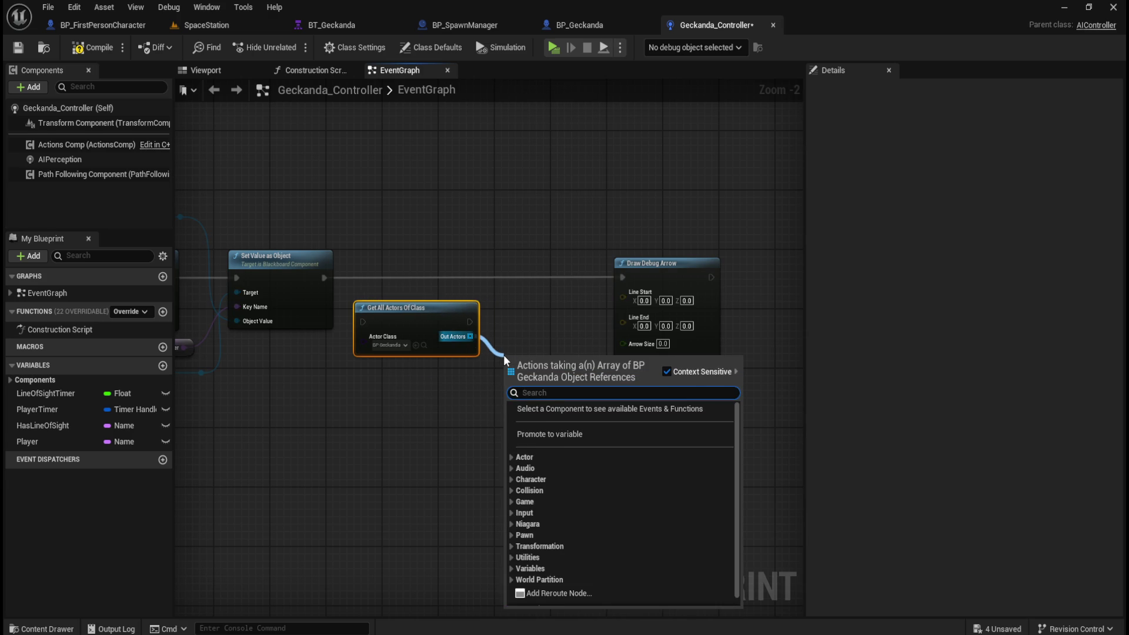
{"action": "type", "text": "get location"}
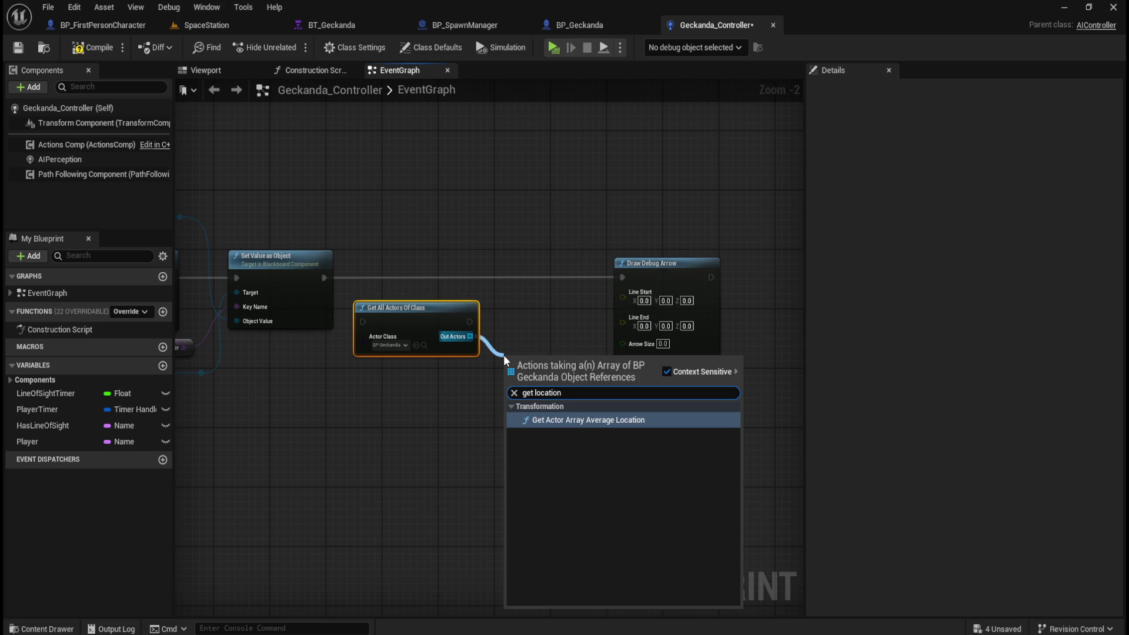
{"action": "key", "text": "Escape"}
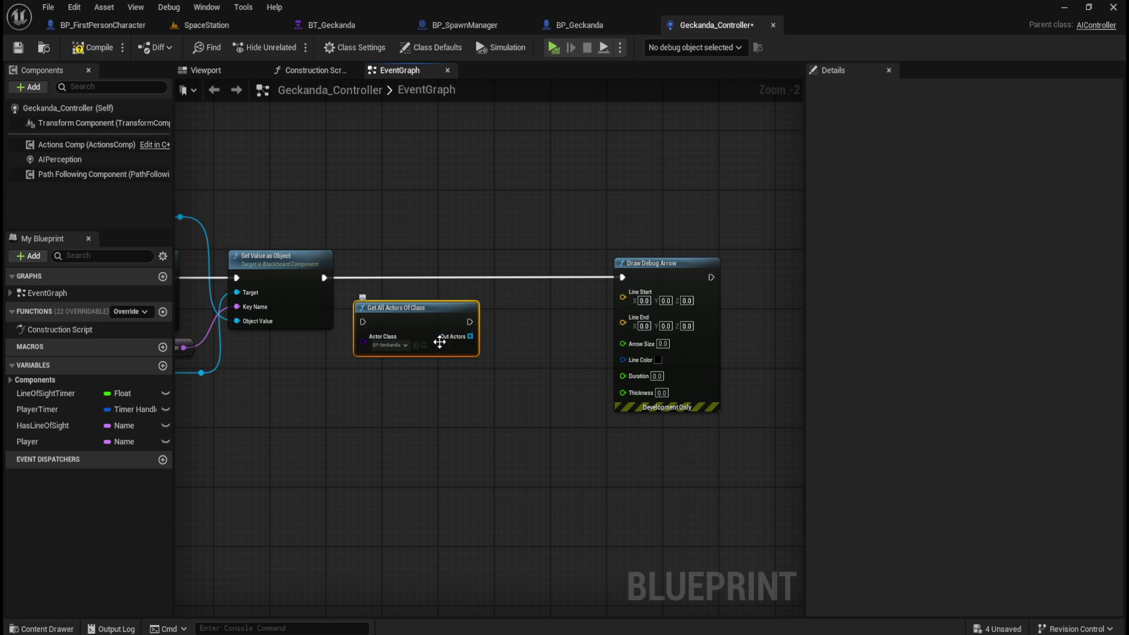
{"action": "right_click", "coordinate": [469, 336]}
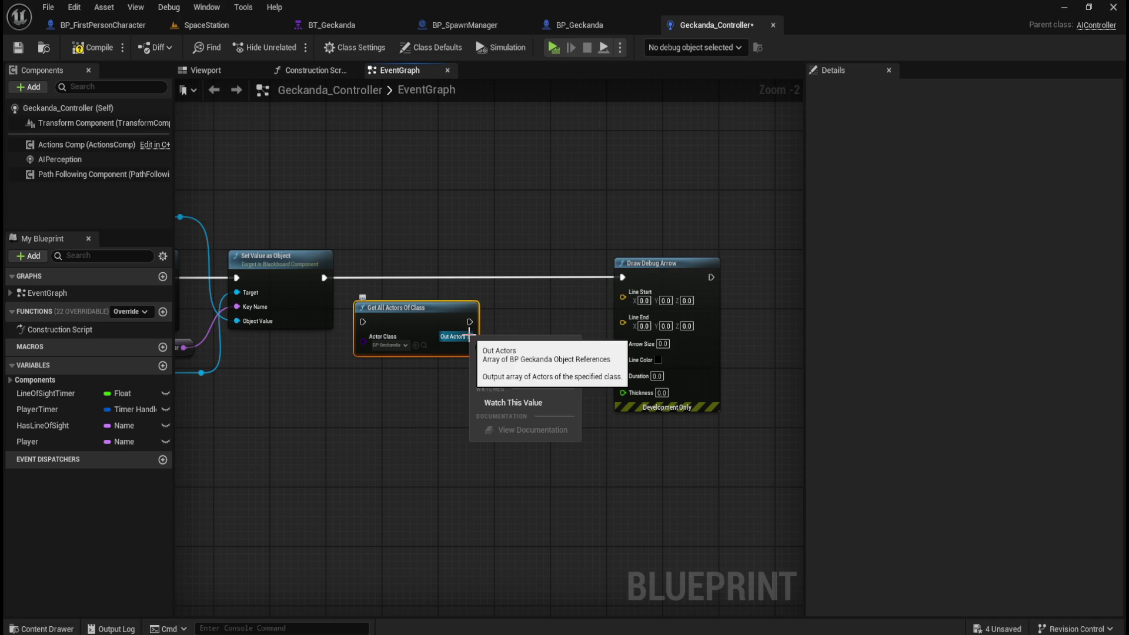
Try searching location nodes from the Out Actors pin, then cancel
{"action": "left_click", "coordinate": [442, 394]}
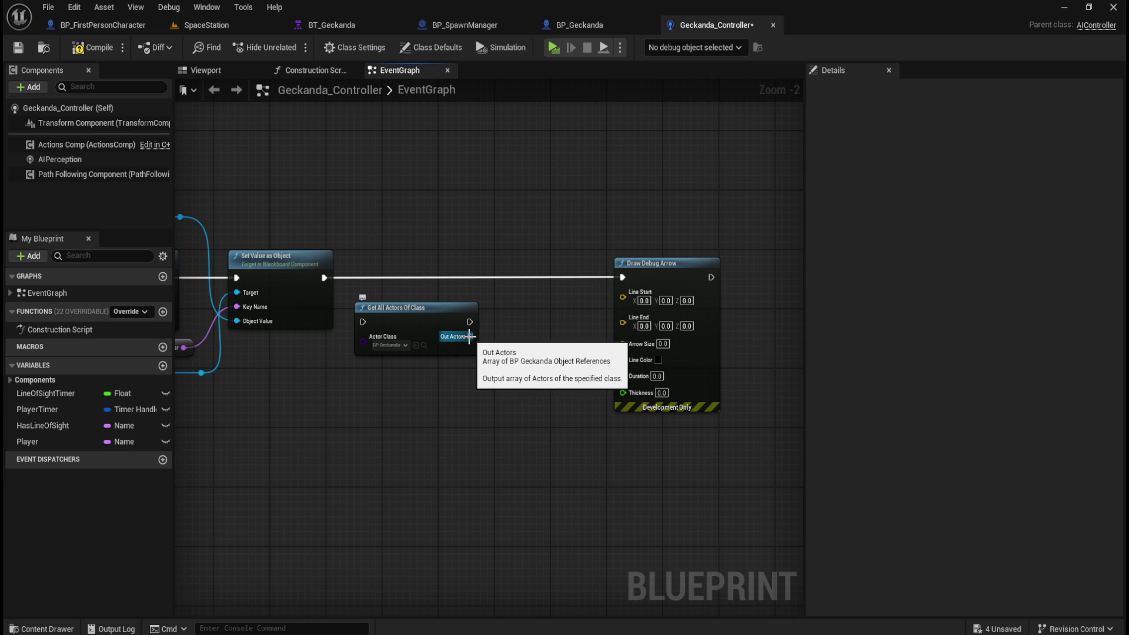
{"action": "left_click_drag", "start_coordinate": [469, 336], "coordinate": [495, 354]}
{"action": "type", "text": "Get Ac"}
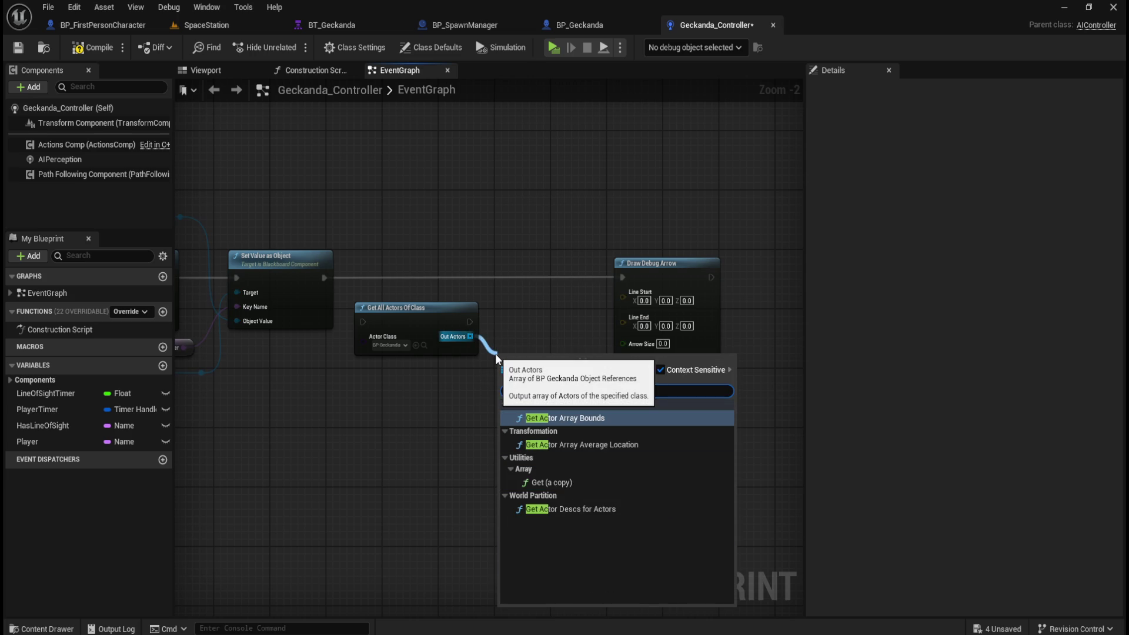
{"action": "key", "text": "ctrl+a"}
{"action": "type", "text": "Location"}
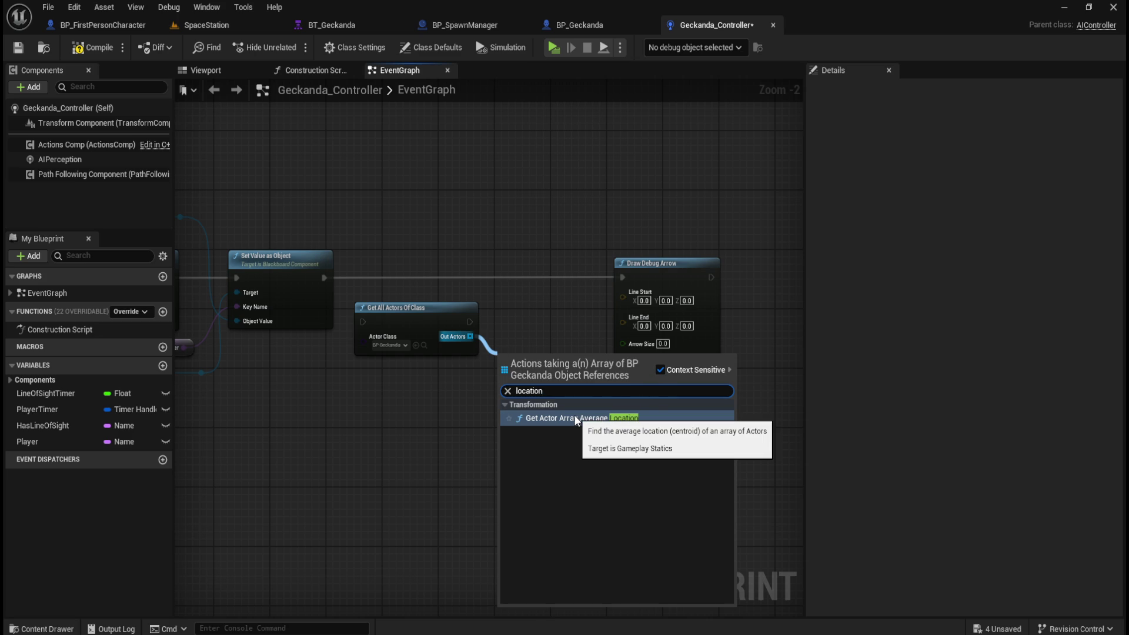
{"action": "key", "text": "Escape"}
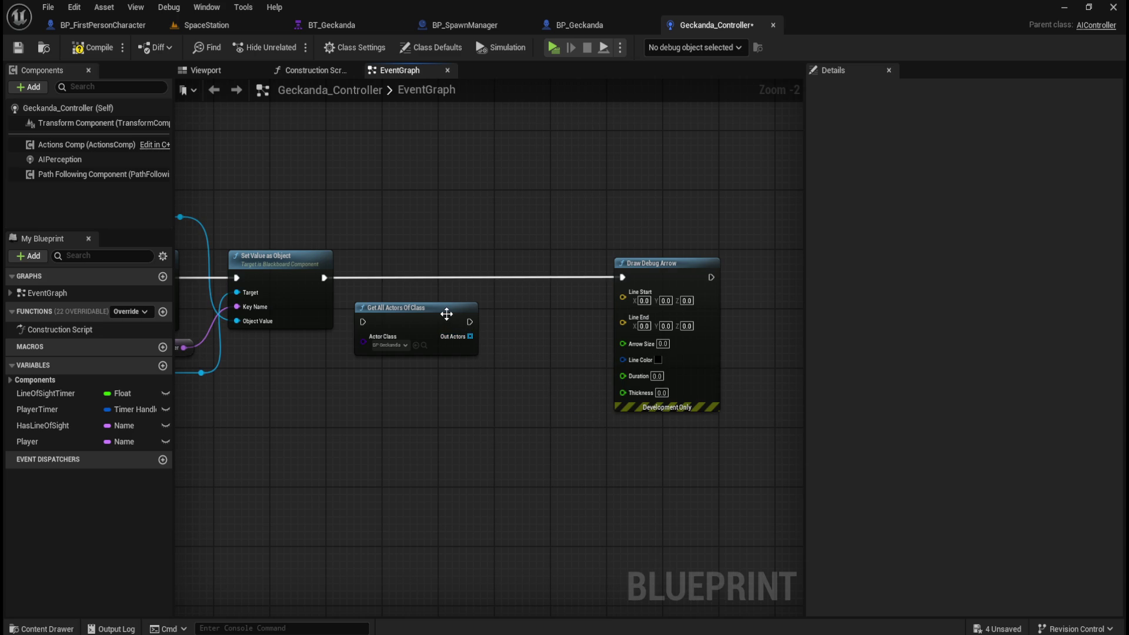
Wire a Get Actor Location from As BP Geckanda into Line Start, deleting Get All Actors Of Class
{"action": "scroll", "coordinate": [447, 316], "scroll_direction": "up", "scroll_amount": 2}
{"action": "left_click_drag", "start_coordinate": [523, 511], "coordinate": [550, 514]}
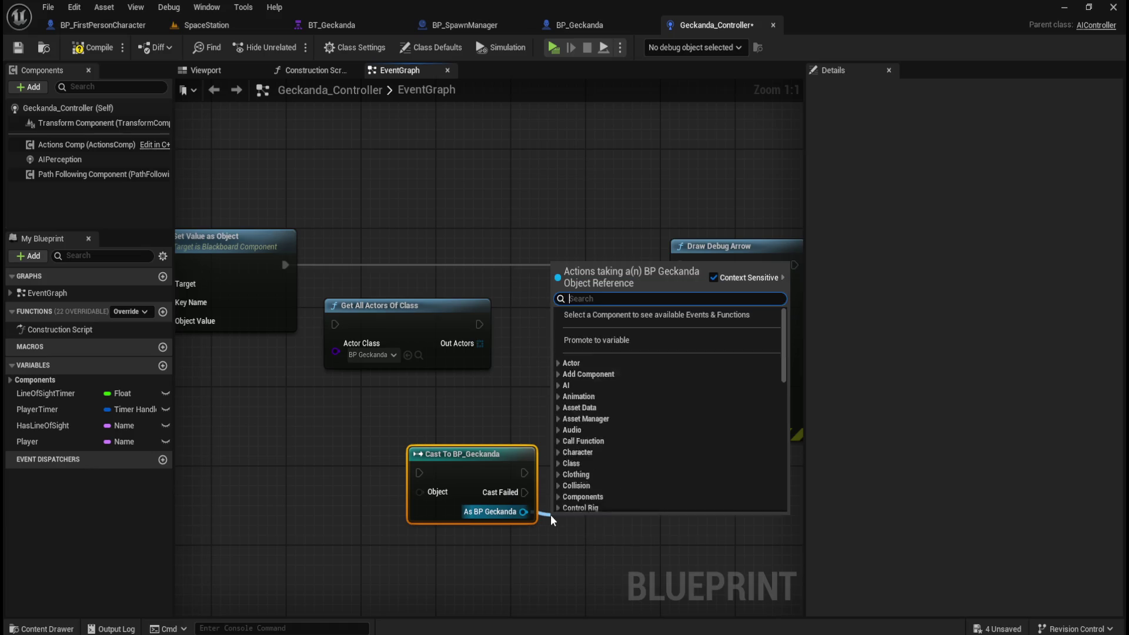
{"action": "type", "text": "get actor location"}
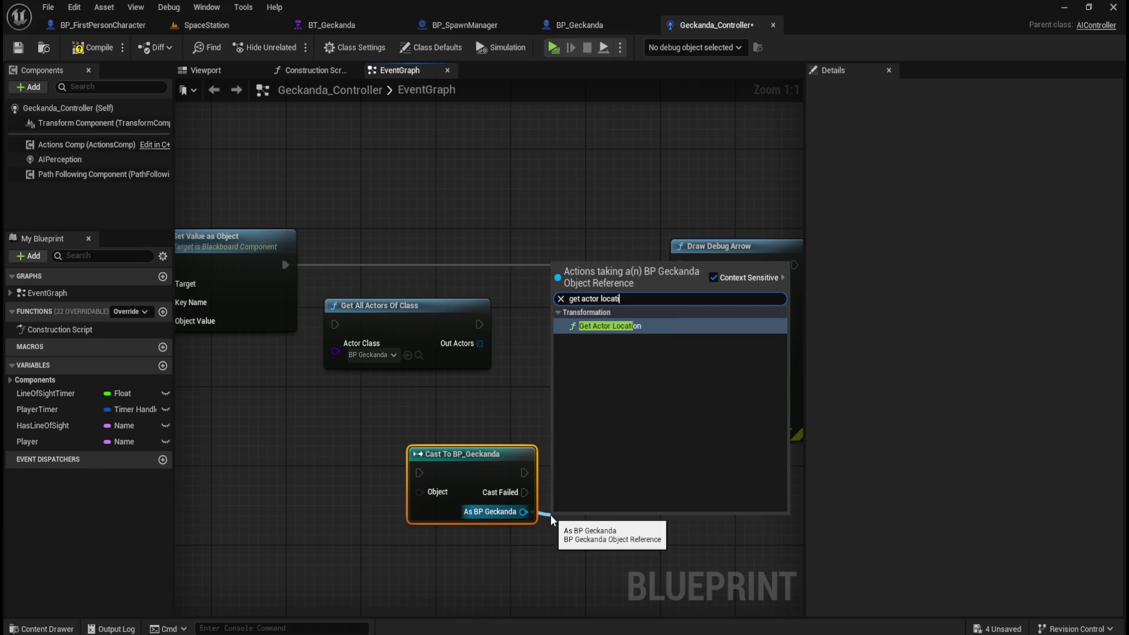
{"action": "key", "text": "Return"}
{"action": "left_click", "coordinate": [447, 359]}
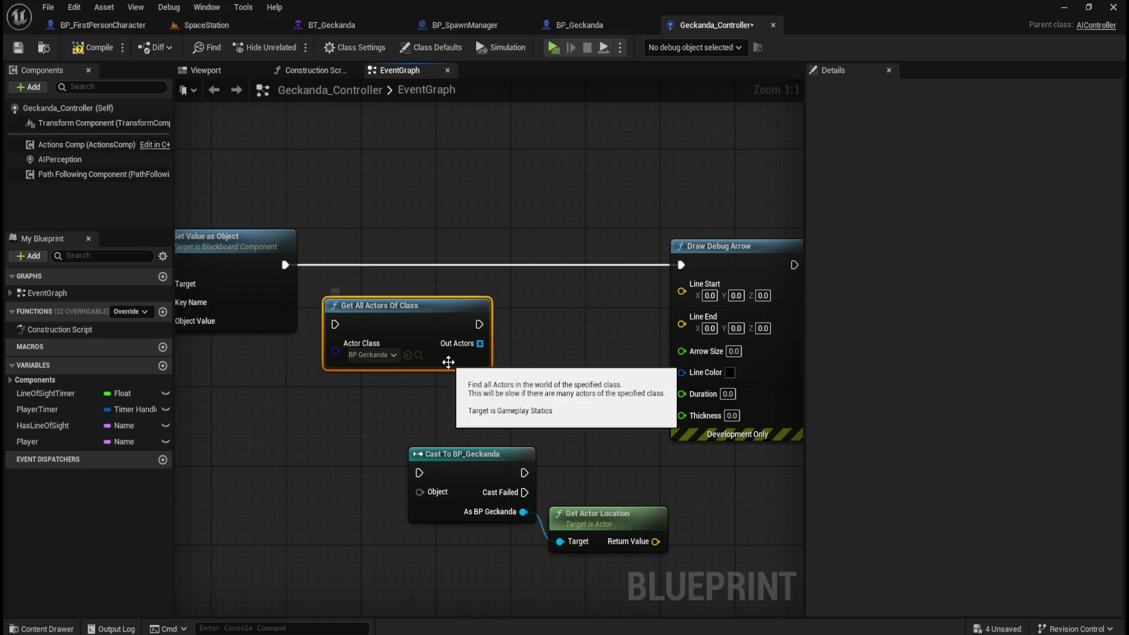
{"action": "key", "text": "Delete"}
{"action": "mouse_move", "coordinate": [541, 391]}
{"action": "left_mouse_down"}
{"action": "mouse_move", "coordinate": [610, 511]}
{"action": "mouse_move", "coordinate": [553, 318]}
{"action": "mouse_move", "coordinate": [539, 305]}
{"action": "left_mouse_up"}
{"action": "left_click", "coordinate": [443, 378]}
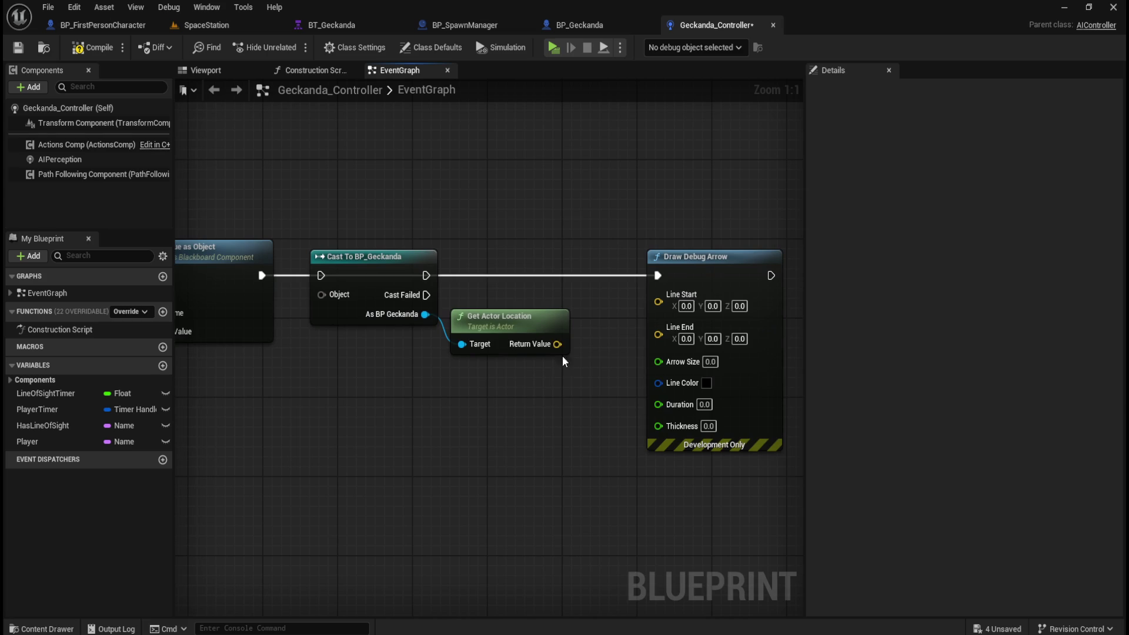
{"action": "mouse_move", "coordinate": [556, 344]}
{"action": "left_mouse_down"}
{"action": "mouse_move", "coordinate": [651, 290]}
{"action": "mouse_move", "coordinate": [660, 299]}
{"action": "left_mouse_up"}
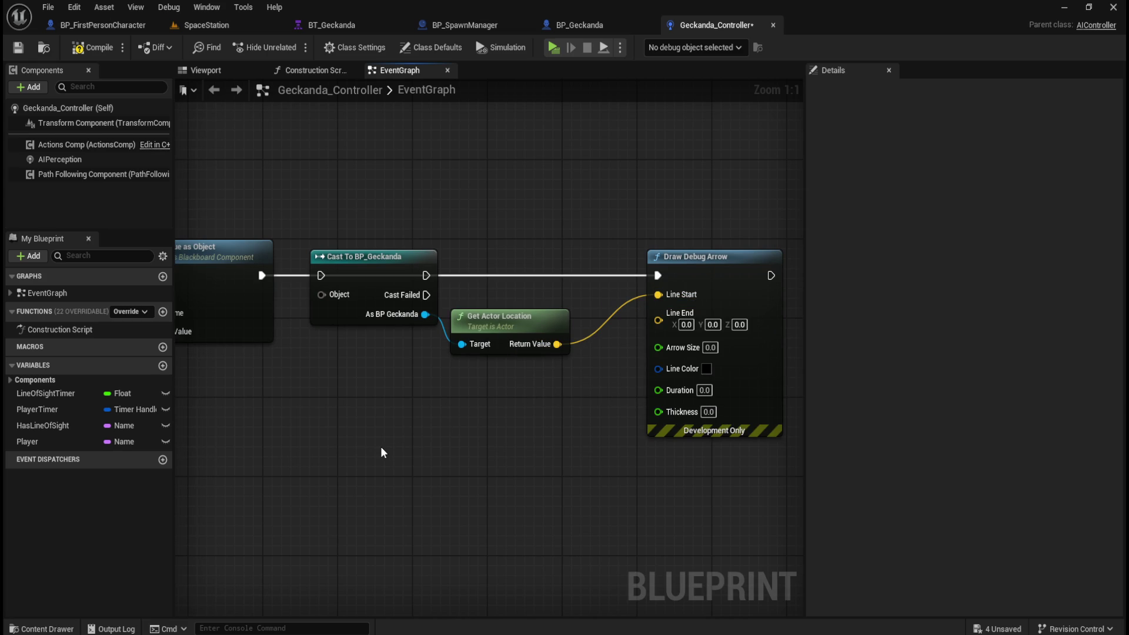
Add a Get Player Pawn node, discarding a mistakenly added Get Player Controller
{"action": "right_click", "coordinate": [359, 452]}
{"action": "type", "text": "get"}
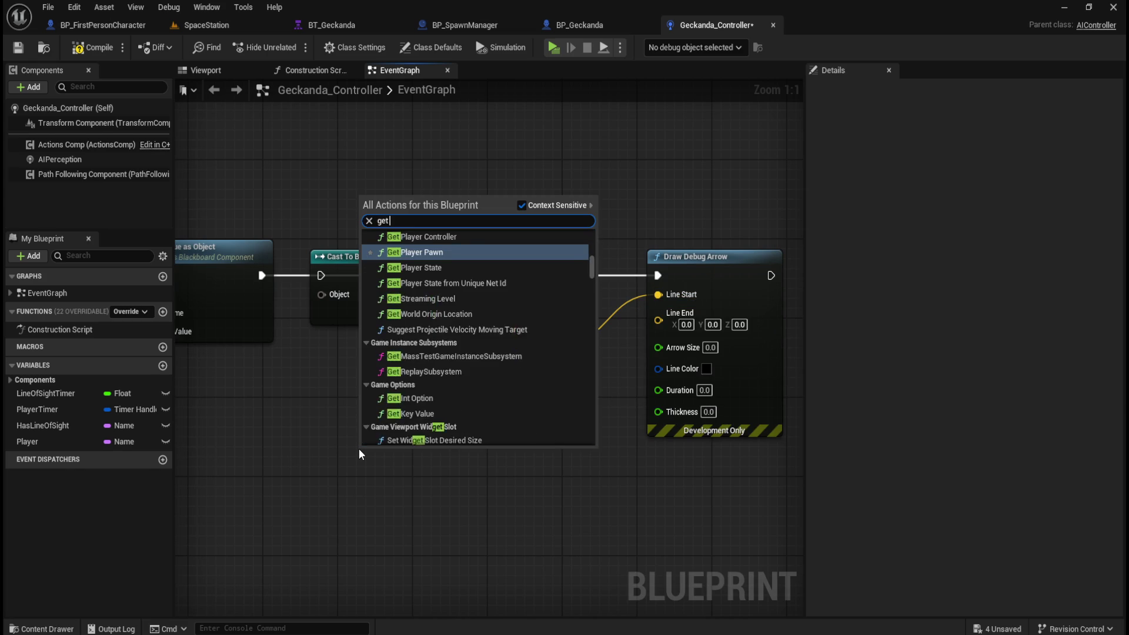
{"action": "type", "text": " player contr"}
{"action": "key", "text": "Return"}
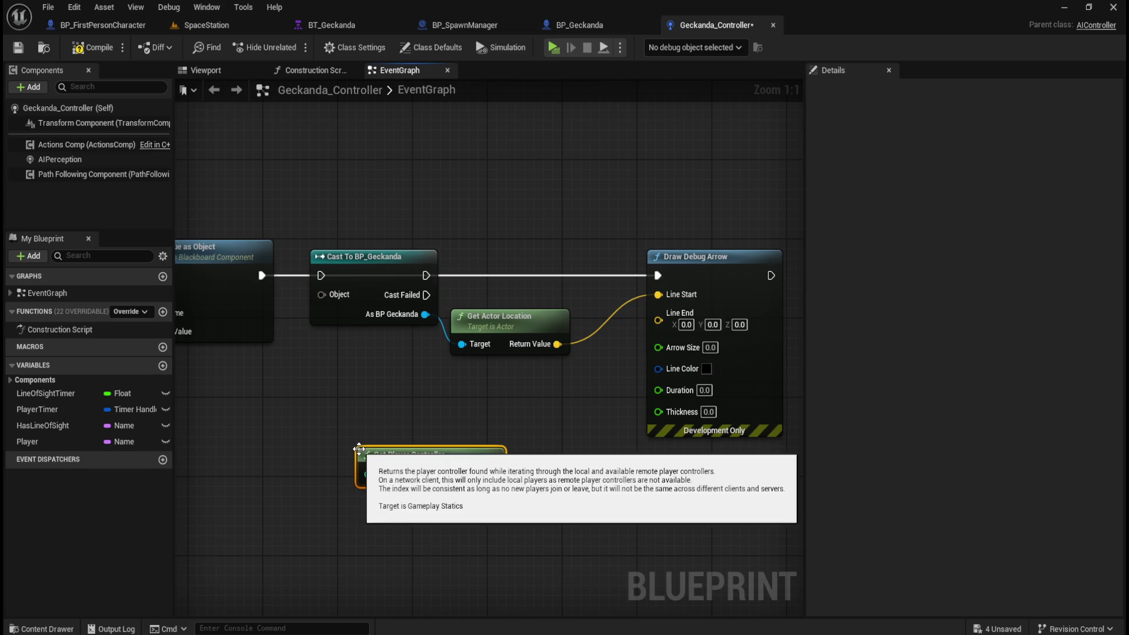
{"action": "left_click_drag", "start_coordinate": [451, 455], "coordinate": [403, 455]}
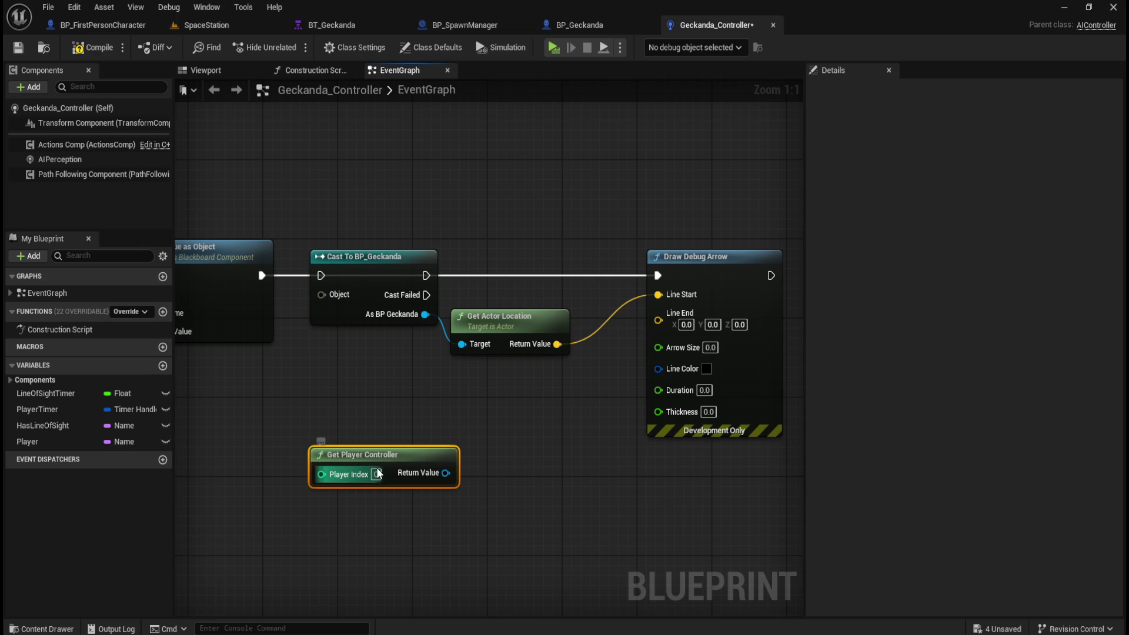
{"action": "key", "text": "Delete"}
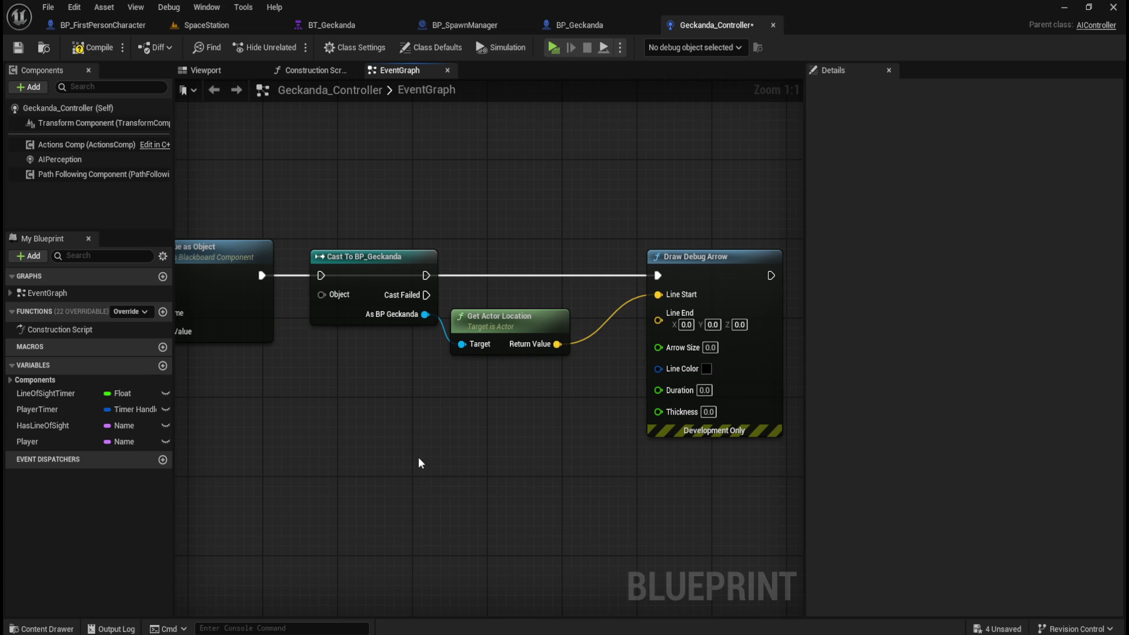
{"action": "right_click", "coordinate": [367, 465]}
{"action": "type", "text": "get pawn"}
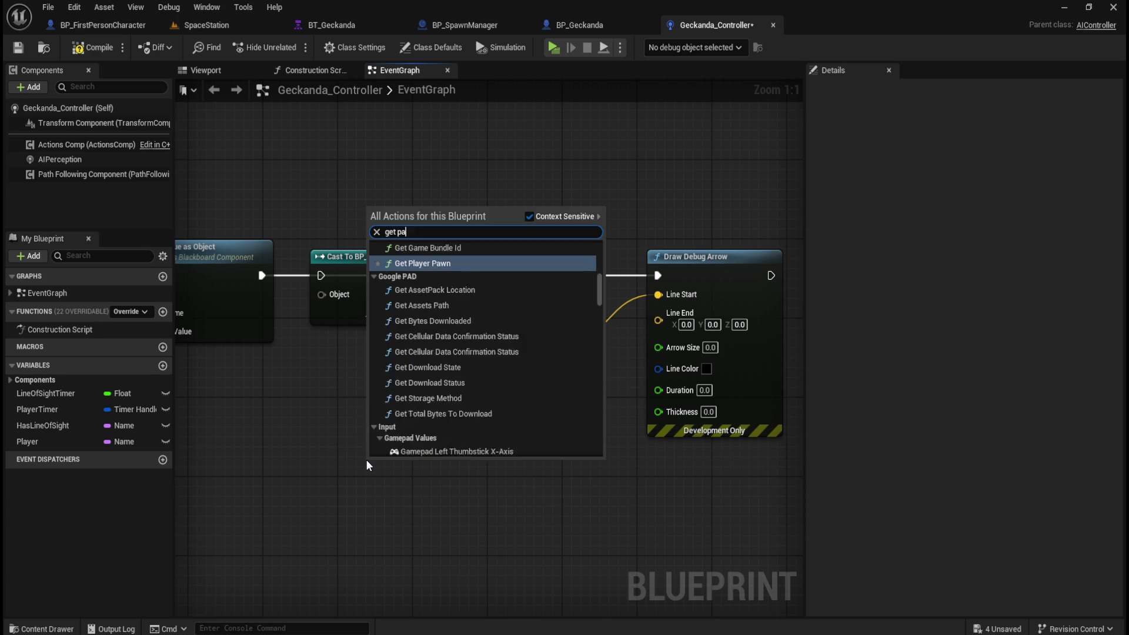
{"action": "key", "text": "Return"}
{"action": "left_click_drag", "start_coordinate": [444, 461], "coordinate": [348, 461]}
Add Get Actor Location for the player pawn and wire it into Line End
{"action": "left_click_drag", "start_coordinate": [417, 483], "coordinate": [454, 484]}
{"action": "type", "text": "get"}
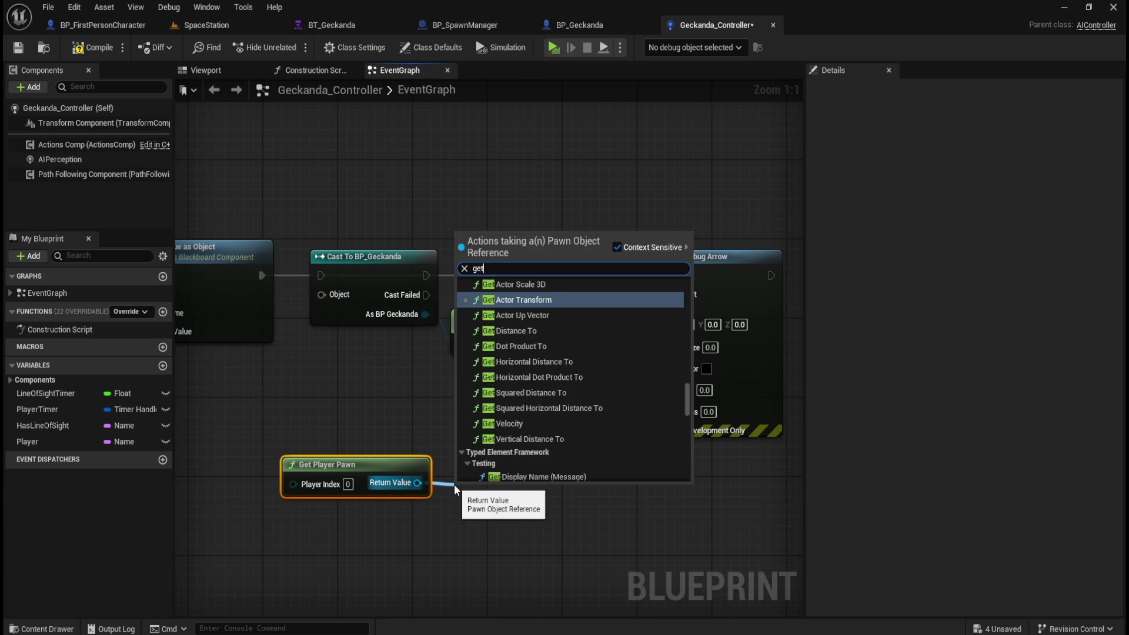
{"action": "type", "text": " actor location"}
{"action": "key", "text": "Return"}
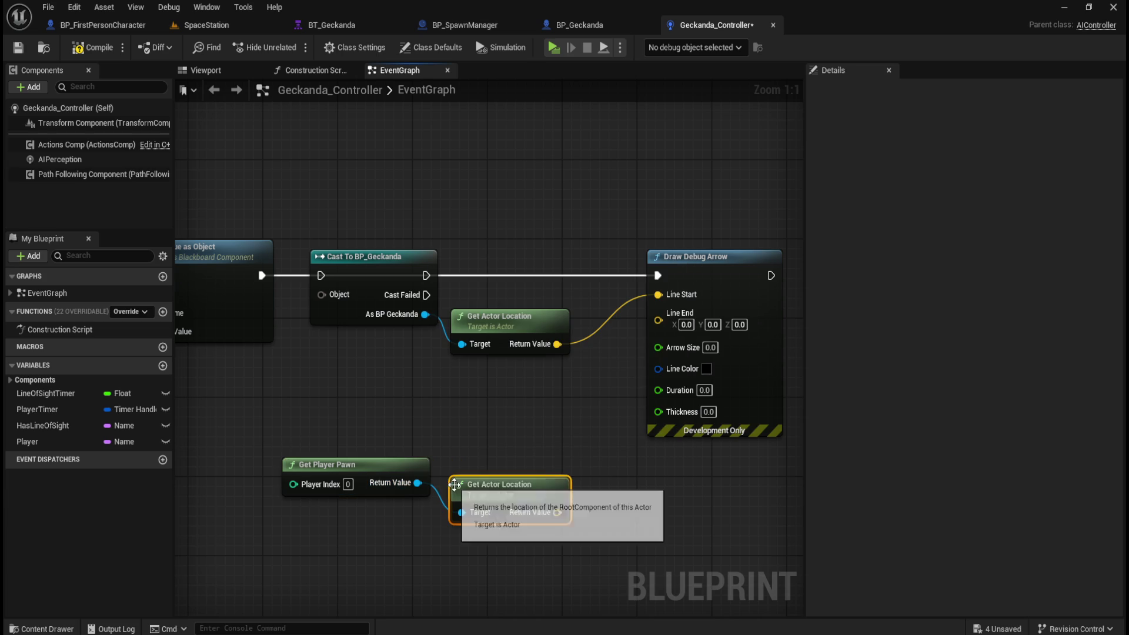
{"action": "left_click", "coordinate": [352, 464], "text": "ctrl"}
{"action": "key", "text": "q"}
{"action": "left_click_drag", "start_coordinate": [492, 484], "coordinate": [490, 411]}
{"action": "left_click", "coordinate": [583, 389]}
{"action": "left_click_drag", "start_coordinate": [559, 436], "coordinate": [657, 319]}
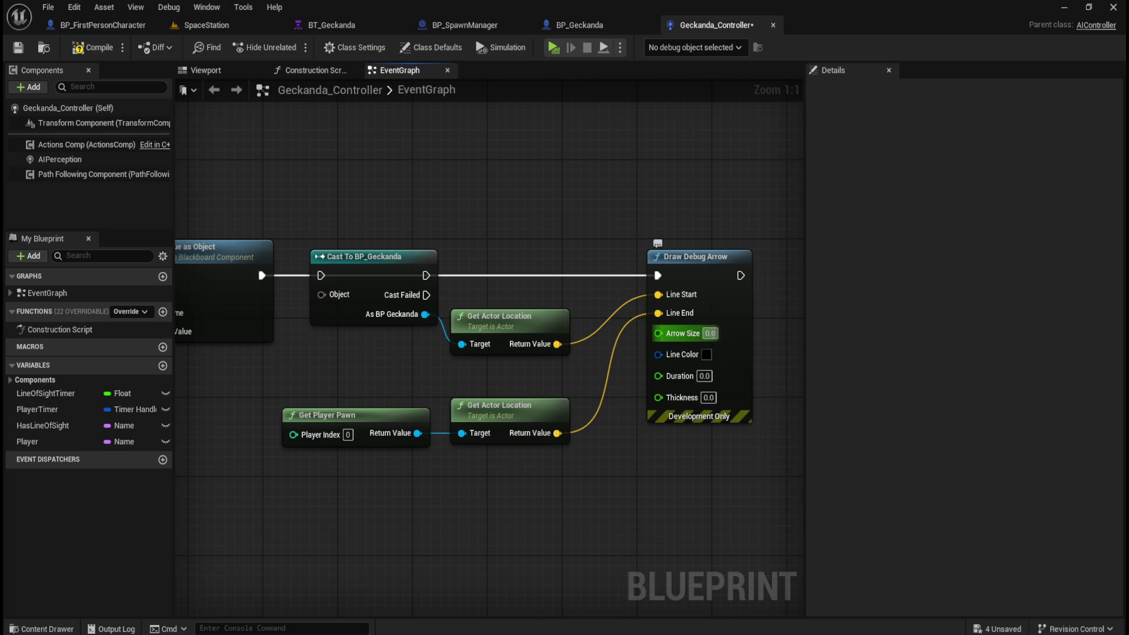
Set the debug arrow's Arrow Size to 5.0 and its Line Color to fully saturated yellow
{"action": "type", "text": "5"}
{"action": "key", "text": "Return"}
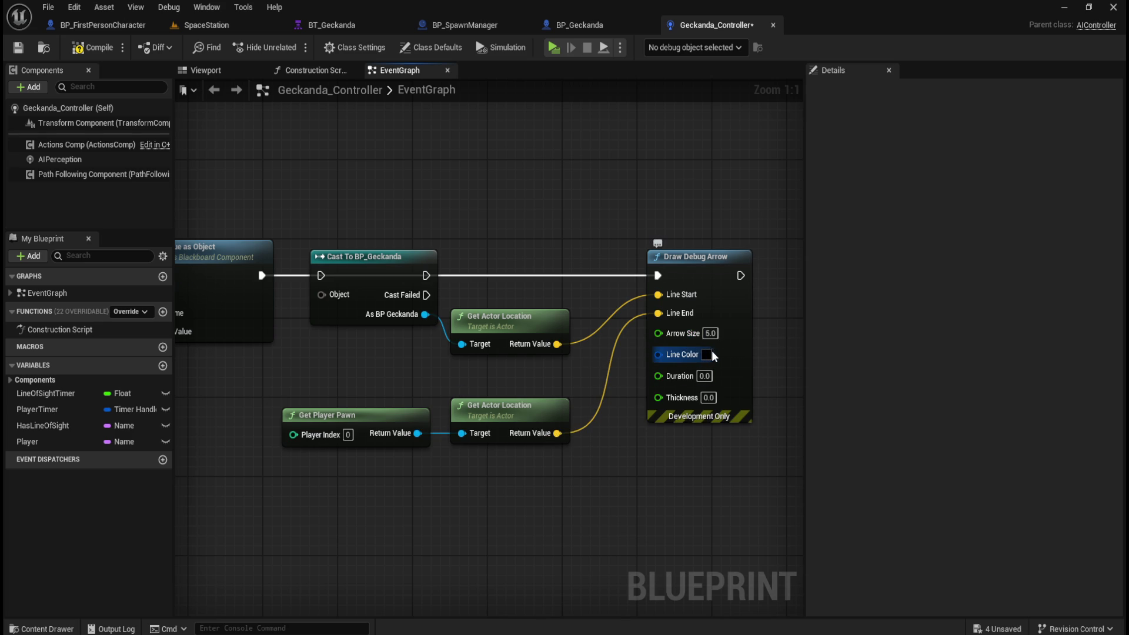
{"action": "left_click", "coordinate": [706, 355]}
{"action": "left_click", "coordinate": [798, 437]}
{"action": "left_click_drag", "start_coordinate": [799, 436], "coordinate": [842, 471]}
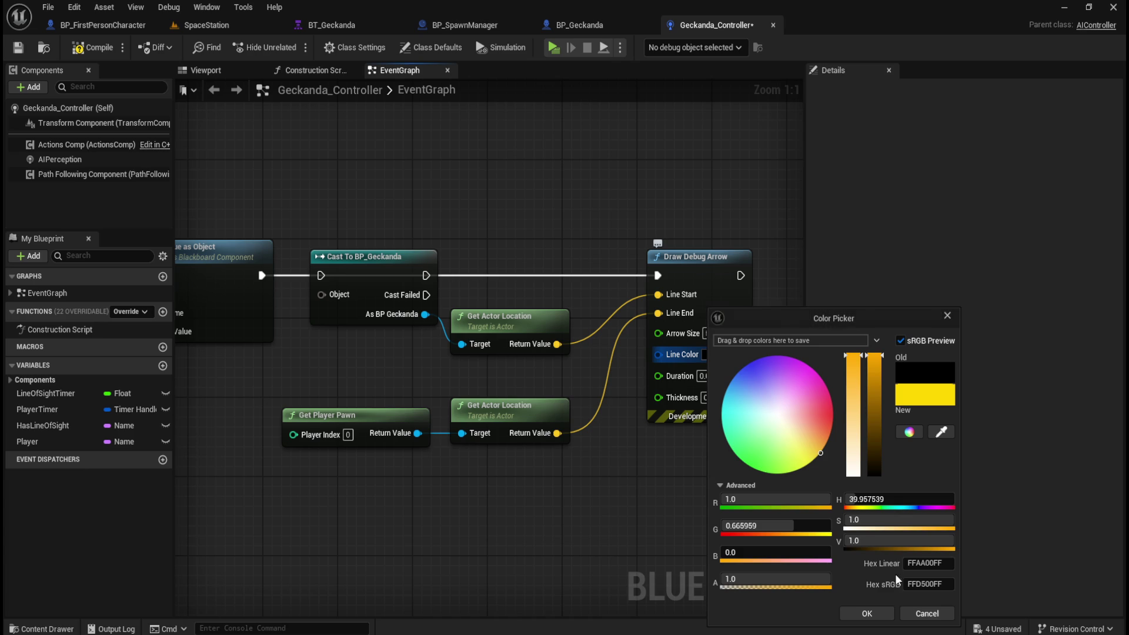
{"action": "left_click", "coordinate": [866, 612]}
Set the arrow's Duration to 5.0 and Thickness to 2.0
{"action": "left_click", "coordinate": [704, 375]}
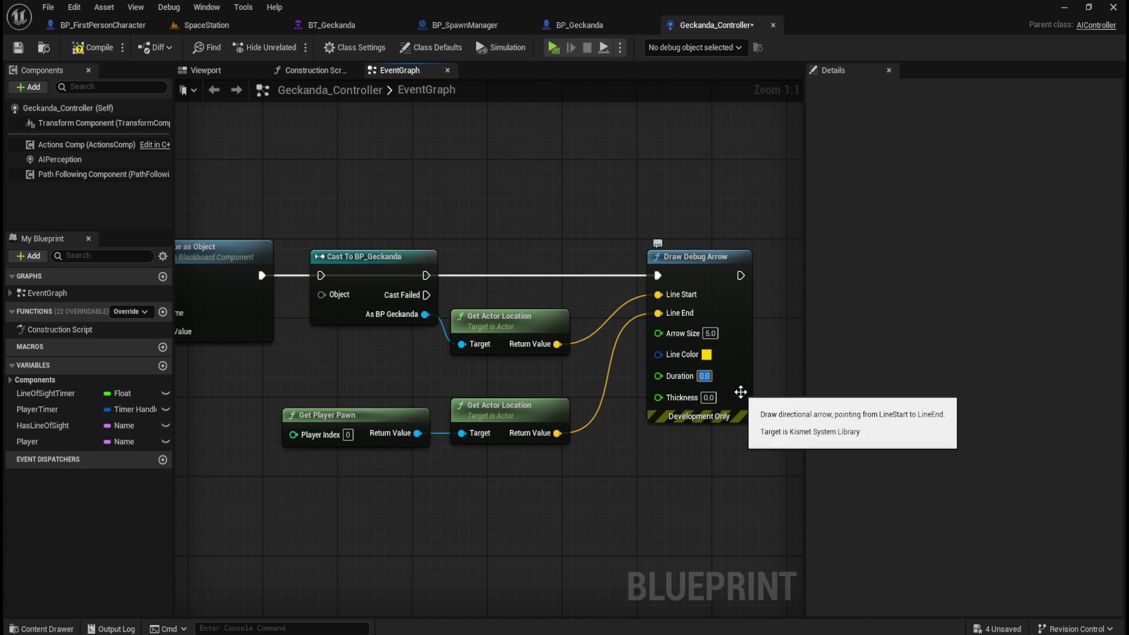
{"action": "type", "text": "5"}
{"action": "left_click", "coordinate": [708, 397]}
{"action": "type", "text": "2"}
{"action": "key", "text": "Return"}
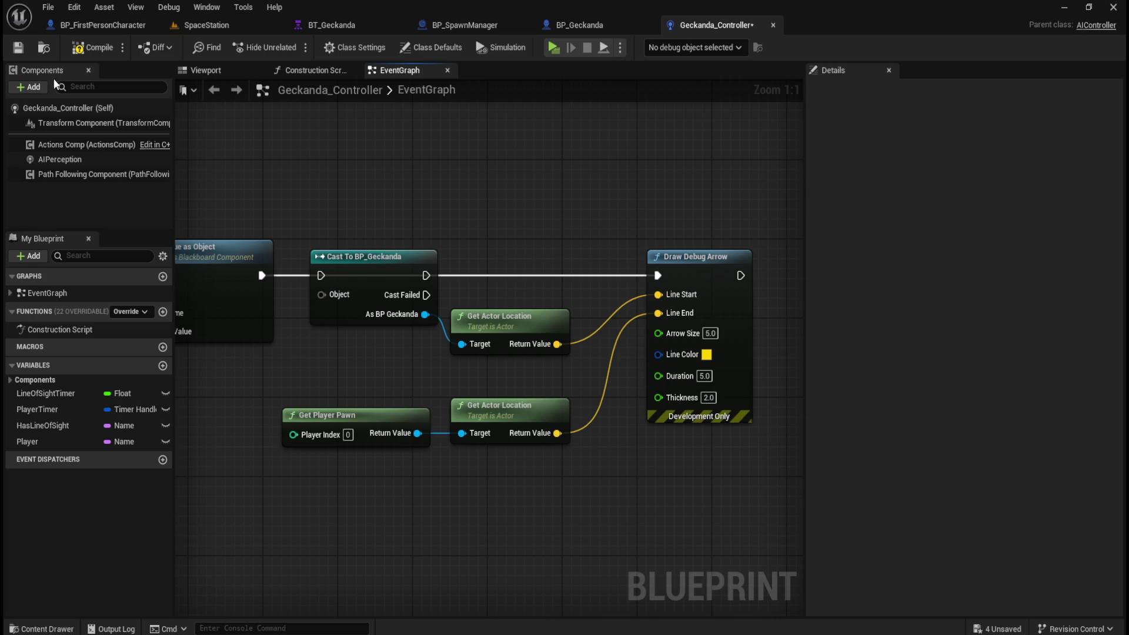
Chain execution from the previous node through the cast into Draw Debug Arrow, and set Duration to 0.1
{"action": "left_click_drag", "start_coordinate": [261, 275], "coordinate": [326, 277]}
{"action": "mouse_move", "coordinate": [427, 275]}
{"action": "left_mouse_down"}
{"action": "mouse_move", "coordinate": [556, 286]}
{"action": "mouse_move", "coordinate": [656, 276]}
{"action": "left_mouse_up"}
{"action": "scroll", "coordinate": [552, 213], "scroll_direction": "down", "scroll_amount": 3}
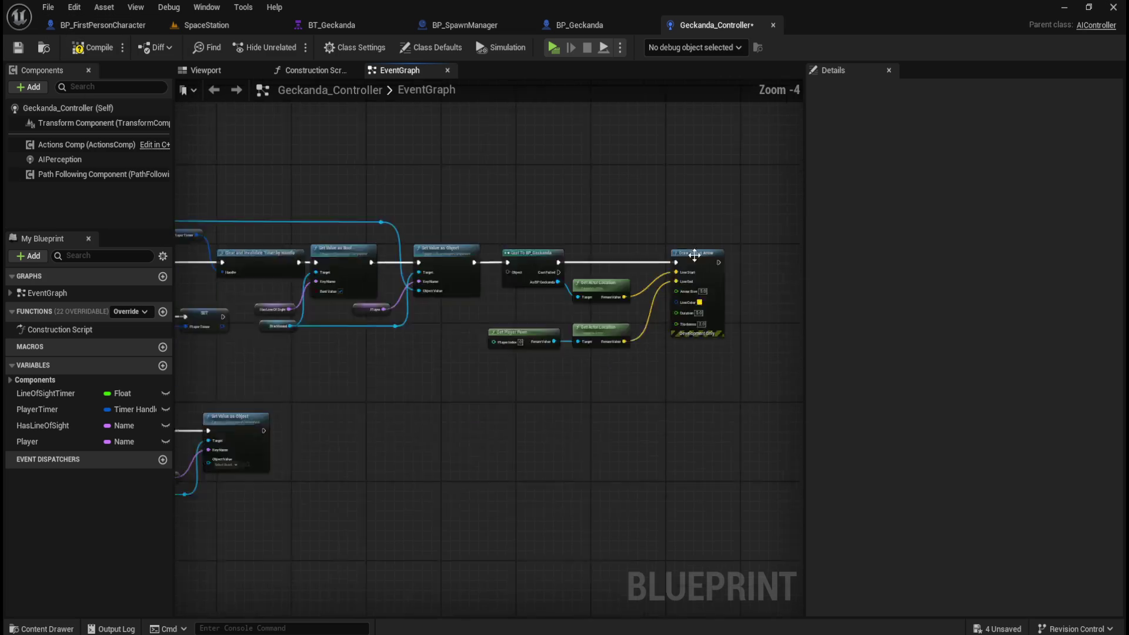
{"action": "scroll", "coordinate": [617, 322], "scroll_direction": "up", "scroll_amount": 1}
{"action": "scroll", "coordinate": [626, 397], "scroll_direction": "down", "scroll_amount": 3}
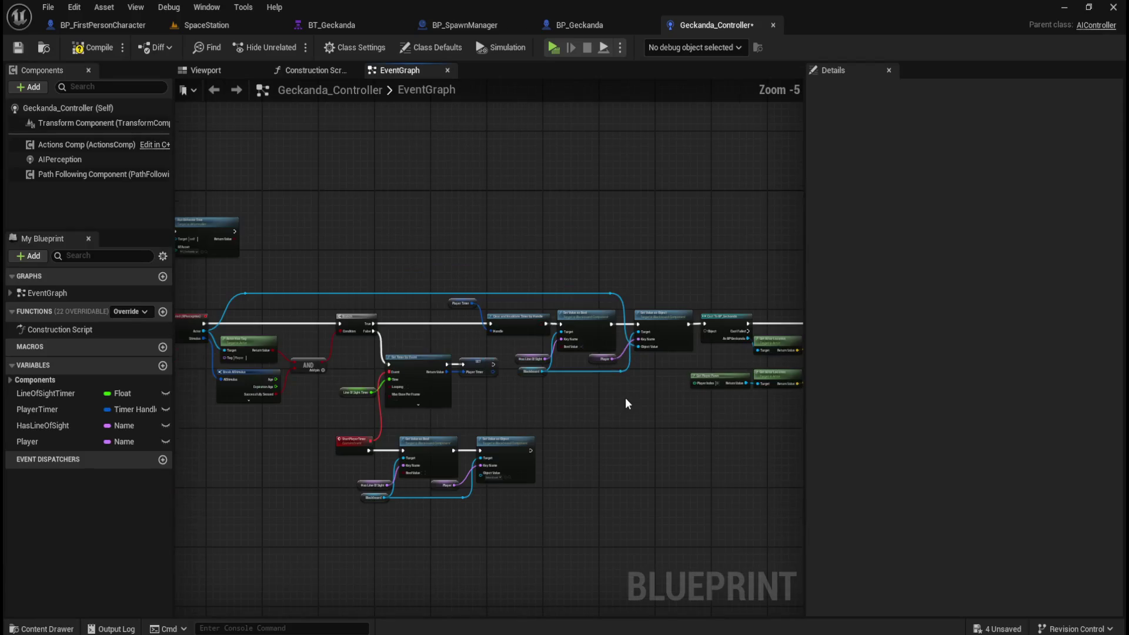
{"action": "left_click_drag", "start_coordinate": [584, 404], "coordinate": [683, 391]}
{"action": "scroll", "coordinate": [615, 395], "scroll_direction": "up", "scroll_amount": 5}
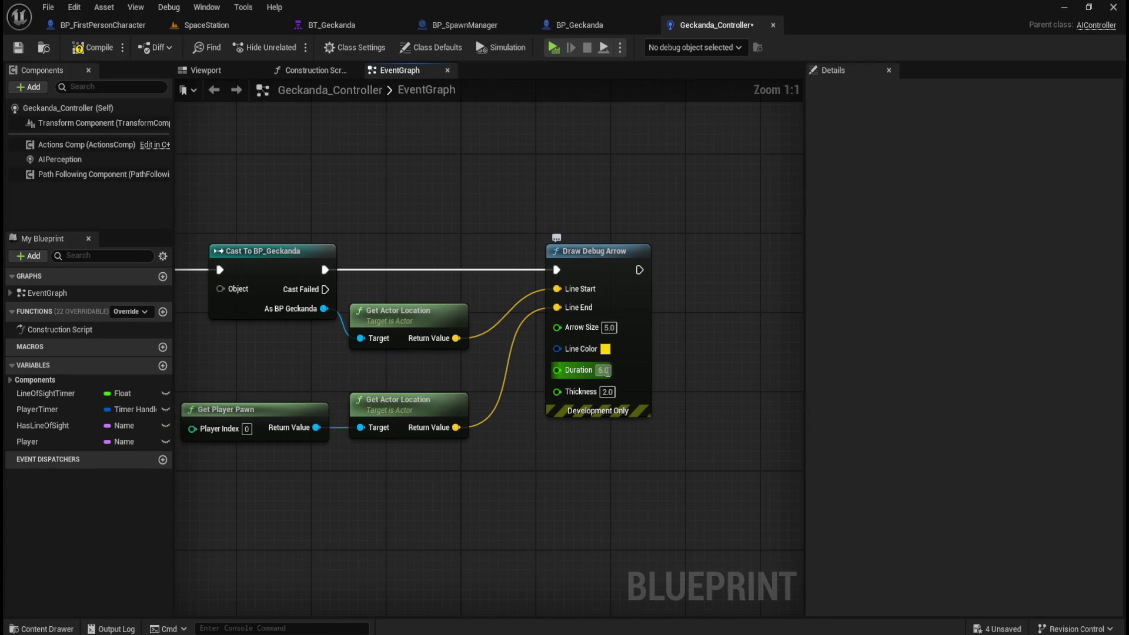
{"action": "left_click", "coordinate": [603, 370]}
{"action": "type", "text": "0.1"}
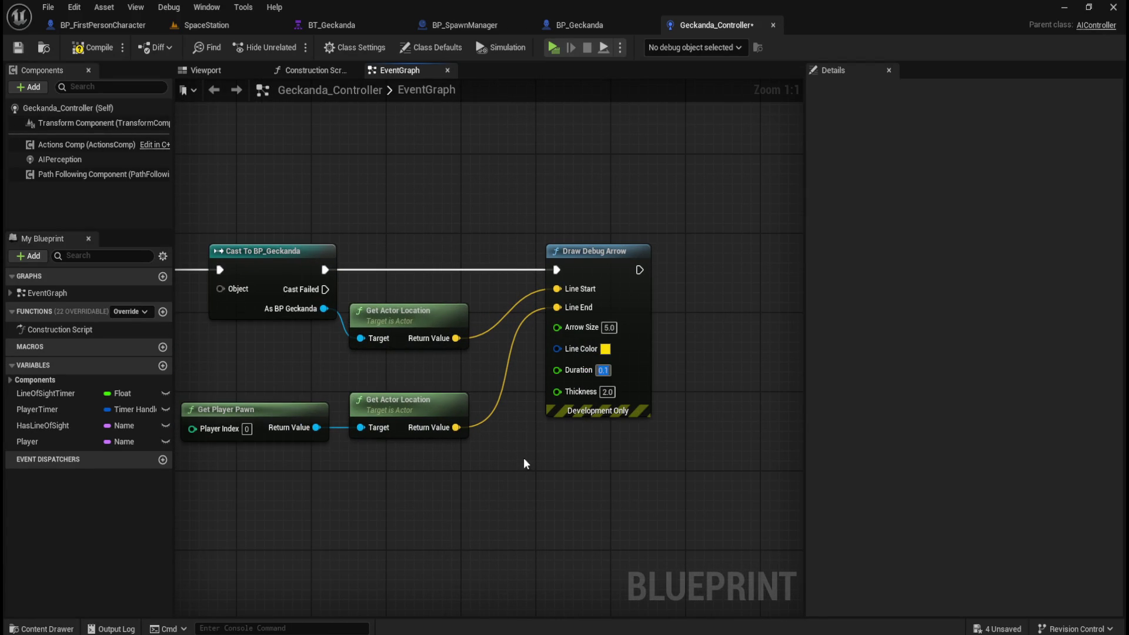
Pan across the timer, blackboard, perception and cast nodes, then compile; it fails on the cast's Object pin
{"action": "mouse_move", "coordinate": [398, 492]}
{"action": "left_mouse_down"}
{"action": "mouse_move", "coordinate": [577, 492]}
{"action": "mouse_move", "coordinate": [456, 490]}
{"action": "mouse_move", "coordinate": [608, 471]}
{"action": "left_mouse_up"}
{"action": "scroll", "coordinate": [645, 470], "scroll_direction": "down", "scroll_amount": 3}
{"action": "left_click_drag", "start_coordinate": [426, 474], "coordinate": [725, 450]}
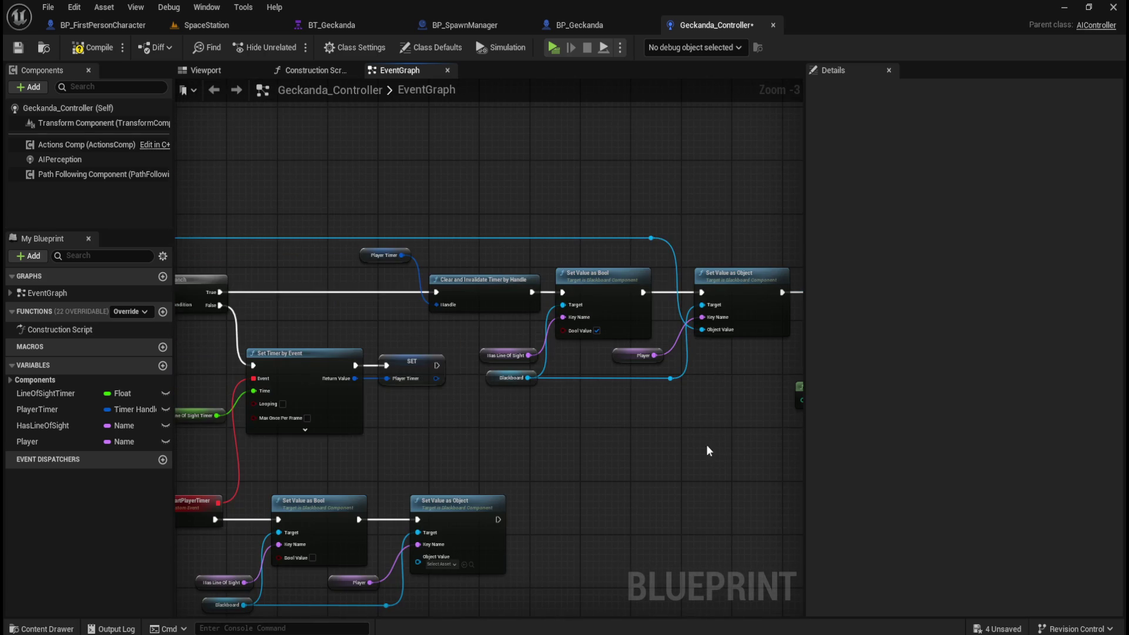
{"action": "mouse_move", "coordinate": [383, 459]}
{"action": "left_mouse_down"}
{"action": "mouse_move", "coordinate": [760, 479]}
{"action": "mouse_move", "coordinate": [440, 428]}
{"action": "left_mouse_up"}
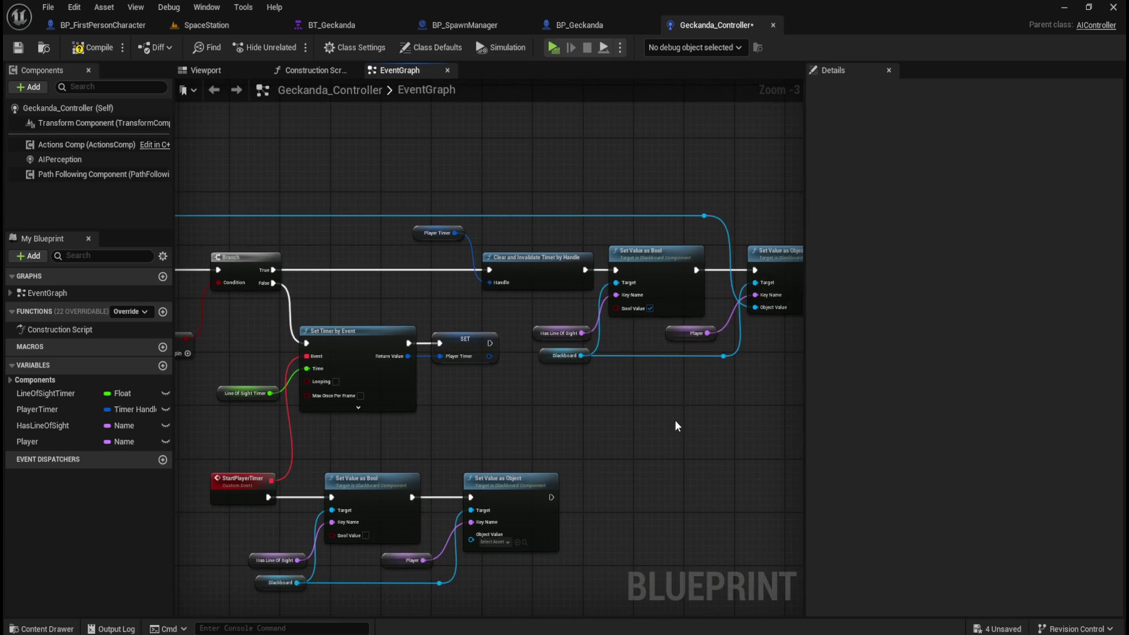
{"action": "left_click_drag", "start_coordinate": [674, 419], "coordinate": [706, 201]}
{"action": "left_click_drag", "start_coordinate": [305, 438], "coordinate": [779, 461]}
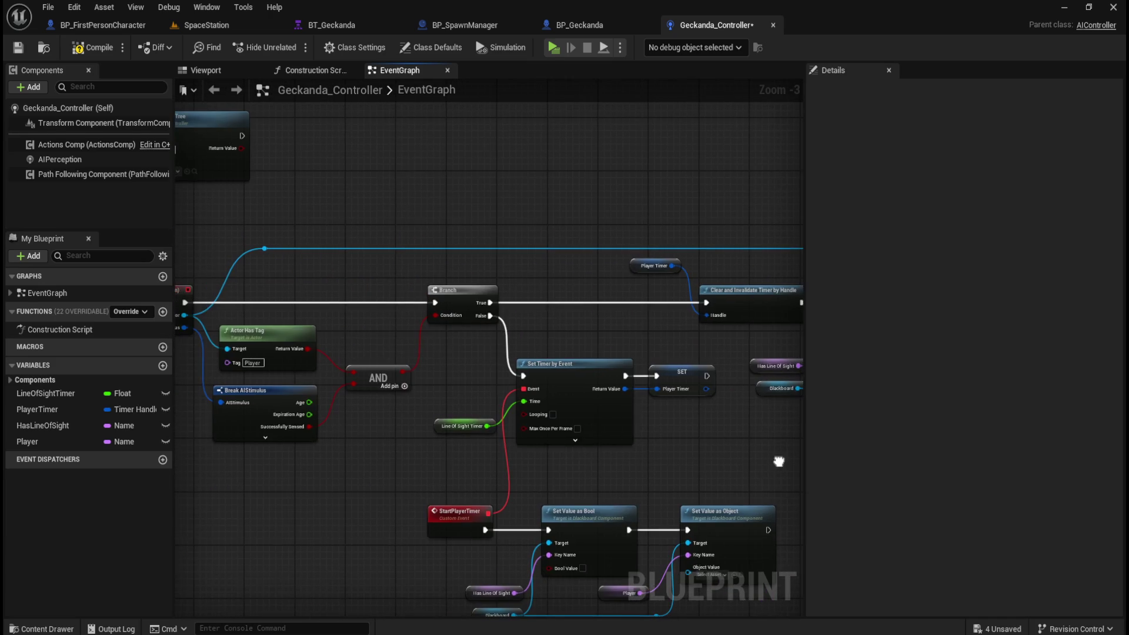
{"action": "mouse_move", "coordinate": [382, 466]}
{"action": "left_mouse_down"}
{"action": "mouse_move", "coordinate": [655, 466]}
{"action": "mouse_move", "coordinate": [439, 463]}
{"action": "left_mouse_up"}
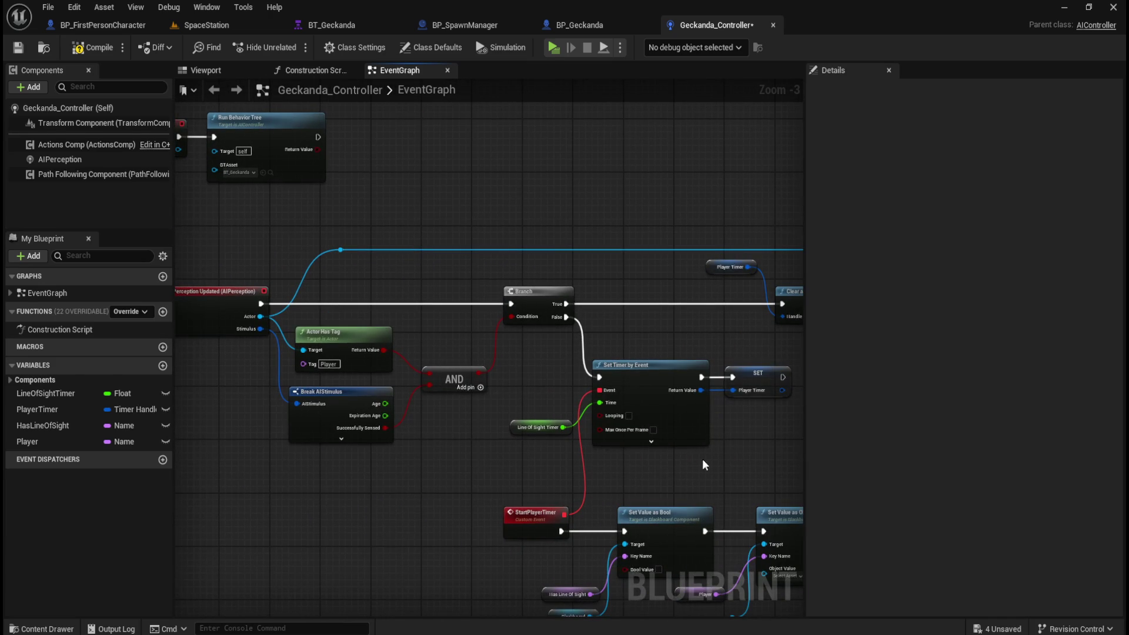
{"action": "mouse_move", "coordinate": [746, 461]}
{"action": "left_mouse_down"}
{"action": "mouse_move", "coordinate": [441, 456]}
{"action": "mouse_move", "coordinate": [556, 469]}
{"action": "mouse_move", "coordinate": [304, 269]}
{"action": "mouse_move", "coordinate": [664, 306]}
{"action": "mouse_move", "coordinate": [436, 277]}
{"action": "left_mouse_up"}
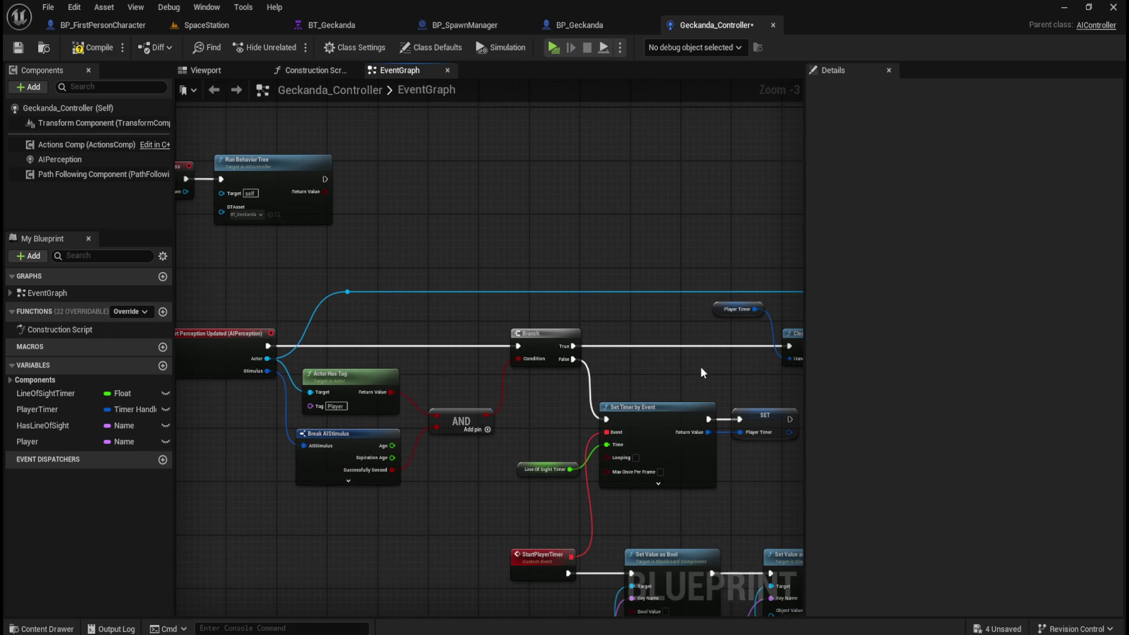
{"action": "left_click_drag", "start_coordinate": [697, 365], "coordinate": [347, 313]}
{"action": "left_click_drag", "start_coordinate": [675, 441], "coordinate": [586, 433]}
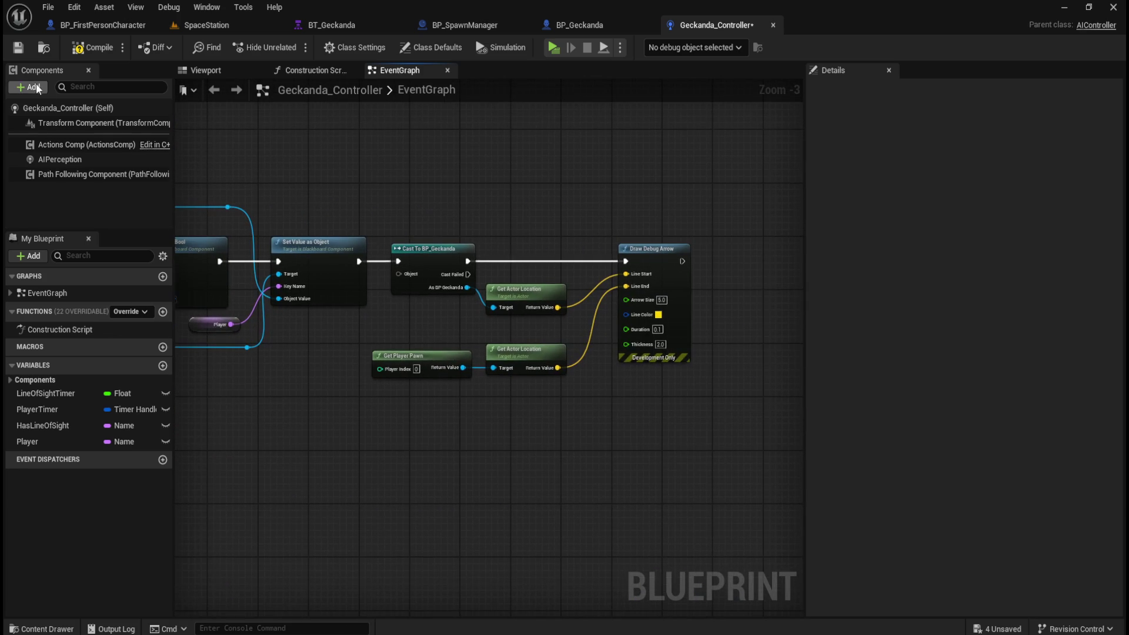
{"action": "left_click", "coordinate": [92, 47]}
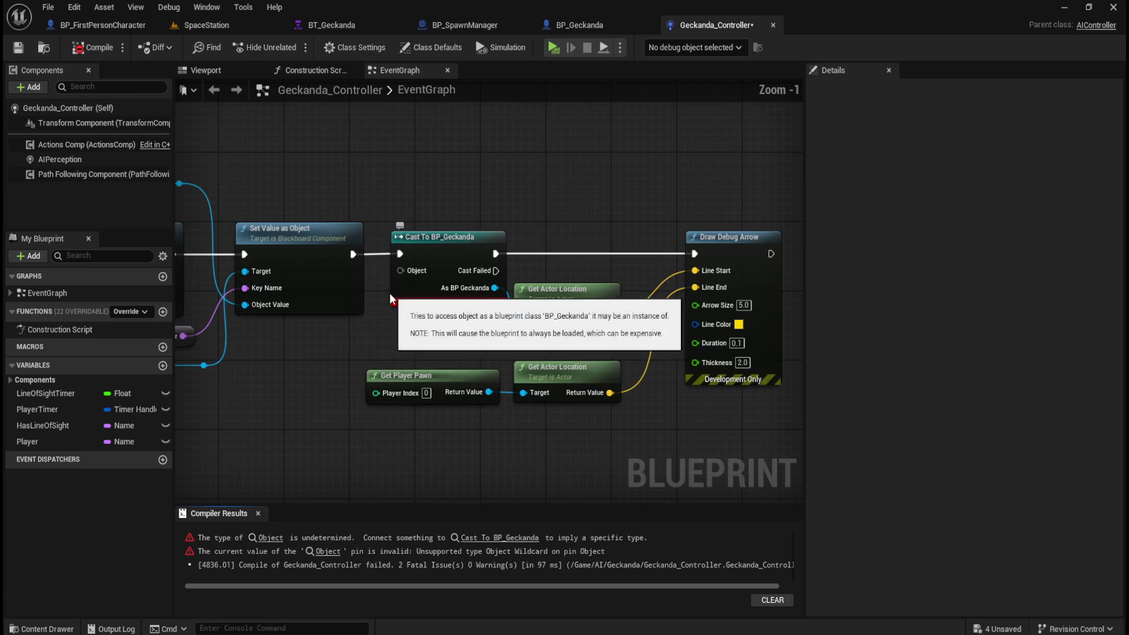
Add a Get All Actors Of Class node by mistake, then delete it
{"action": "scroll", "coordinate": [377, 332], "scroll_direction": "up", "scroll_amount": 2}
{"action": "left_click_drag", "start_coordinate": [468, 352], "coordinate": [492, 291]}
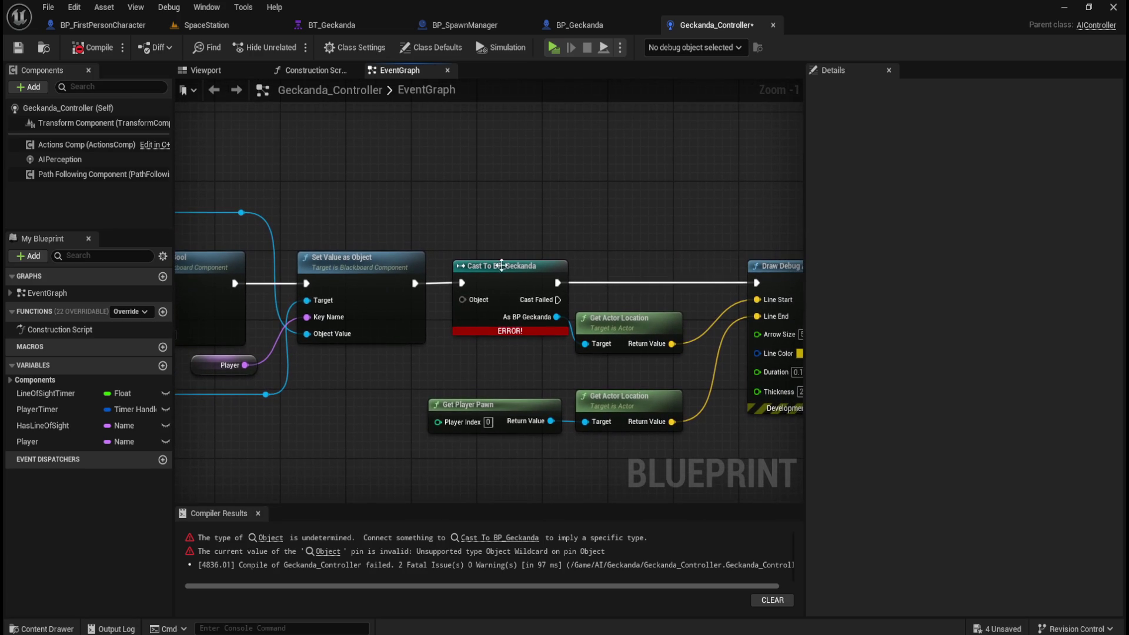
{"action": "right_click", "coordinate": [470, 189]}
{"action": "type", "text": "g"}
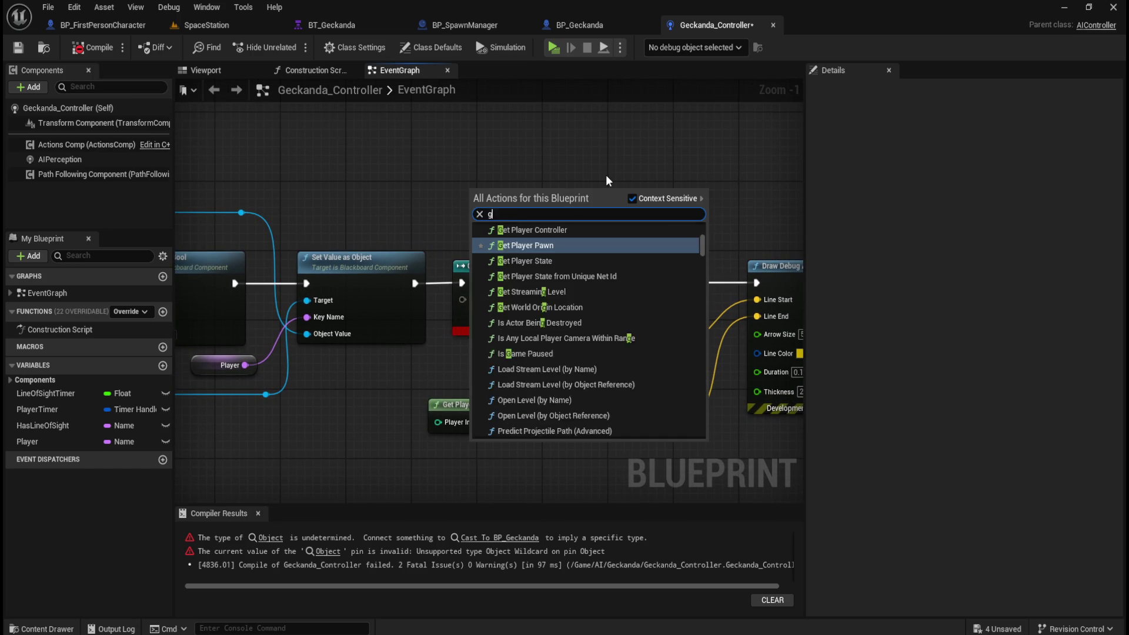
{"action": "type", "text": "et actor of"}
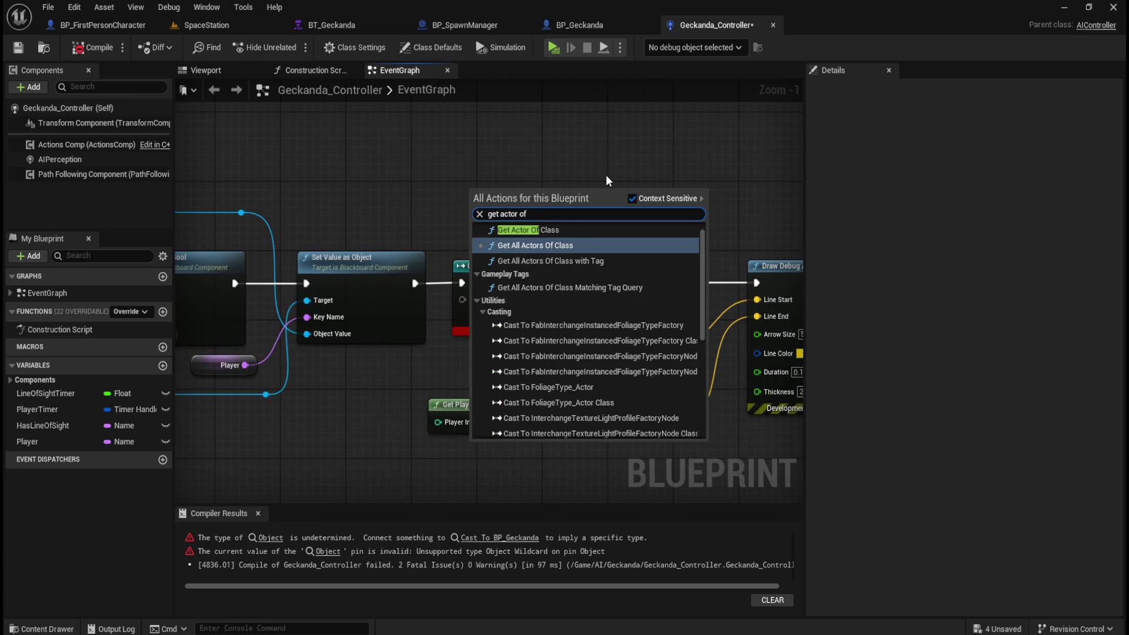
{"action": "key", "text": "Return"}
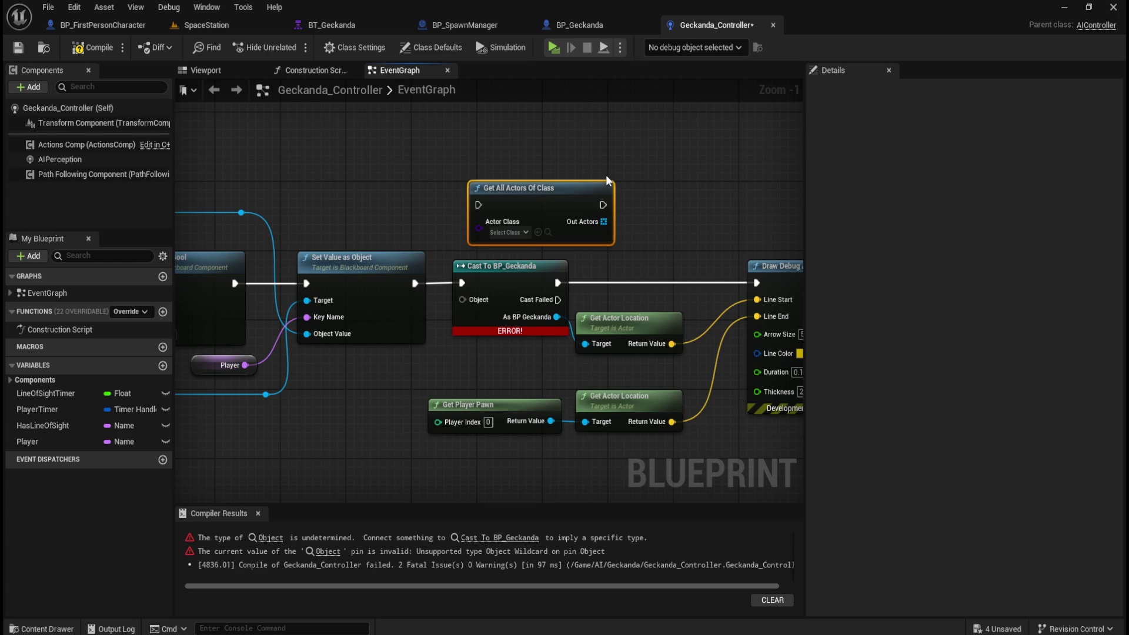
{"action": "left_click", "coordinate": [519, 231]}
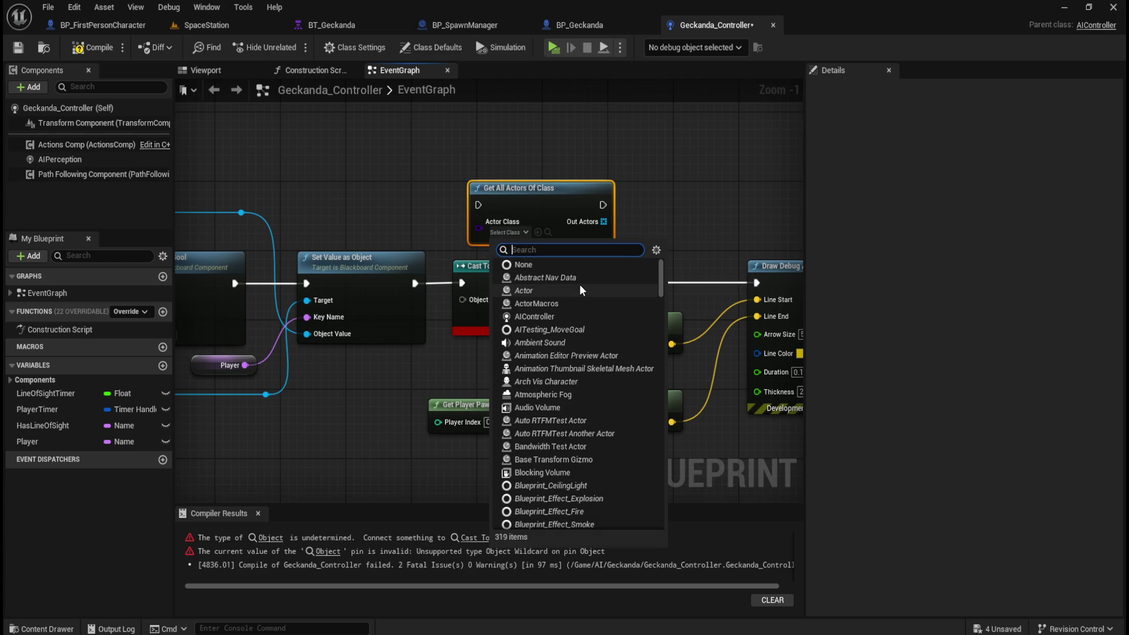
{"action": "left_click", "coordinate": [659, 189]}
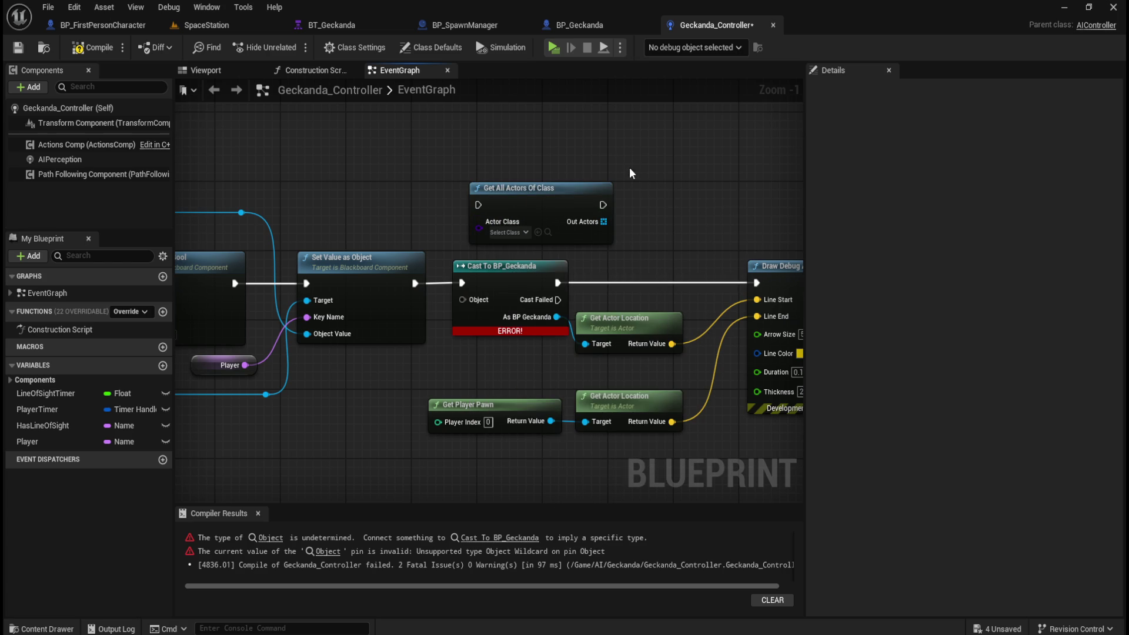
{"action": "key", "text": "Delete"}
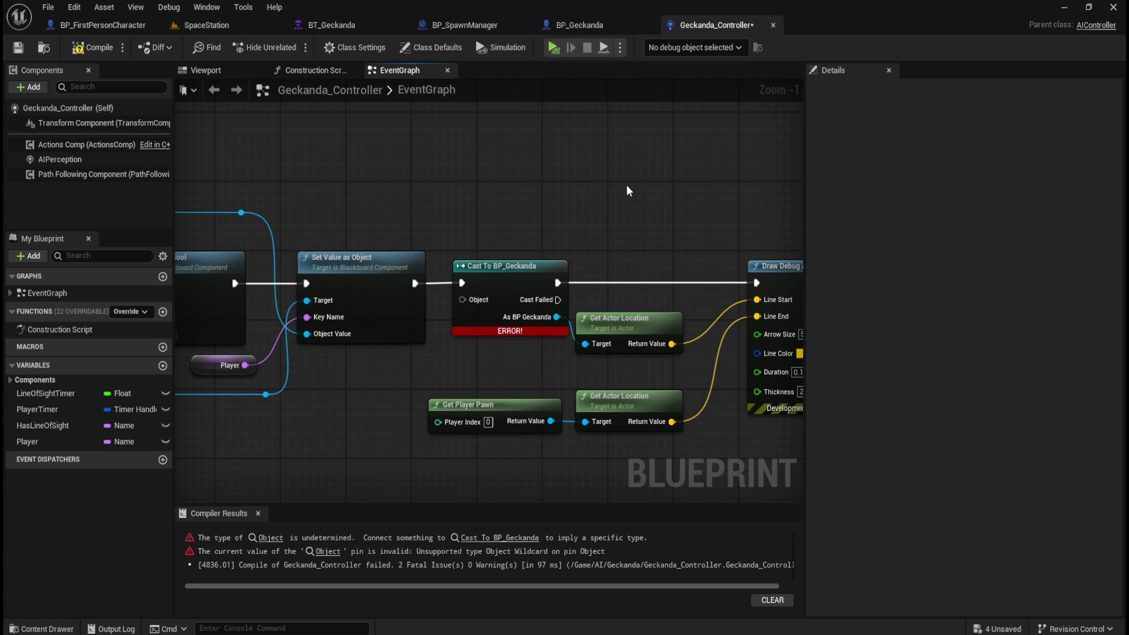
Add a Get Actor Of Class node with its class set to BP_Geckanda
{"action": "right_click", "coordinate": [535, 167]}
{"action": "type", "text": "get"}
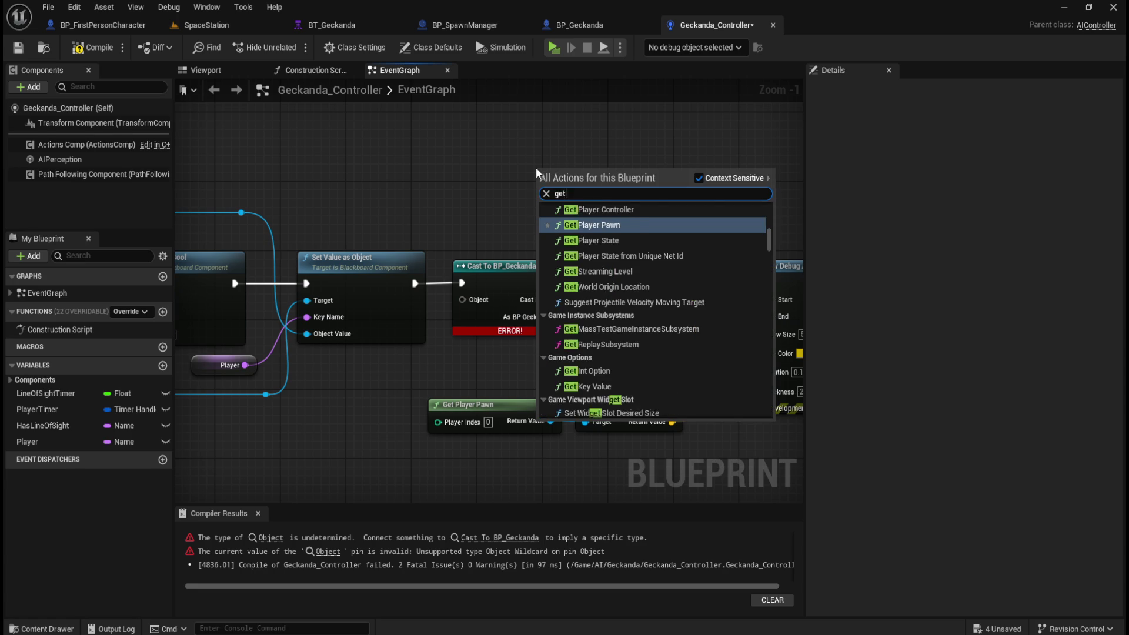
{"action": "type", "text": " actor of class"}
{"action": "key", "text": "Return"}
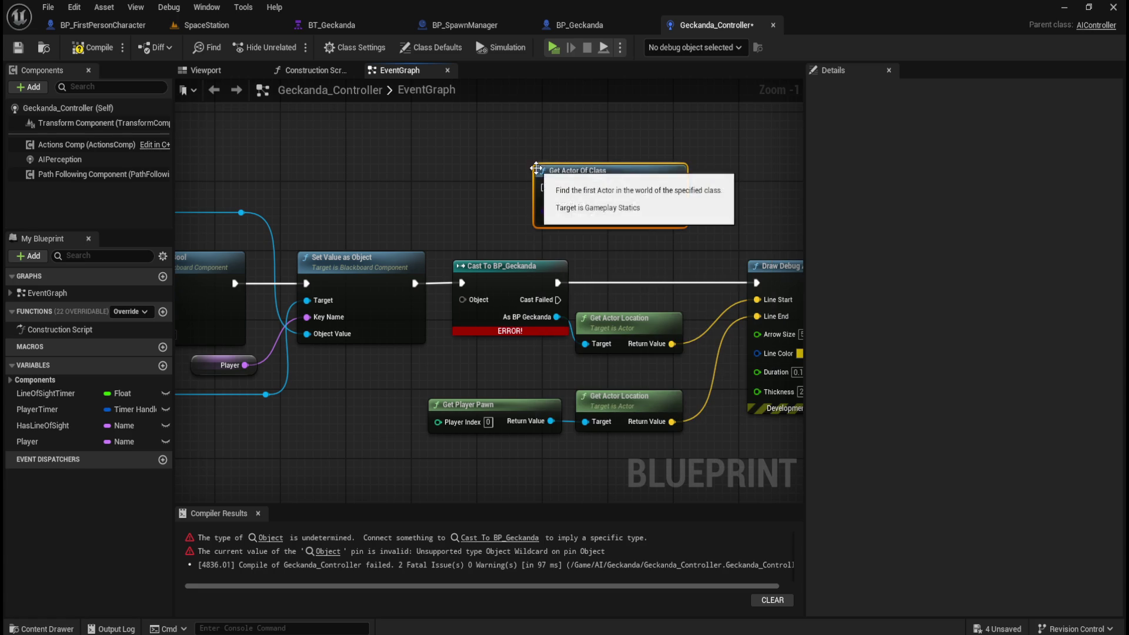
{"action": "left_click", "coordinate": [589, 216]}
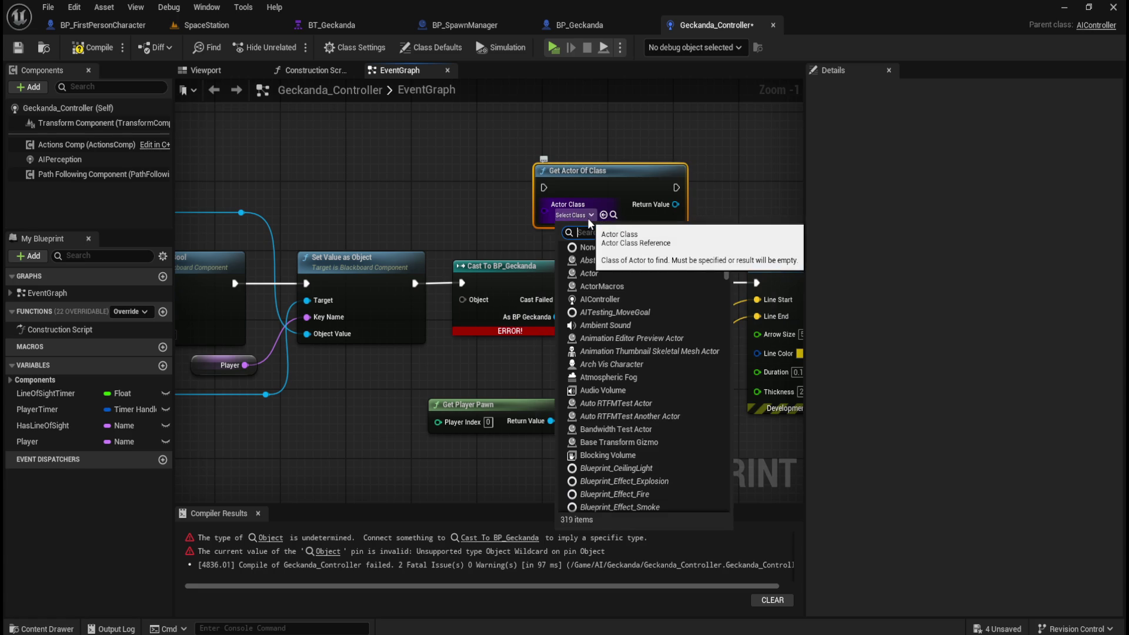
{"action": "type", "text": "geckanda"}
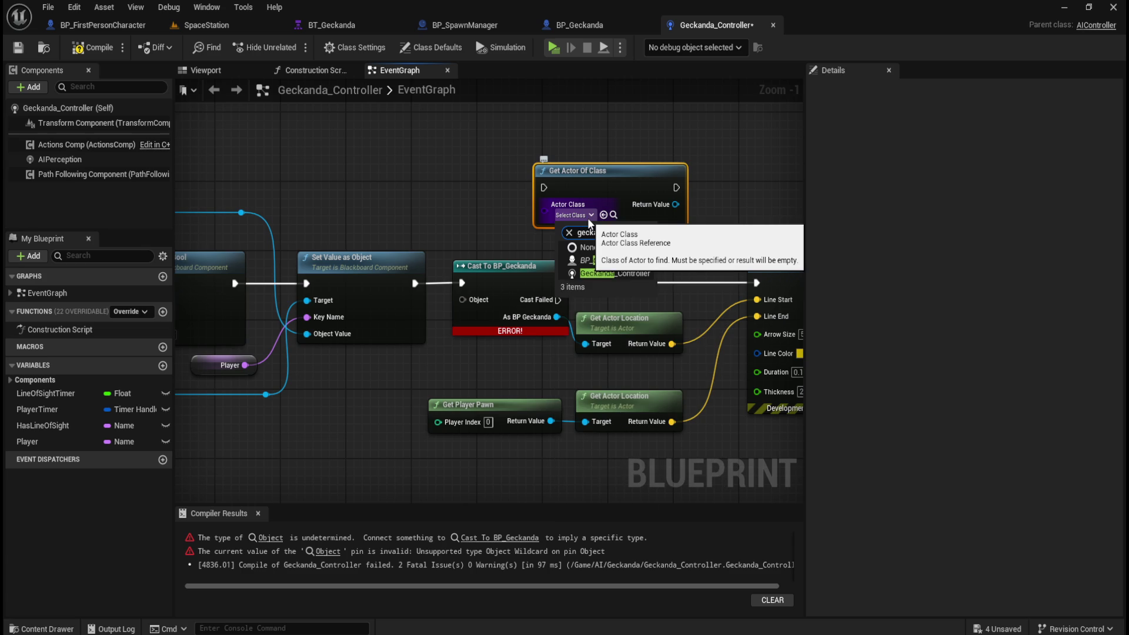
{"action": "left_click", "coordinate": [601, 262]}
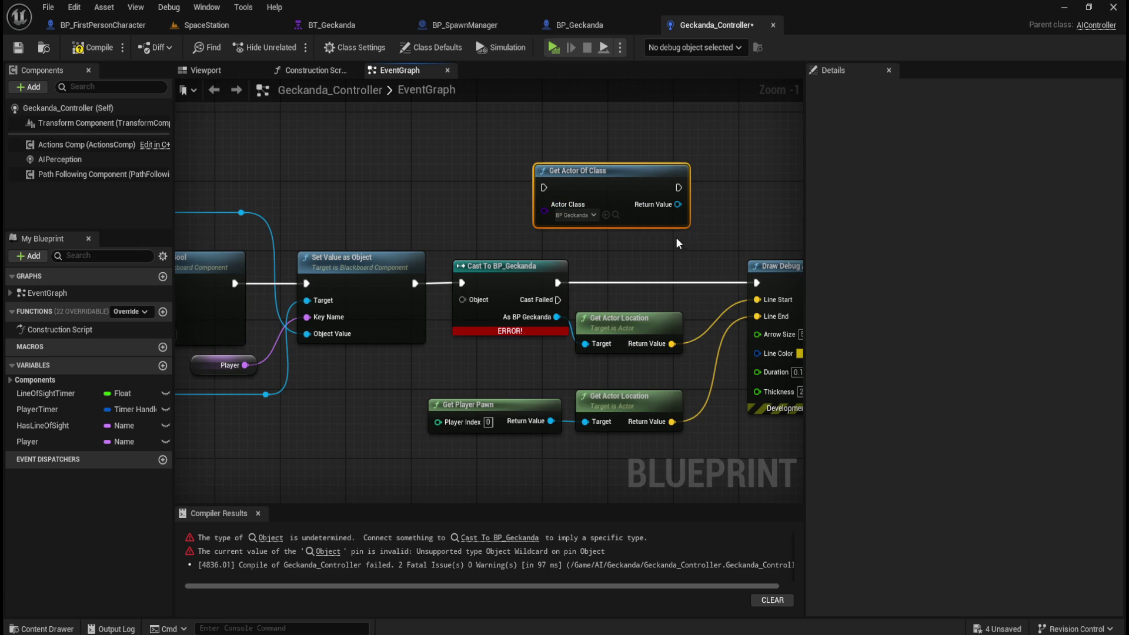
Feed the found actor into Get Actor Location, delete the cast, and route execution through Get Actor Of Class to Draw Debug Arrow
{"action": "mouse_move", "coordinate": [666, 241]}
{"action": "left_mouse_down"}
{"action": "mouse_move", "coordinate": [619, 208]}
{"action": "mouse_move", "coordinate": [541, 347]}
{"action": "left_mouse_up"}
{"action": "left_click", "coordinate": [442, 270]}
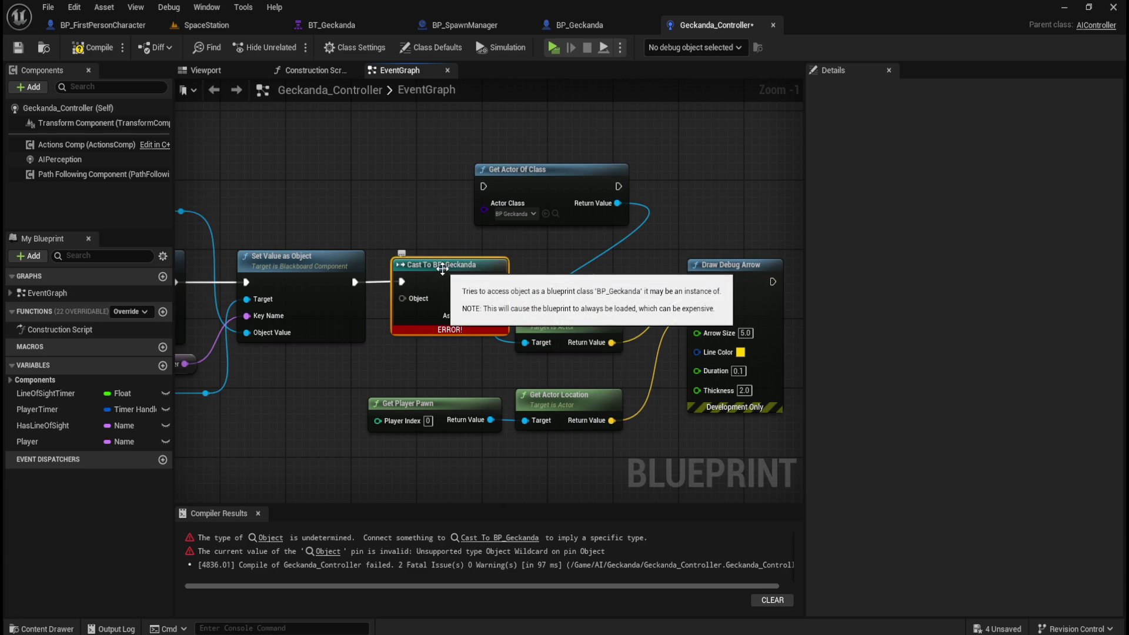
{"action": "key", "text": "Delete"}
{"action": "left_click_drag", "start_coordinate": [354, 281], "coordinate": [484, 187]}
{"action": "left_click_drag", "start_coordinate": [617, 186], "coordinate": [690, 279]}
{"action": "key", "text": "Escape"}
{"action": "mouse_move", "coordinate": [618, 186]}
{"action": "left_mouse_down"}
{"action": "mouse_move", "coordinate": [705, 273]}
{"action": "mouse_move", "coordinate": [700, 281]}
{"action": "left_mouse_up"}
{"action": "mouse_move", "coordinate": [573, 171]}
{"action": "left_mouse_down"}
{"action": "mouse_move", "coordinate": [482, 245]}
{"action": "mouse_move", "coordinate": [495, 258]}
{"action": "mouse_move", "coordinate": [487, 267]}
{"action": "left_mouse_up"}
Tidy the node layout and recompile Geckanda_Controller successfully
{"action": "mouse_move", "coordinate": [590, 320]}
{"action": "left_mouse_down"}
{"action": "mouse_move", "coordinate": [633, 319]}
{"action": "mouse_move", "coordinate": [633, 309]}
{"action": "left_mouse_up"}
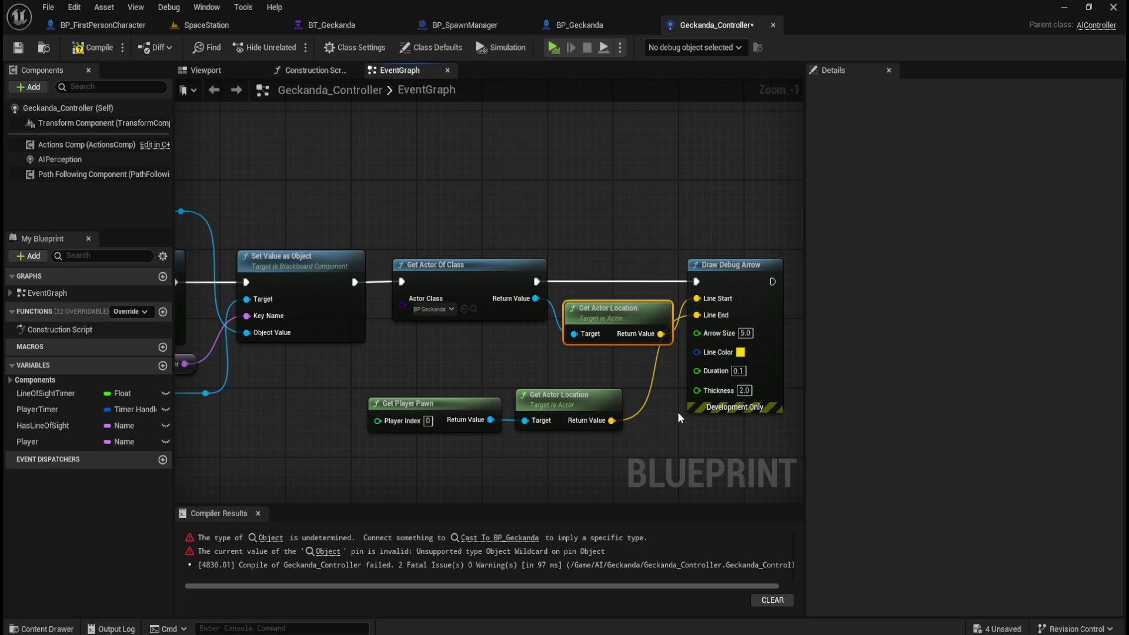
{"action": "left_click", "coordinate": [680, 411]}
{"action": "left_click_drag", "start_coordinate": [604, 365], "coordinate": [601, 362]}
{"action": "left_click_drag", "start_coordinate": [693, 202], "coordinate": [732, 203]}
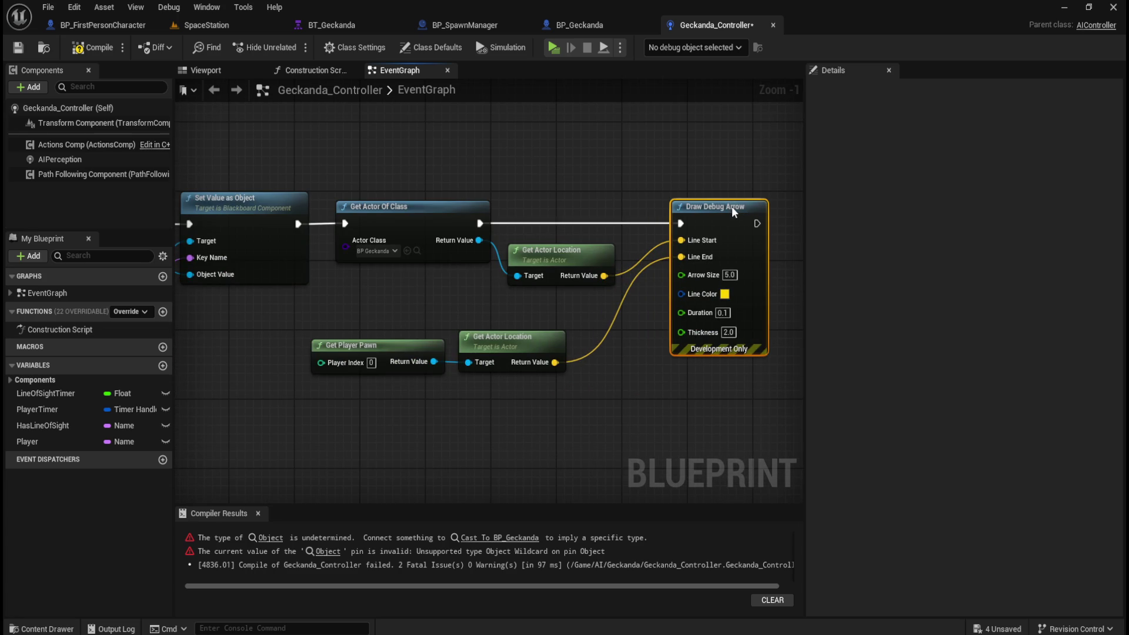
{"action": "left_click", "coordinate": [526, 161]}
{"action": "left_click", "coordinate": [92, 47]}
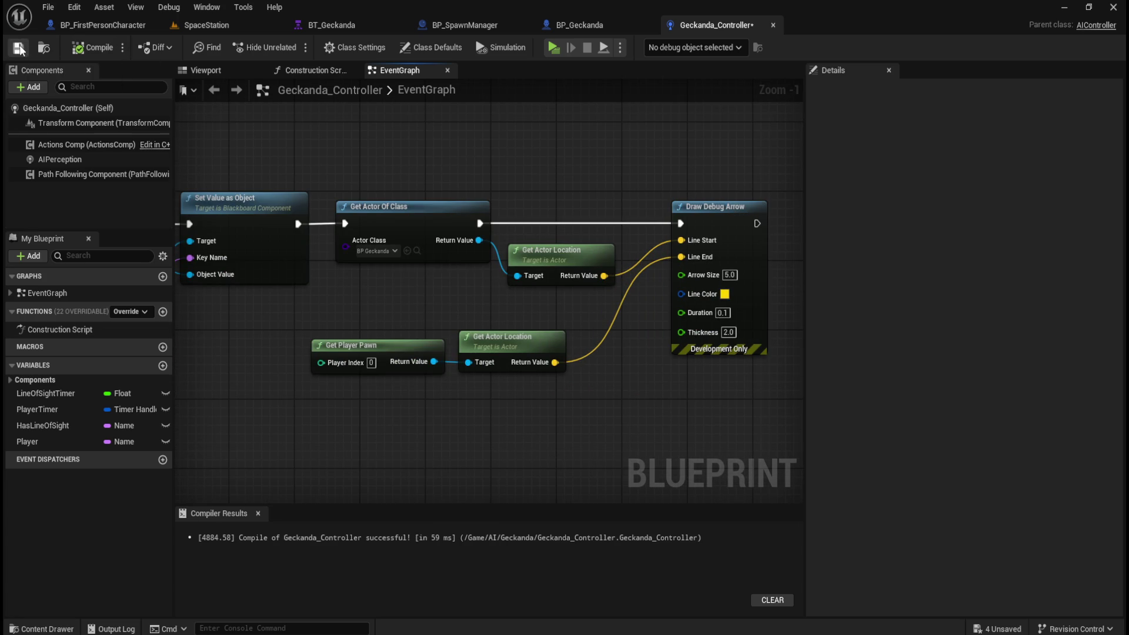
Move the SpaceStation level tab to the front, then go back to the Geckanda_Controller event graph
{"action": "left_click_drag", "start_coordinate": [209, 24], "coordinate": [105, 22]}
{"action": "left_click", "coordinate": [710, 27]}
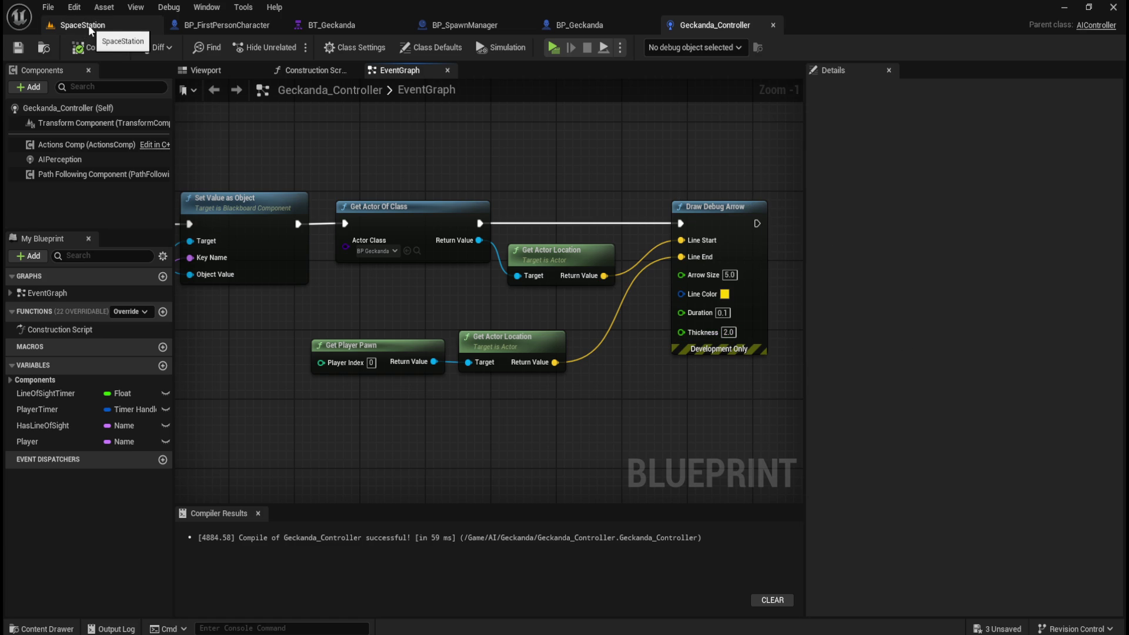
Play the level in a preview window and walk forward toward the striped crates
{"action": "left_click", "coordinate": [553, 47]}
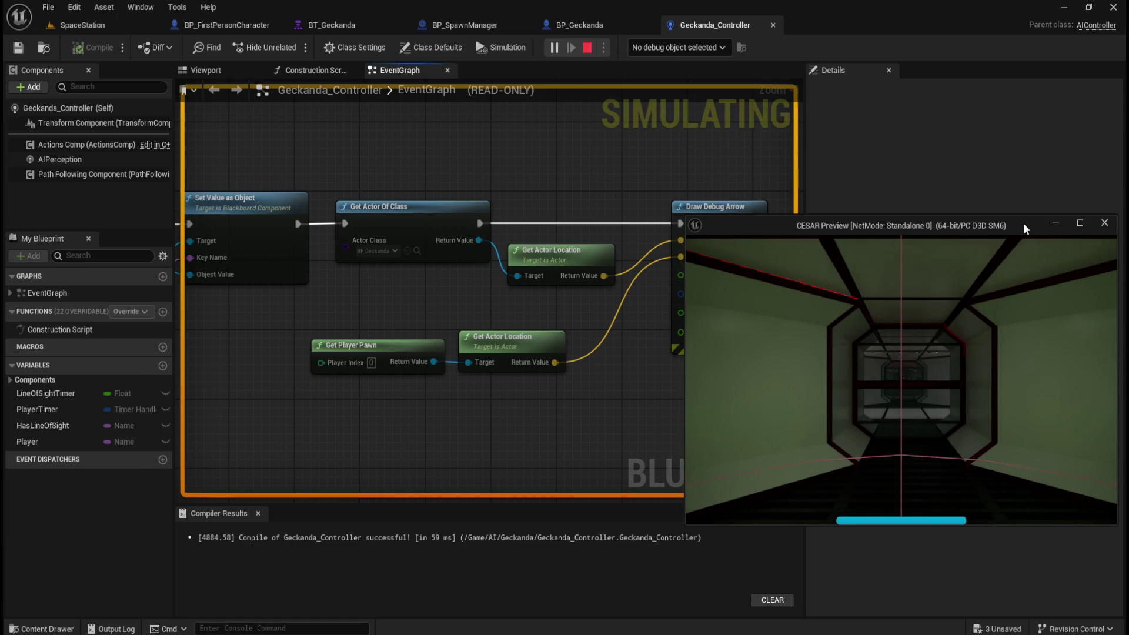
{"action": "left_click", "coordinate": [937, 327]}
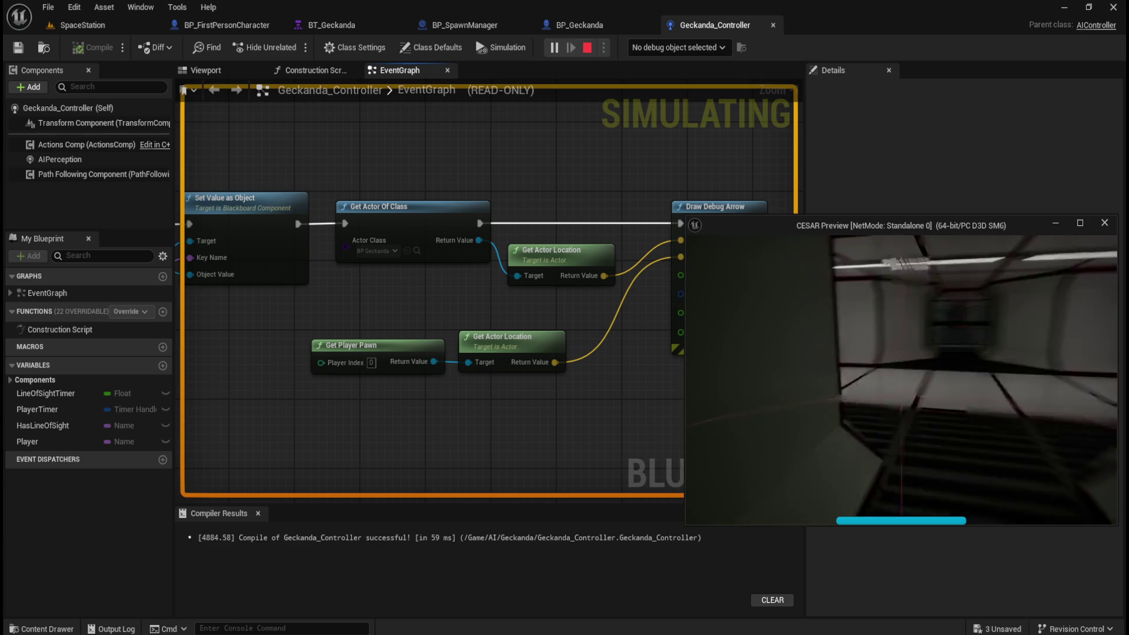
{"action": "key", "text": "shift+w"}
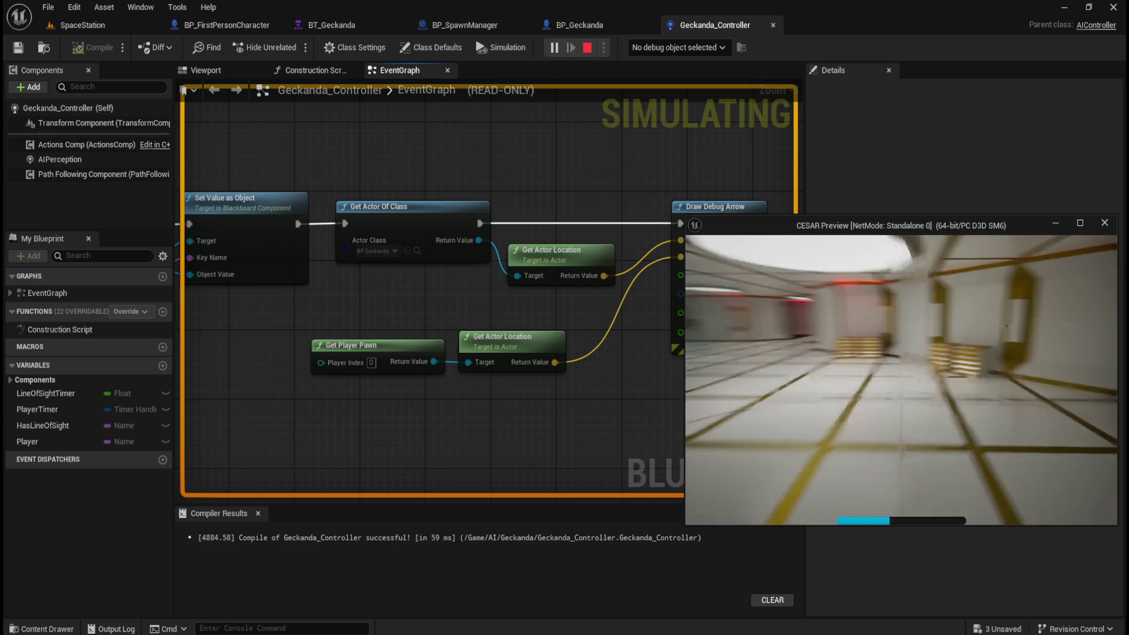
{"action": "key", "text": "w"}
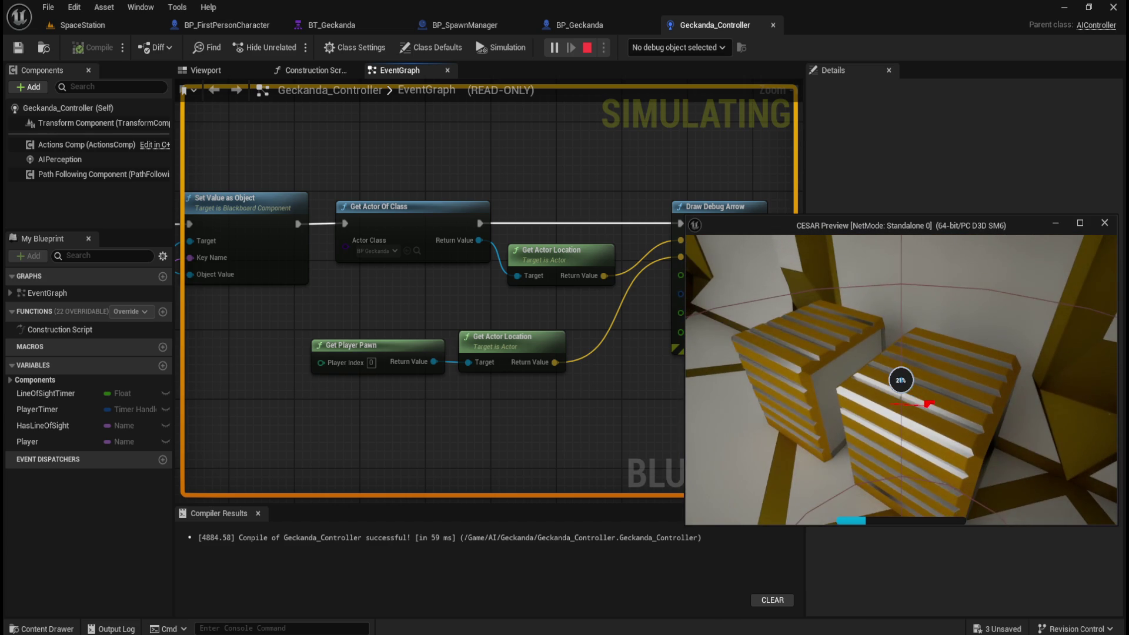
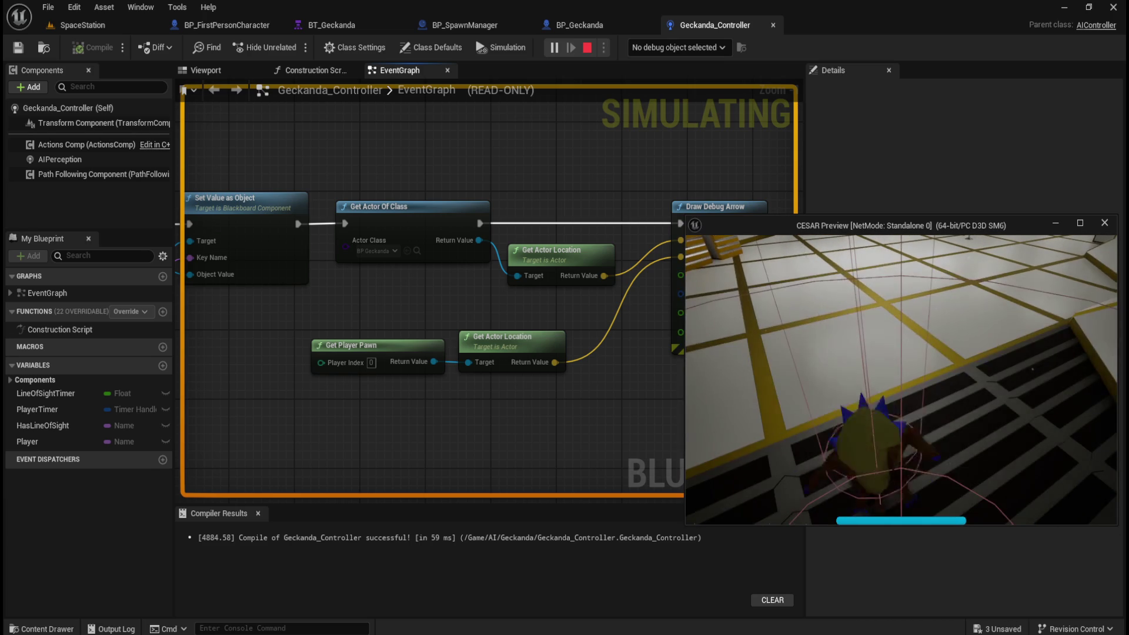
Stop the Play-In-Editor session with Esc and bring up the graph's add-action menu
{"action": "key", "text": "Escape"}
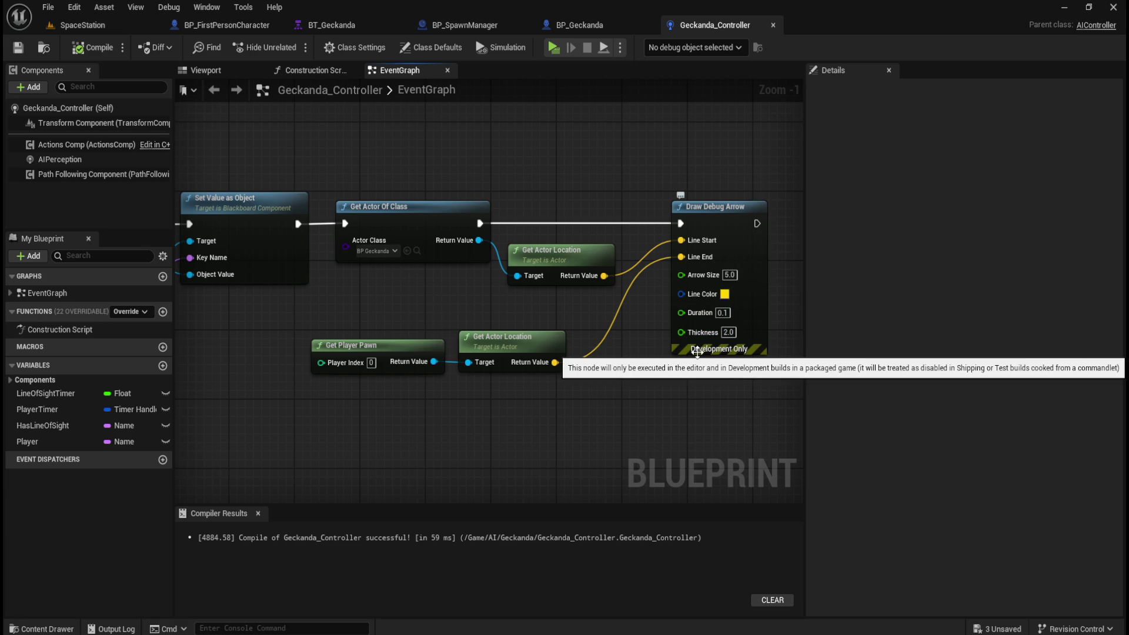
{"action": "right_click", "coordinate": [565, 172]}
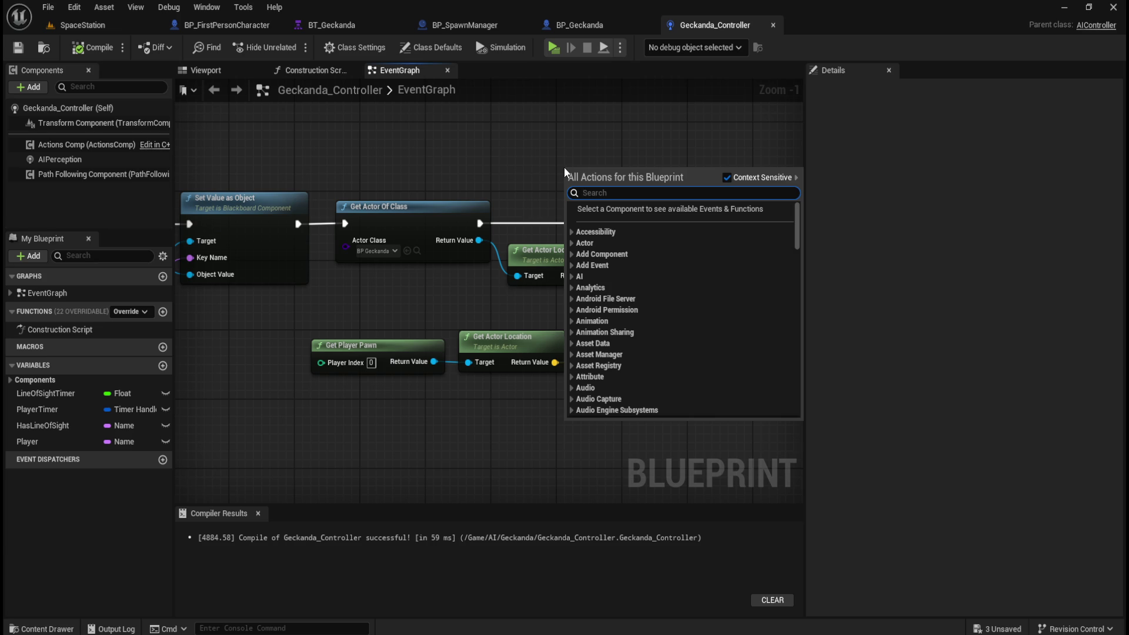
{"action": "type", "text": "debug"}
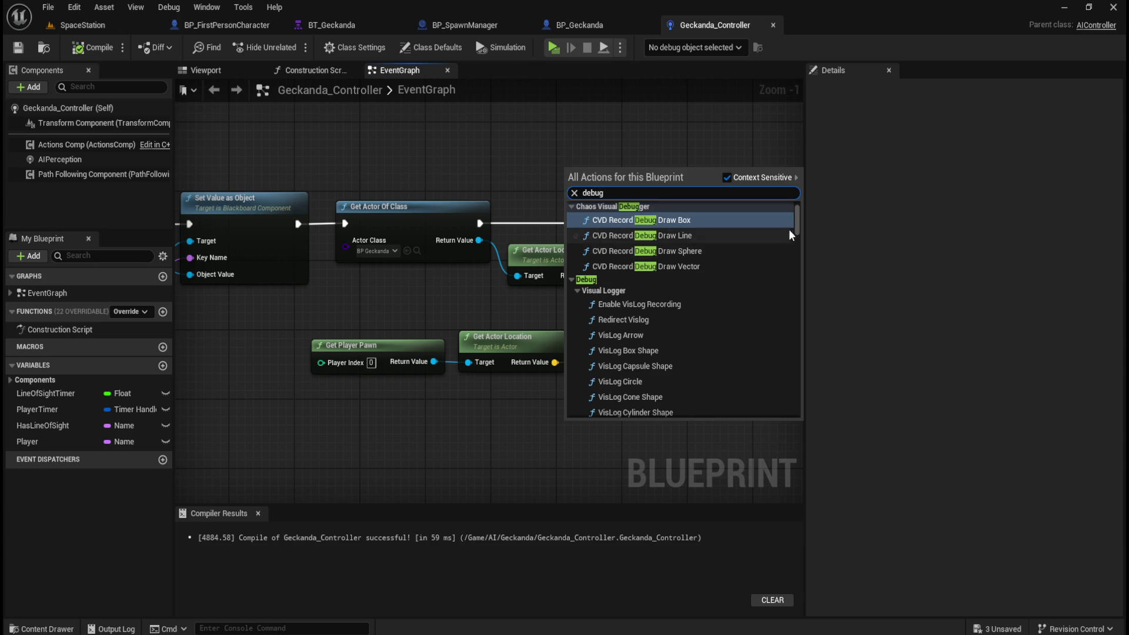
{"action": "left_click_drag", "start_coordinate": [798, 221], "coordinate": [800, 416]}
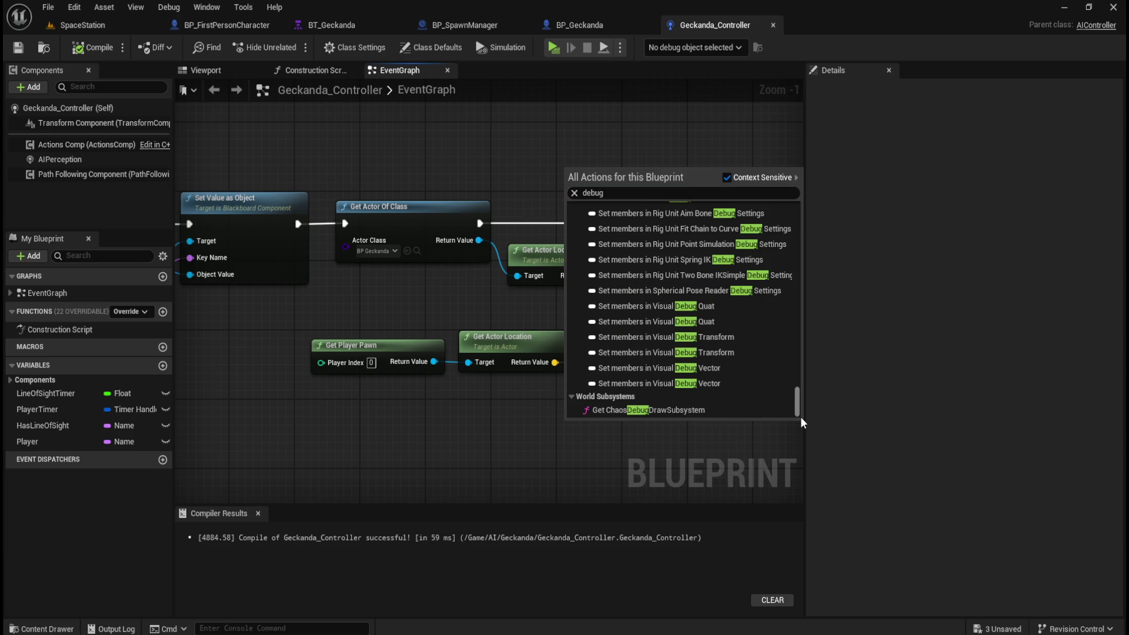
{"action": "scroll", "coordinate": [747, 340], "scroll_direction": "up", "scroll_amount": 5}
{"action": "scroll", "coordinate": [747, 339], "scroll_direction": "up", "scroll_amount": 10}
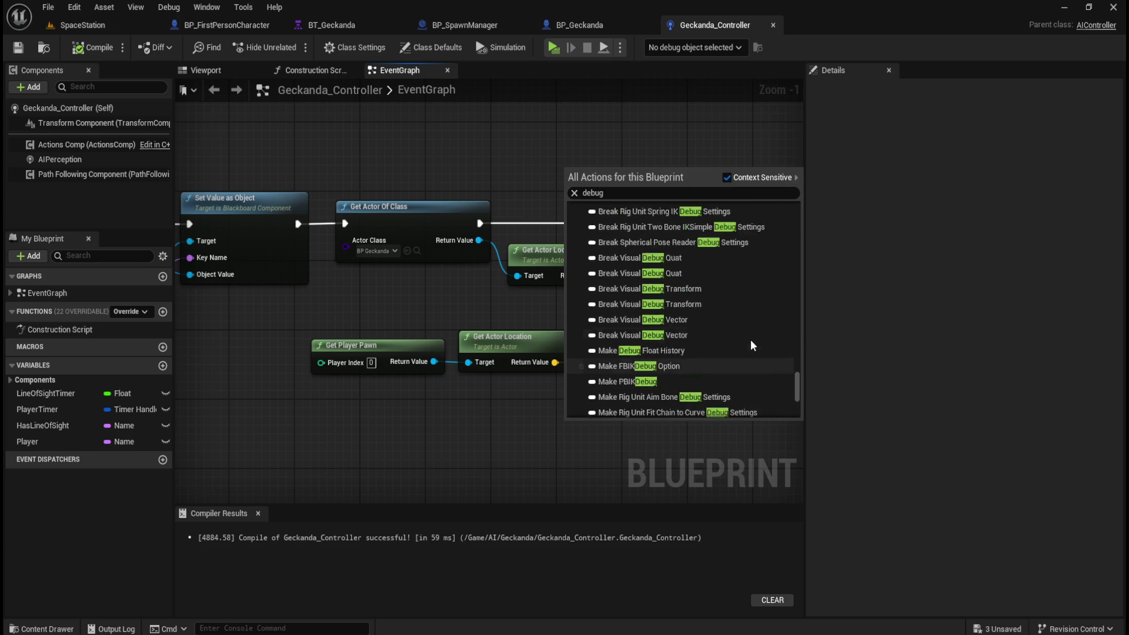
{"action": "scroll", "coordinate": [757, 341], "scroll_direction": "up", "scroll_amount": 10}
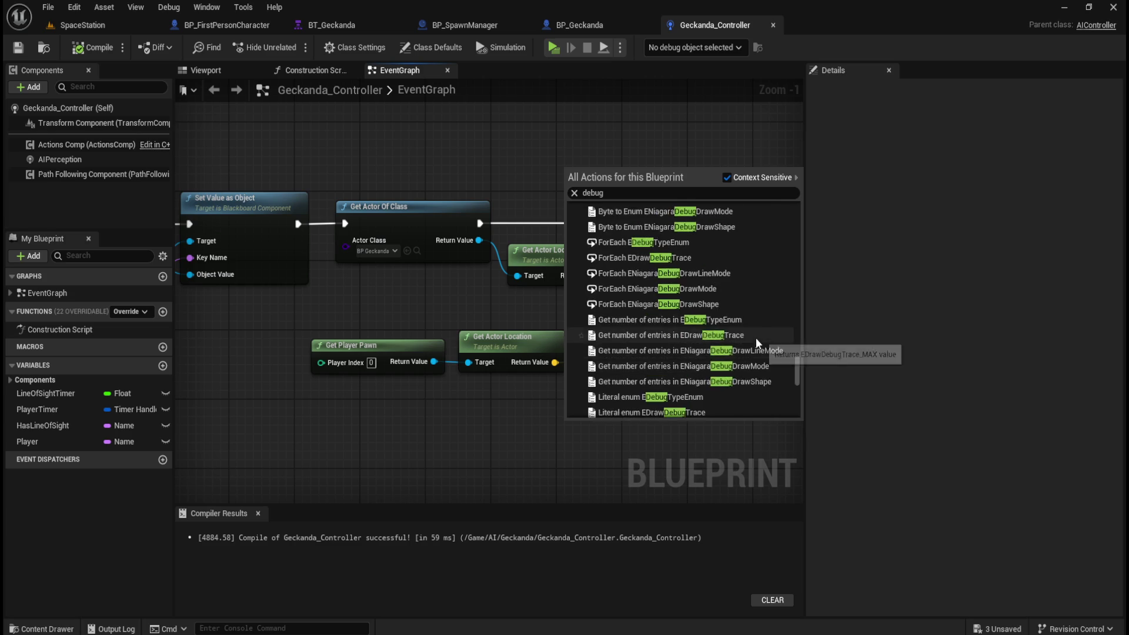
{"action": "scroll", "coordinate": [758, 343], "scroll_direction": "up", "scroll_amount": 2}
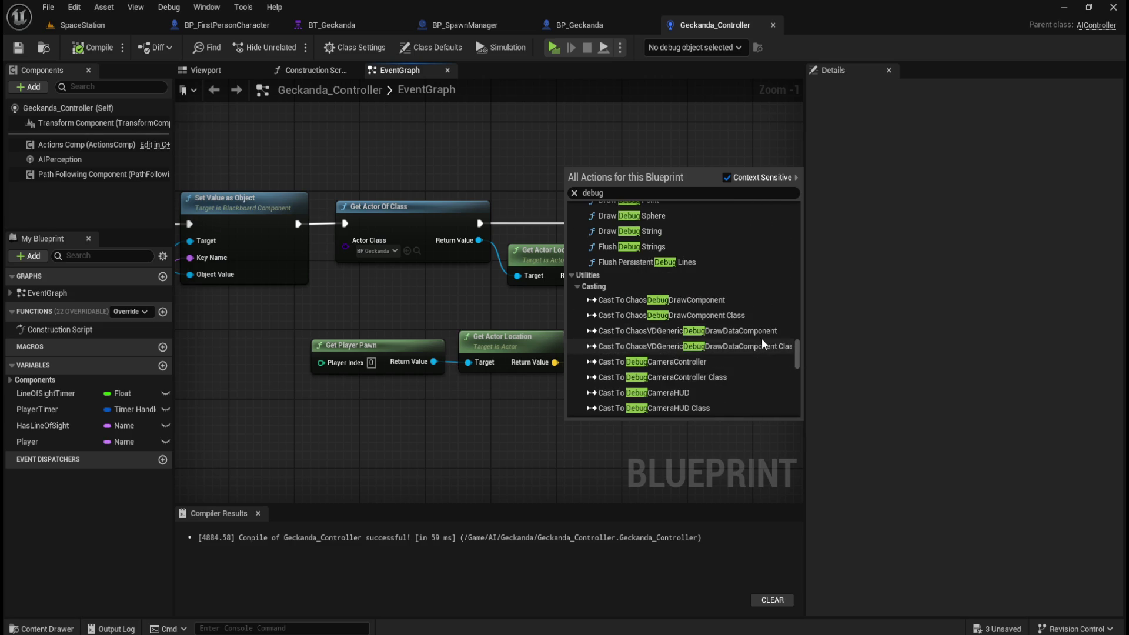
{"action": "scroll", "coordinate": [761, 344], "scroll_direction": "down", "scroll_amount": 1}
{"action": "scroll", "coordinate": [763, 343], "scroll_direction": "up", "scroll_amount": 4}
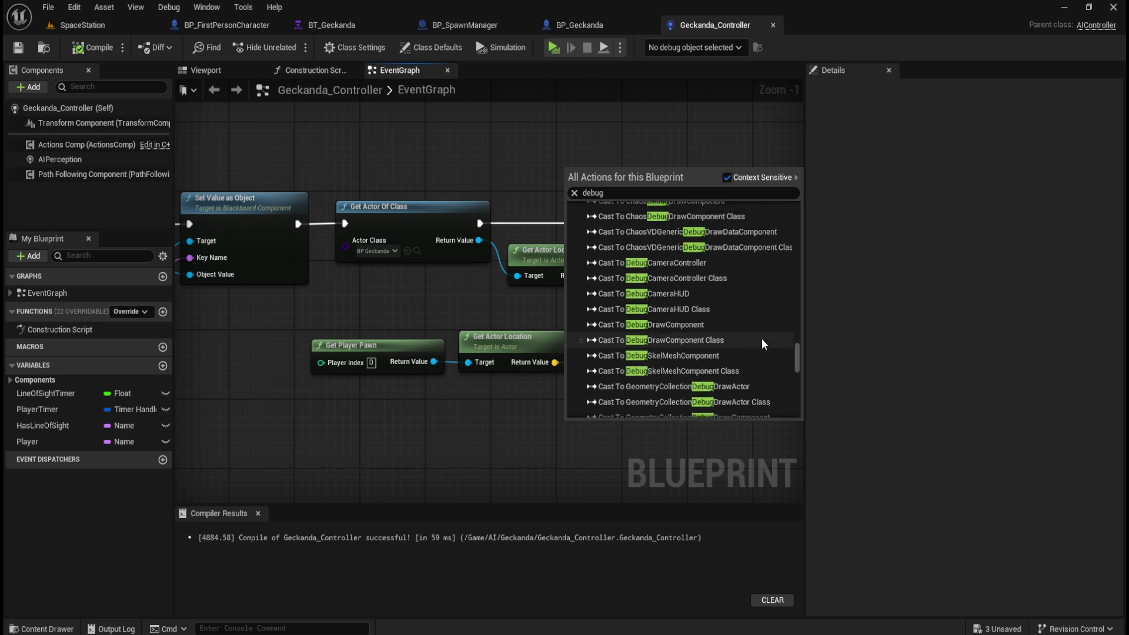
{"action": "scroll", "coordinate": [762, 343], "scroll_direction": "up", "scroll_amount": 1}
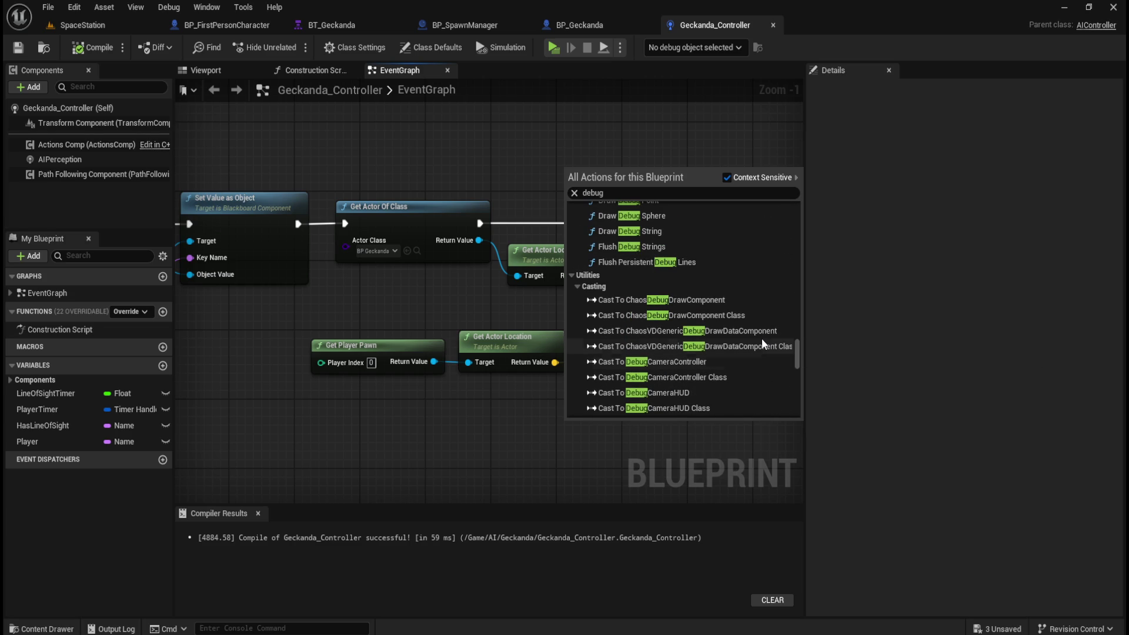
{"action": "scroll", "coordinate": [739, 344], "scroll_direction": "up", "scroll_amount": 3}
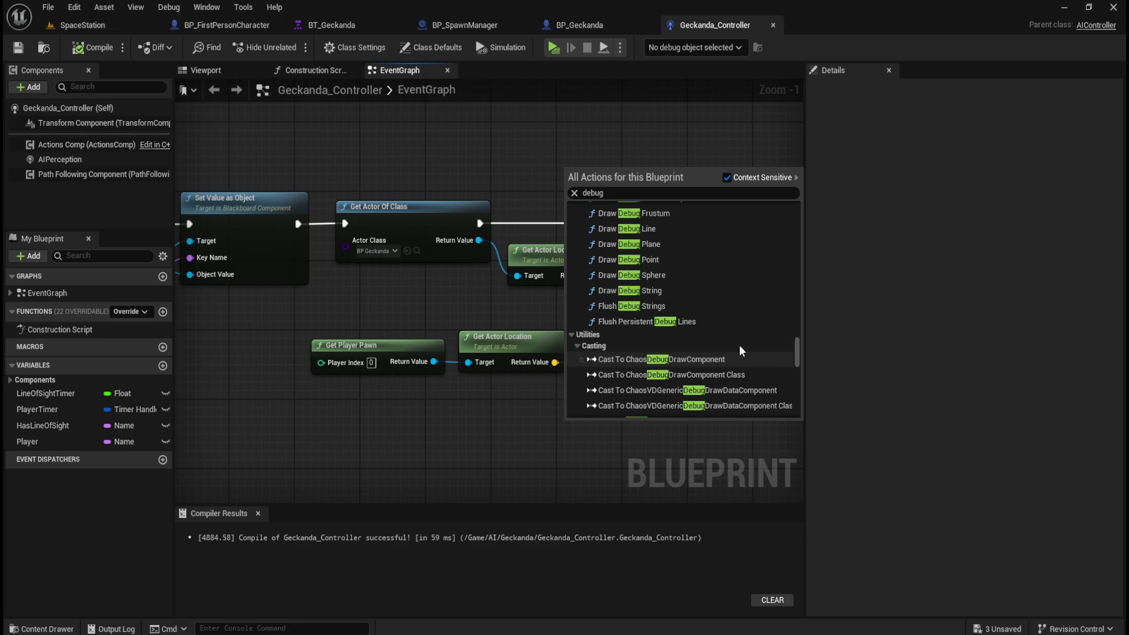
{"action": "scroll", "coordinate": [742, 350], "scroll_direction": "up", "scroll_amount": 4}
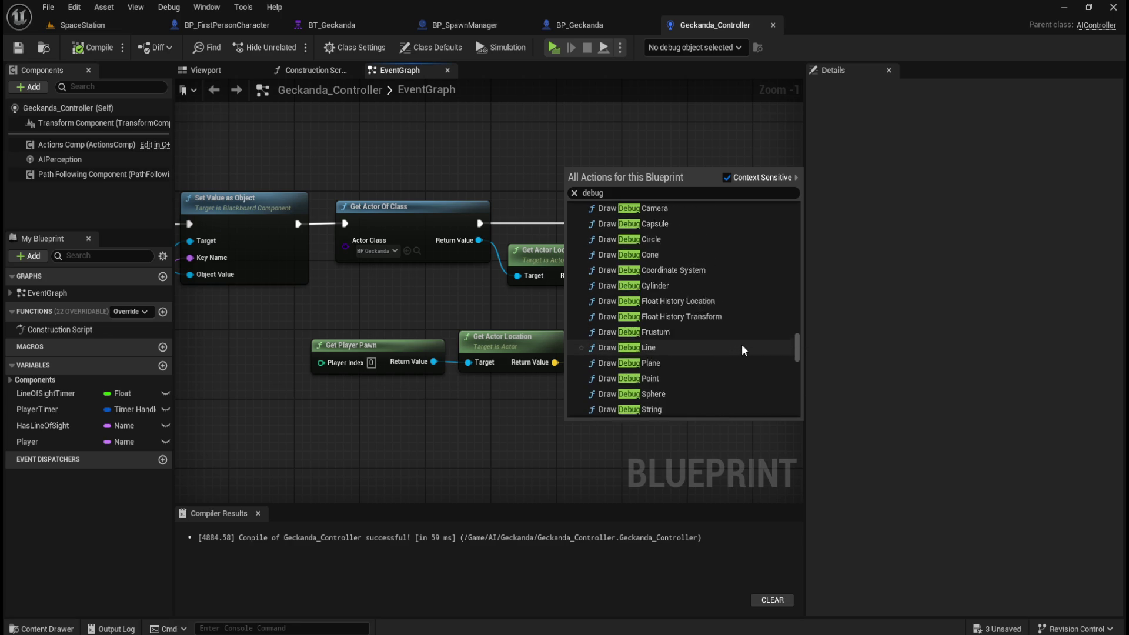
{"action": "scroll", "coordinate": [742, 351], "scroll_direction": "up", "scroll_amount": 6}
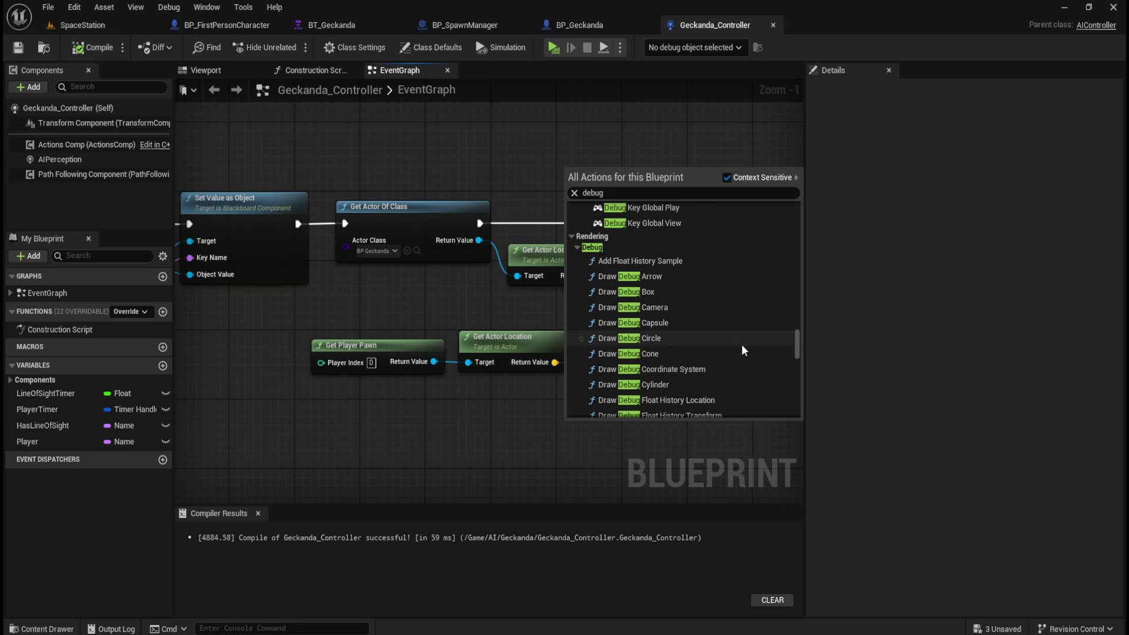
{"action": "scroll", "coordinate": [743, 343], "scroll_direction": "up", "scroll_amount": 5}
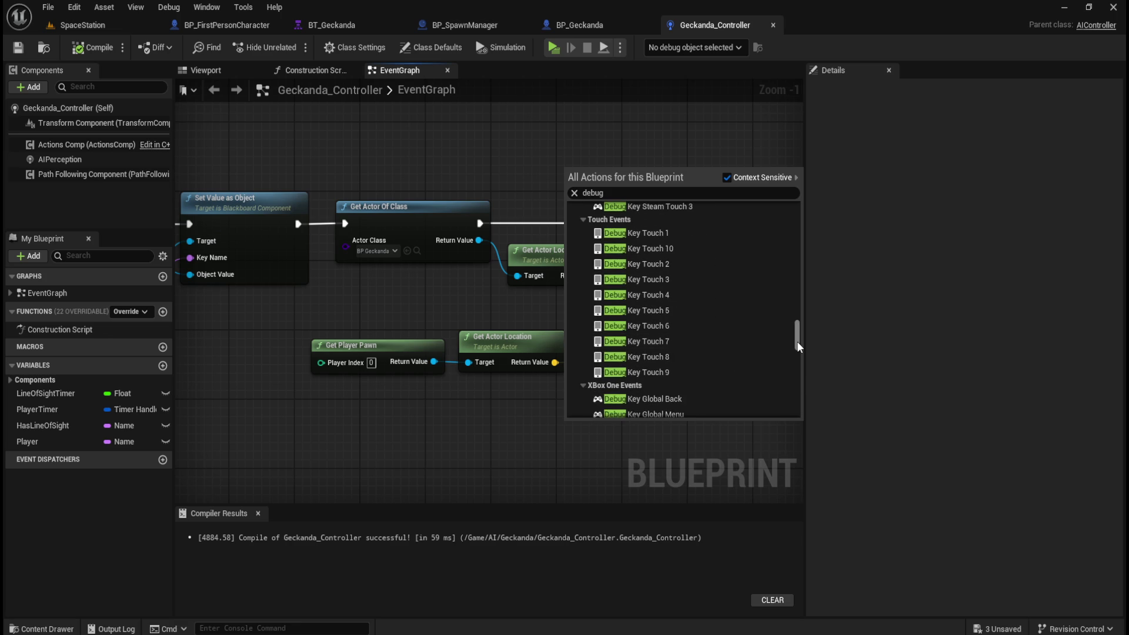
{"action": "scroll", "coordinate": [796, 341], "scroll_direction": "up", "scroll_amount": 3}
{"action": "left_click_drag", "start_coordinate": [802, 341], "coordinate": [850, 231]}
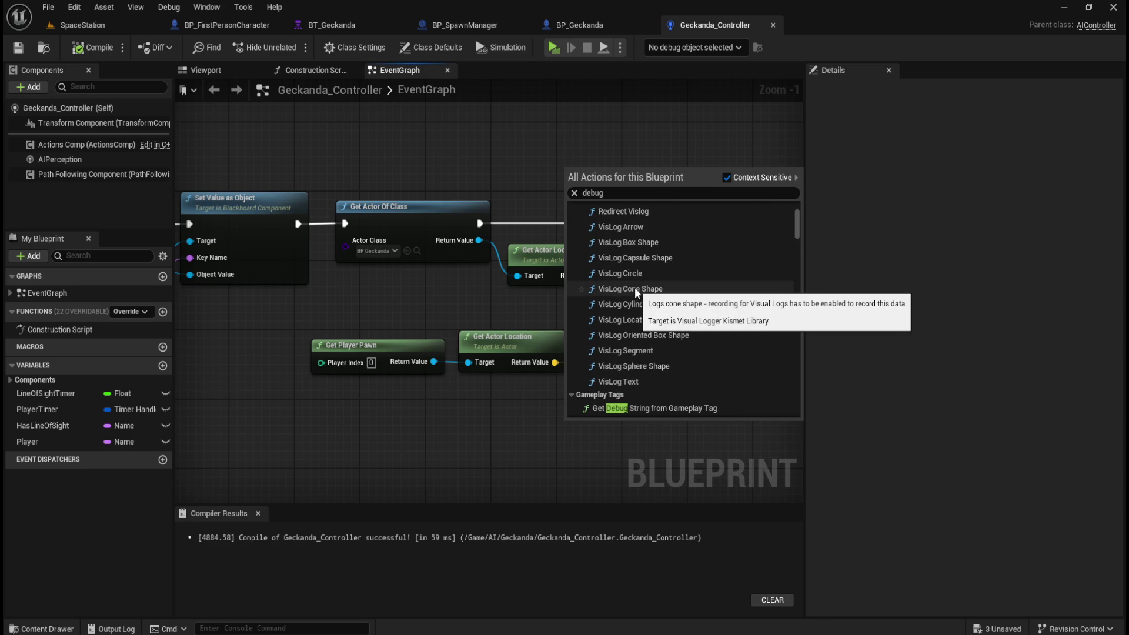
{"action": "left_click_drag", "start_coordinate": [798, 220], "coordinate": [802, 210]}
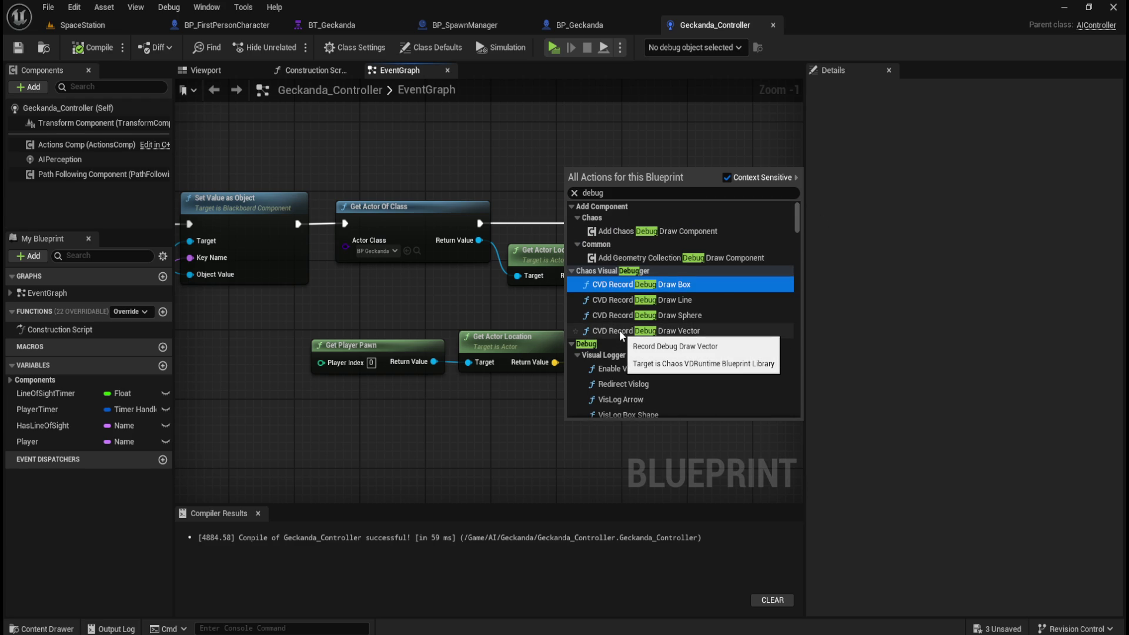
{"action": "left_click", "coordinate": [686, 142]}
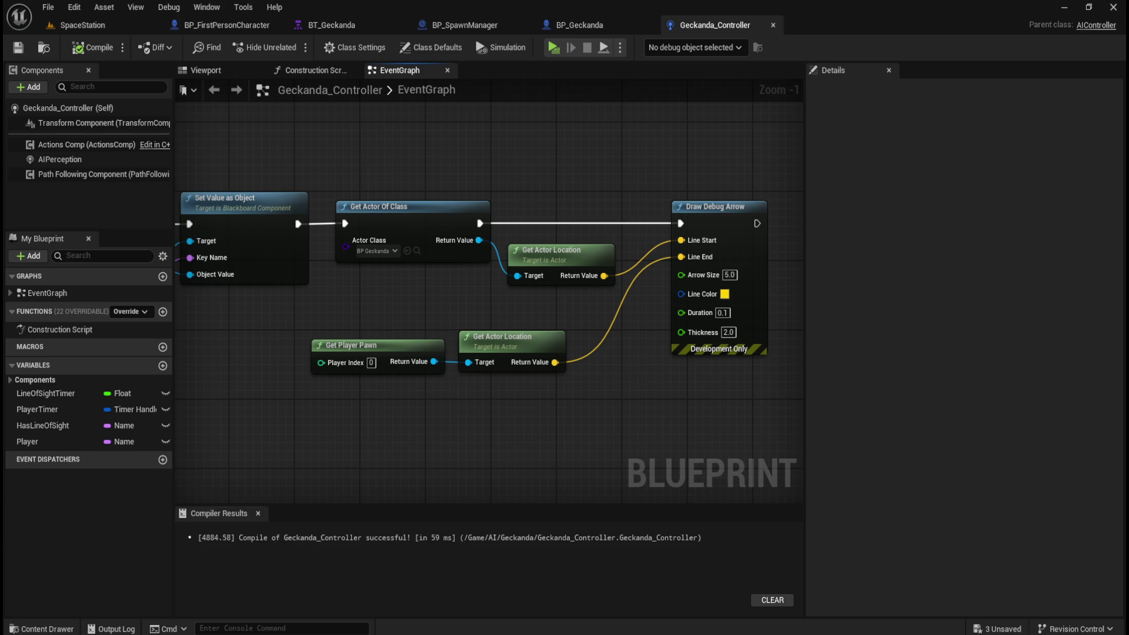
{"action": "left_click", "coordinate": [97, 158]}
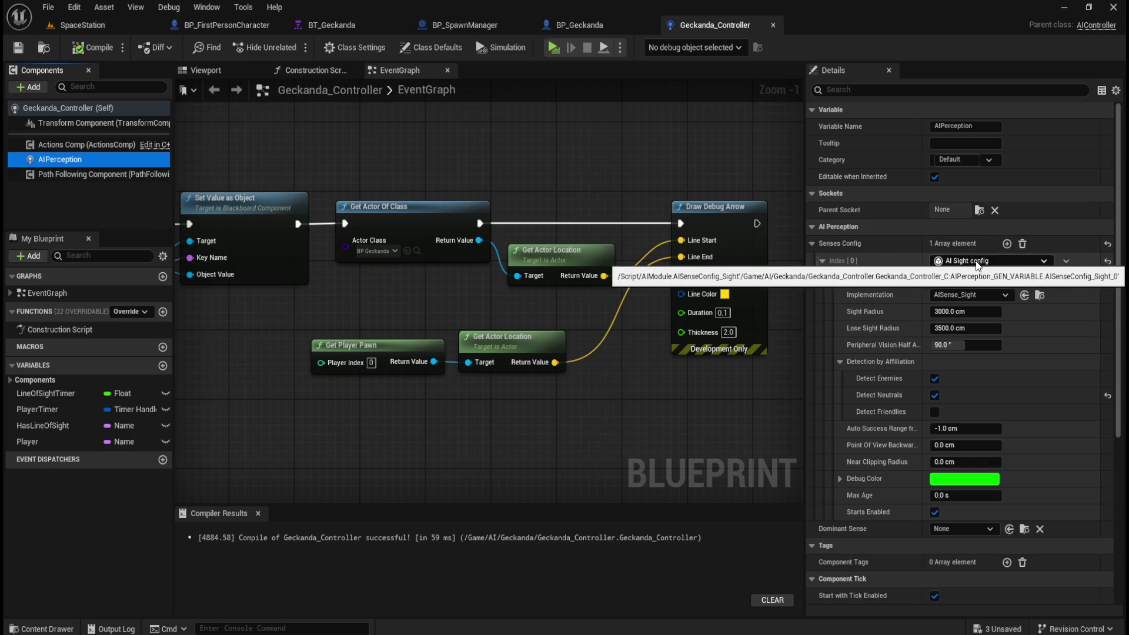
Keep AI Sight config as the first senses entry and review its 3000/3500 cm sight radii
{"action": "left_click", "coordinate": [1065, 261]}
{"action": "left_click", "coordinate": [1065, 261]}
{"action": "left_click", "coordinate": [1041, 261]}
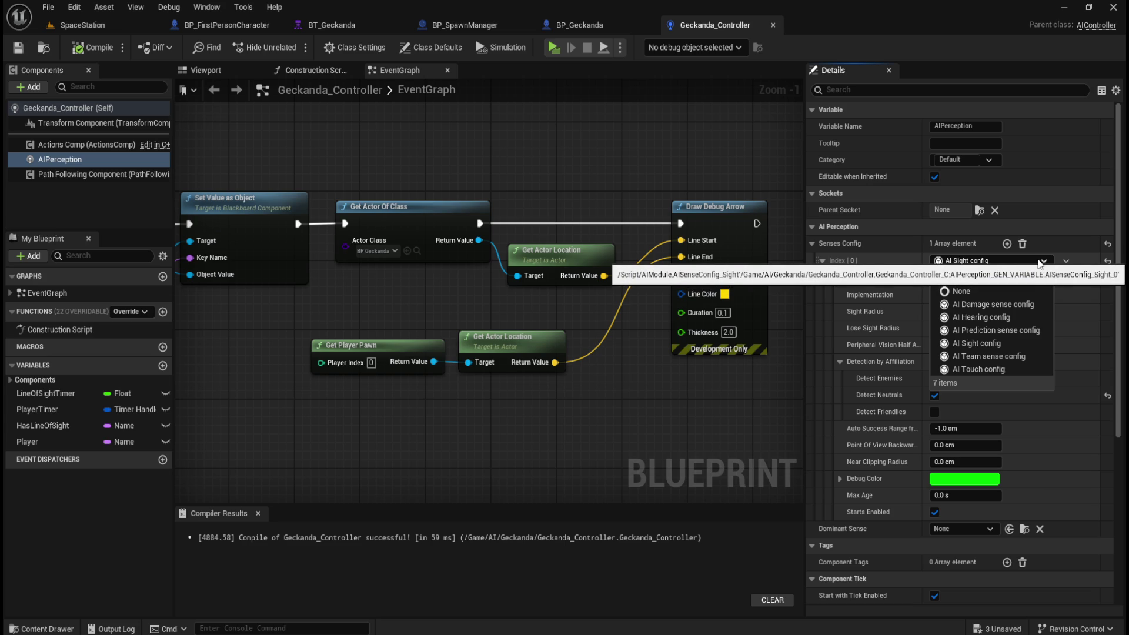
{"action": "left_click", "coordinate": [1038, 262]}
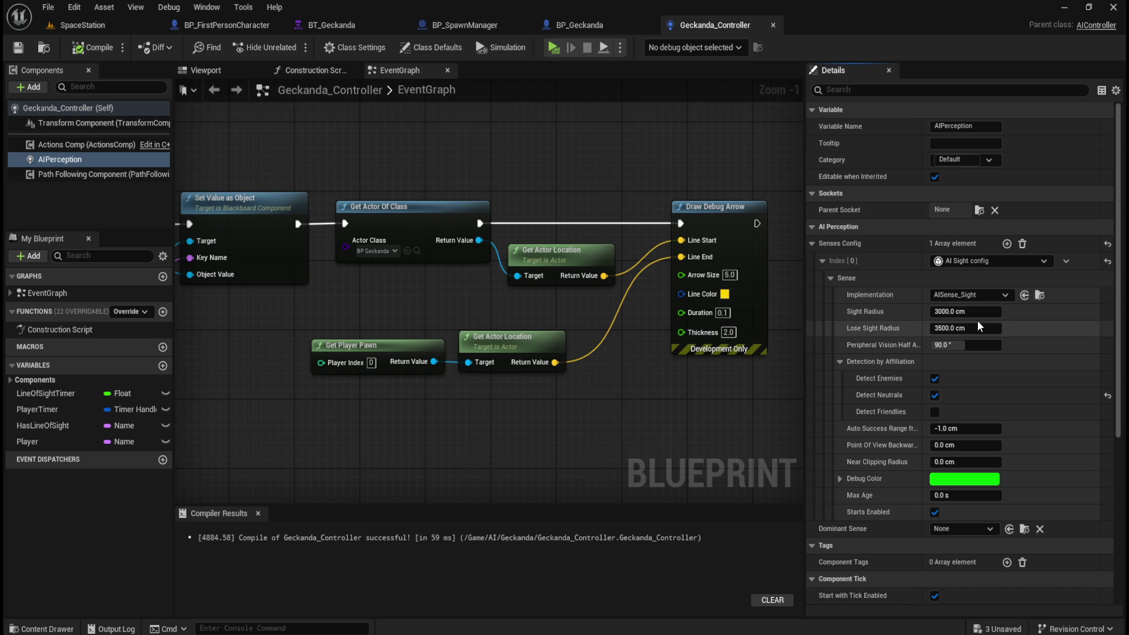
{"action": "mouse_move", "coordinate": [885, 330]}
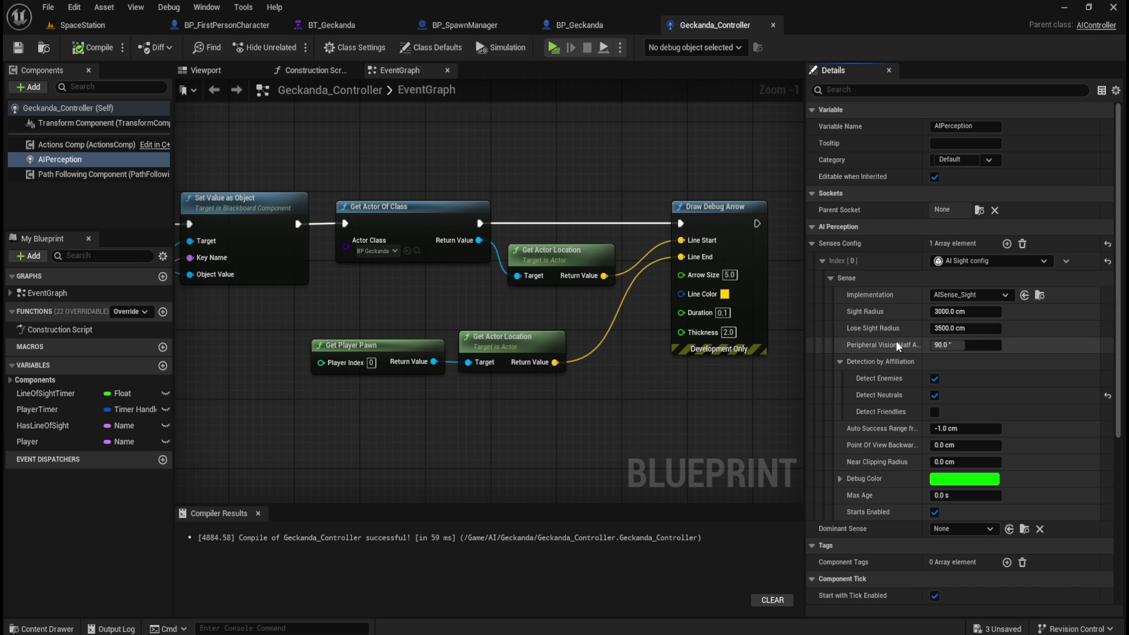
{"action": "mouse_move", "coordinate": [901, 348]}
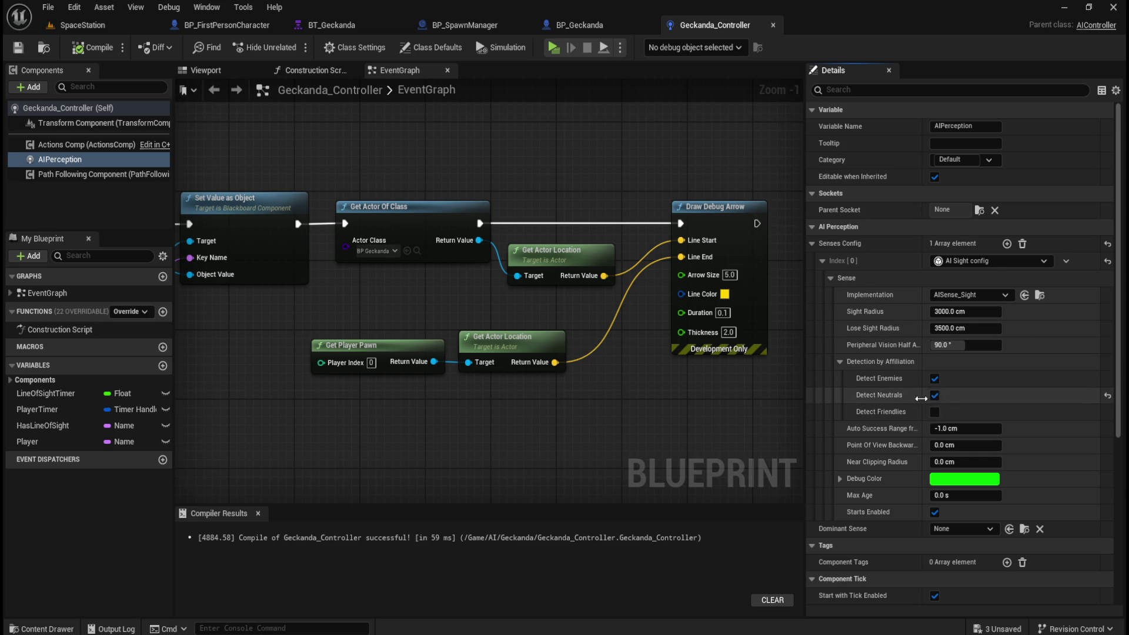
{"action": "mouse_move", "coordinate": [887, 430]}
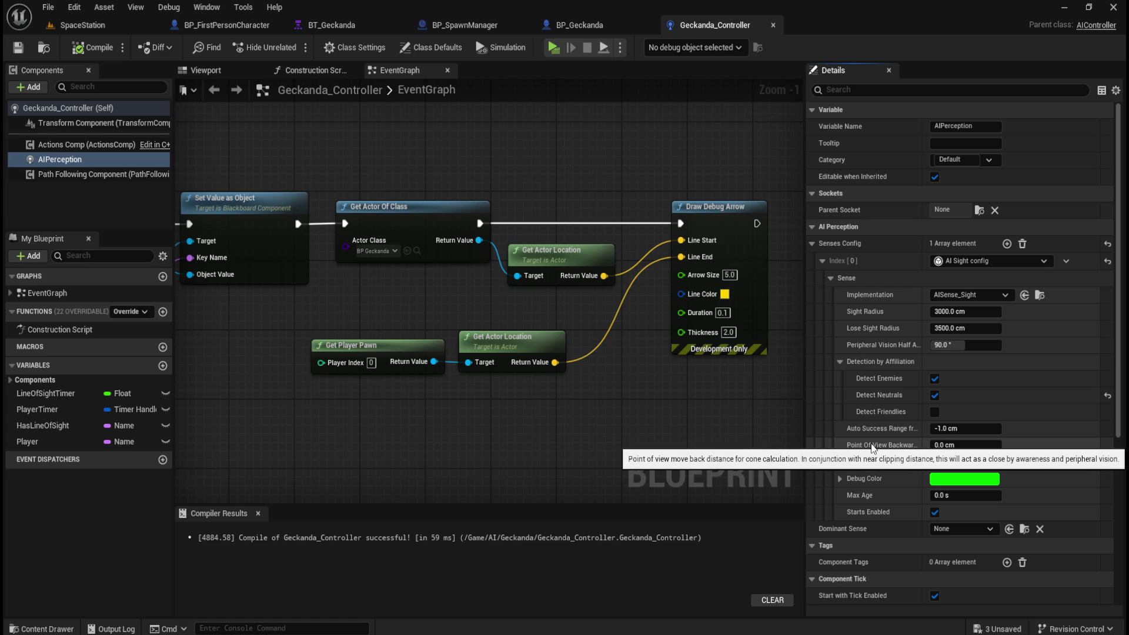
{"action": "mouse_move", "coordinate": [882, 464]}
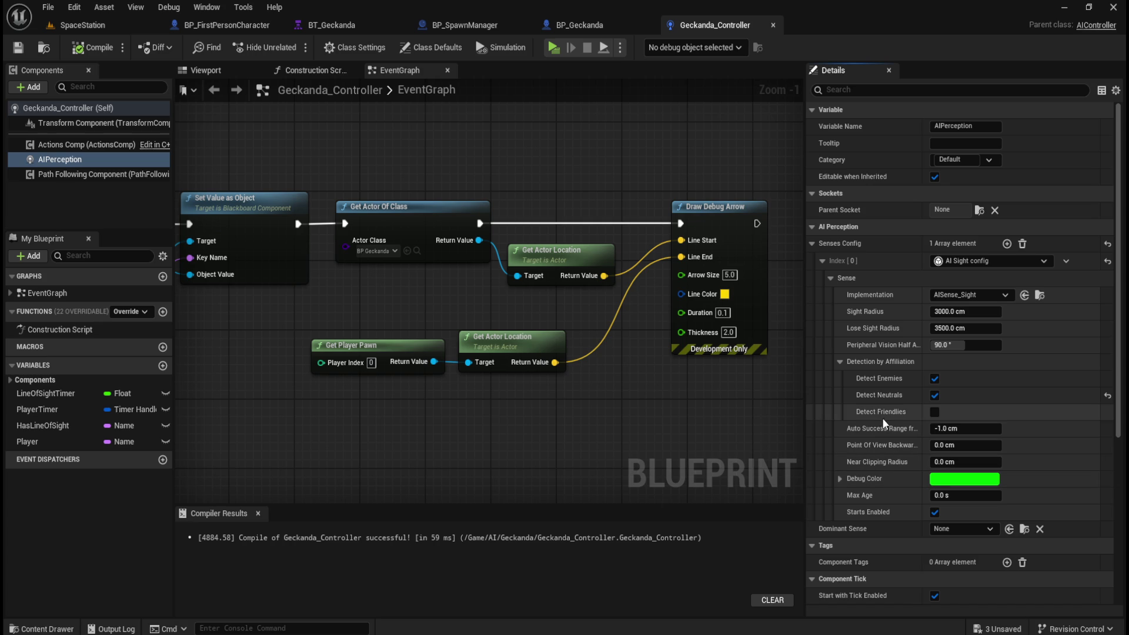
Open AIPerception in a Property Matrix window and expand its AI Perception properties
{"action": "scroll", "coordinate": [911, 416], "scroll_direction": "down", "scroll_amount": 3}
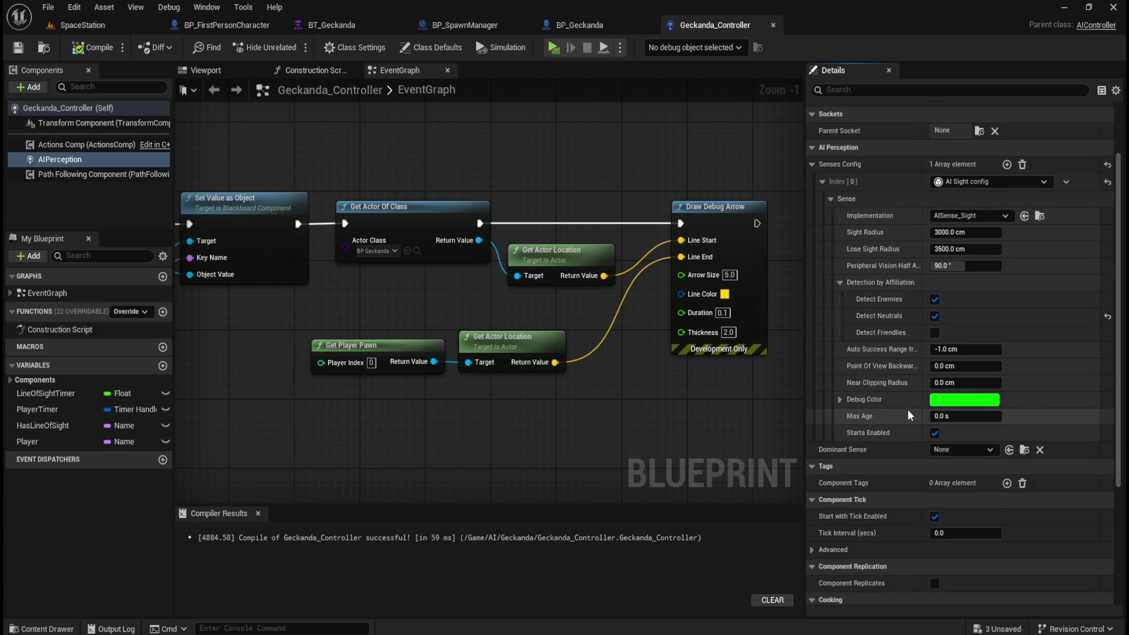
{"action": "scroll", "coordinate": [909, 407], "scroll_direction": "up", "scroll_amount": 1}
{"action": "left_click", "coordinate": [1115, 90]}
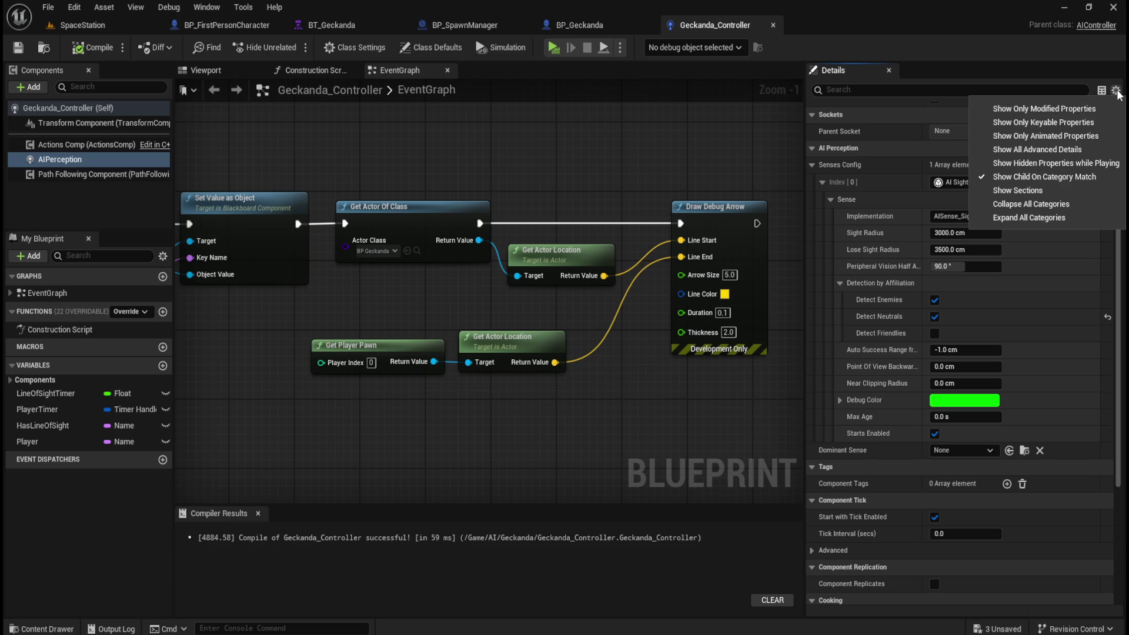
{"action": "left_click", "coordinate": [1115, 90]}
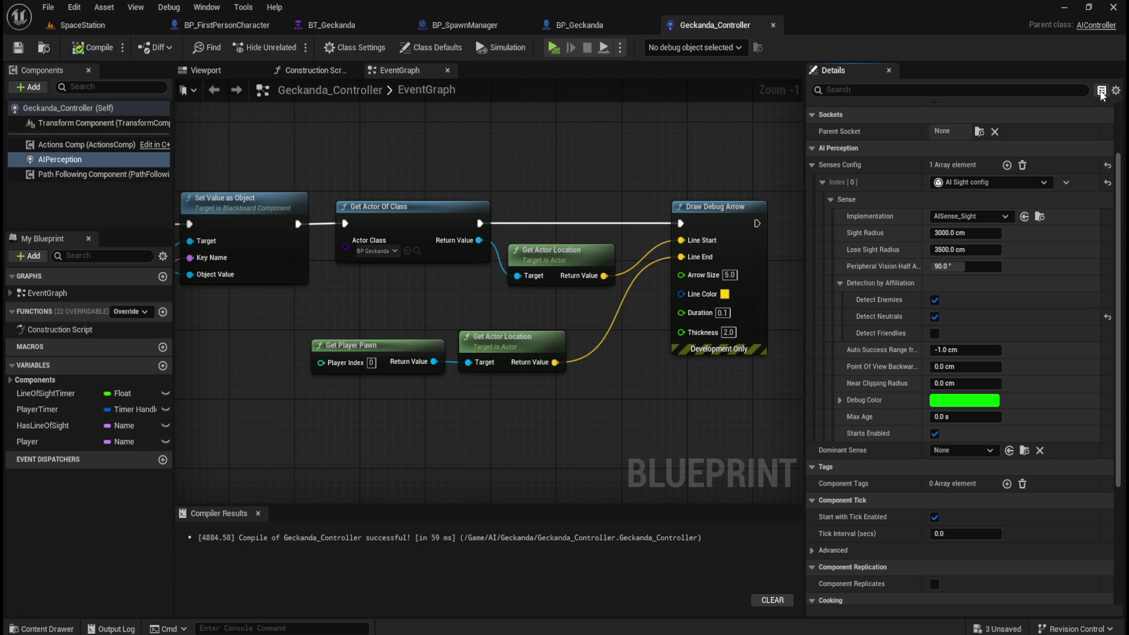
{"action": "left_click", "coordinate": [1101, 90]}
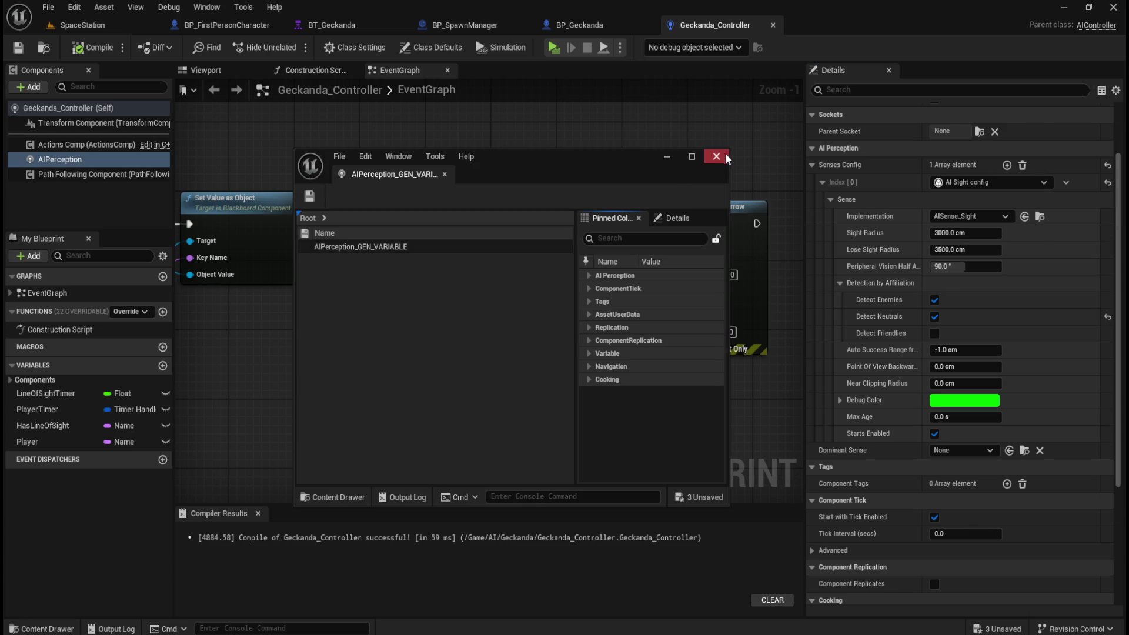
{"action": "left_click", "coordinate": [588, 275]}
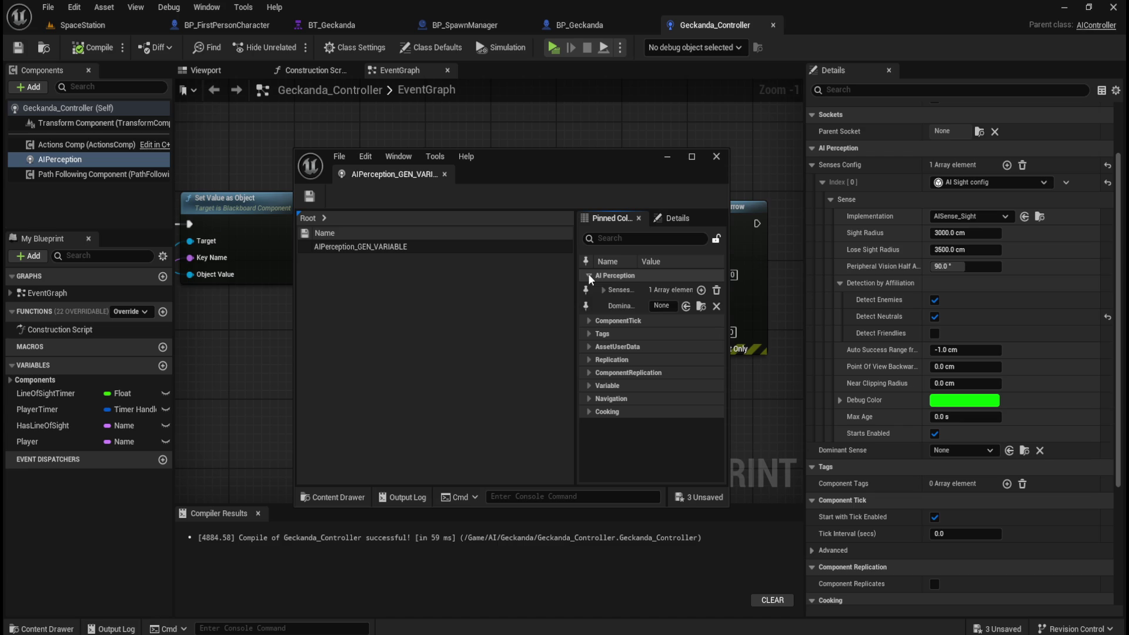
Browse the matrix categories: AssetUserData, Tags, and ComponentTick with its primary tick settings
{"action": "left_click", "coordinate": [588, 274]}
{"action": "left_click", "coordinate": [668, 215]}
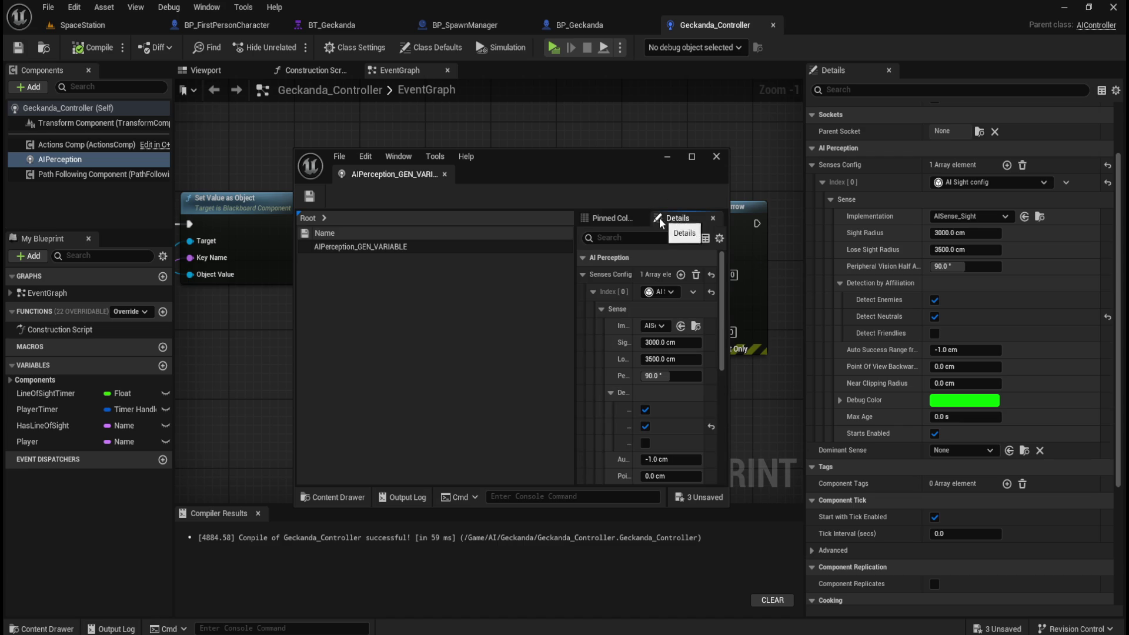
{"action": "left_click", "coordinate": [620, 220]}
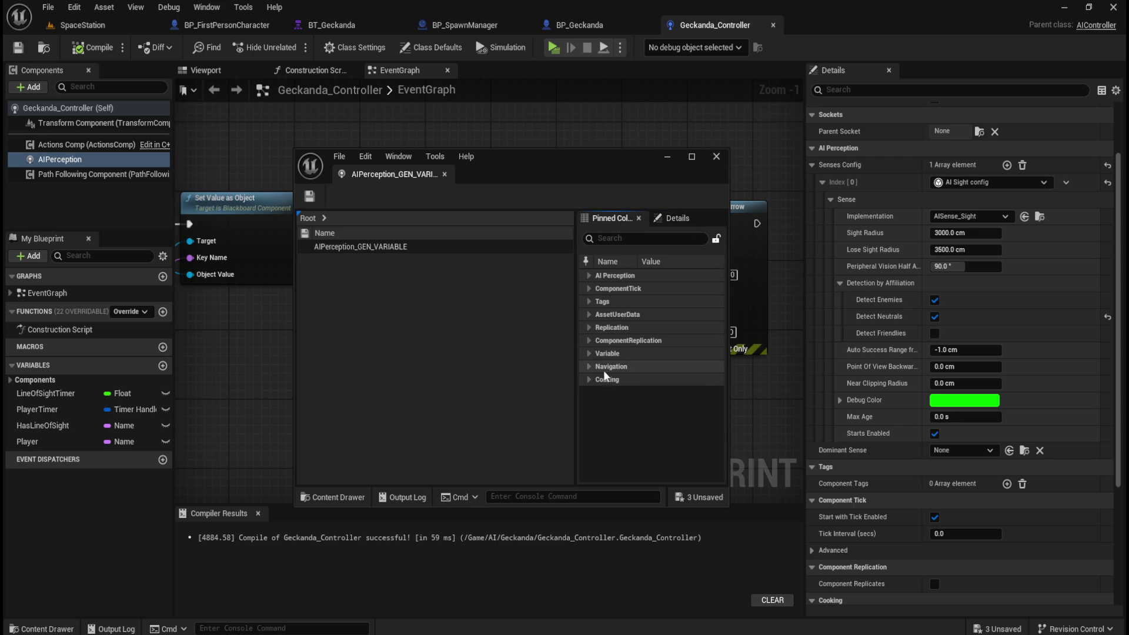
{"action": "left_click", "coordinate": [588, 315]}
{"action": "left_click", "coordinate": [588, 313]}
{"action": "left_click", "coordinate": [588, 301]}
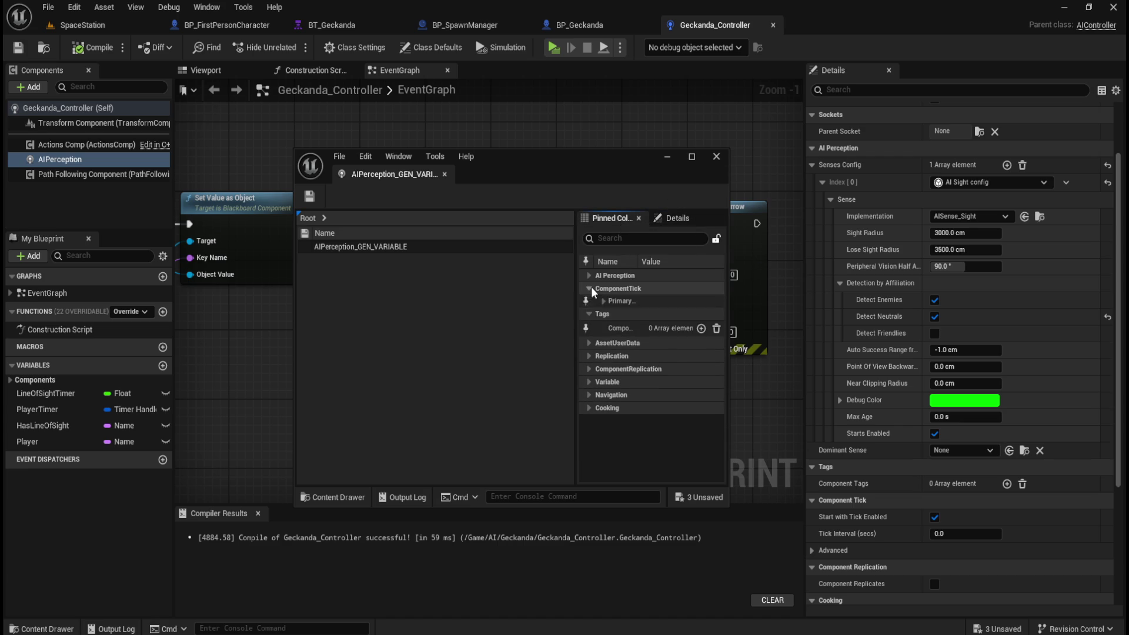
{"action": "left_click", "coordinate": [589, 288]}
{"action": "left_click", "coordinate": [588, 287]}
{"action": "left_click", "coordinate": [587, 302]}
{"action": "left_click", "coordinate": [587, 289]}
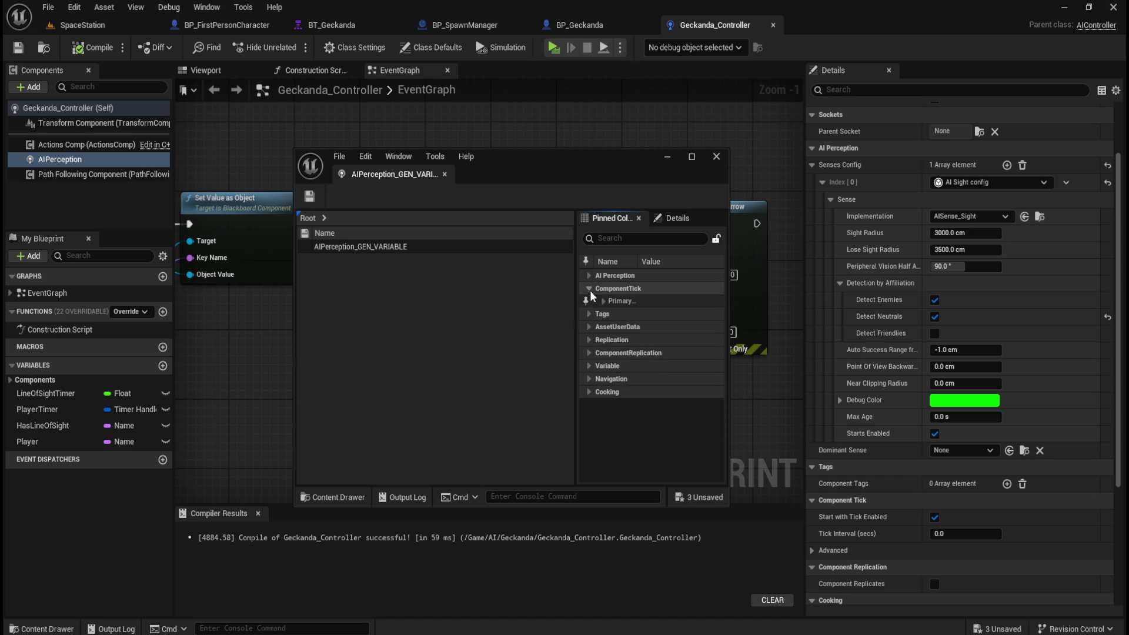
{"action": "left_click", "coordinate": [602, 301]}
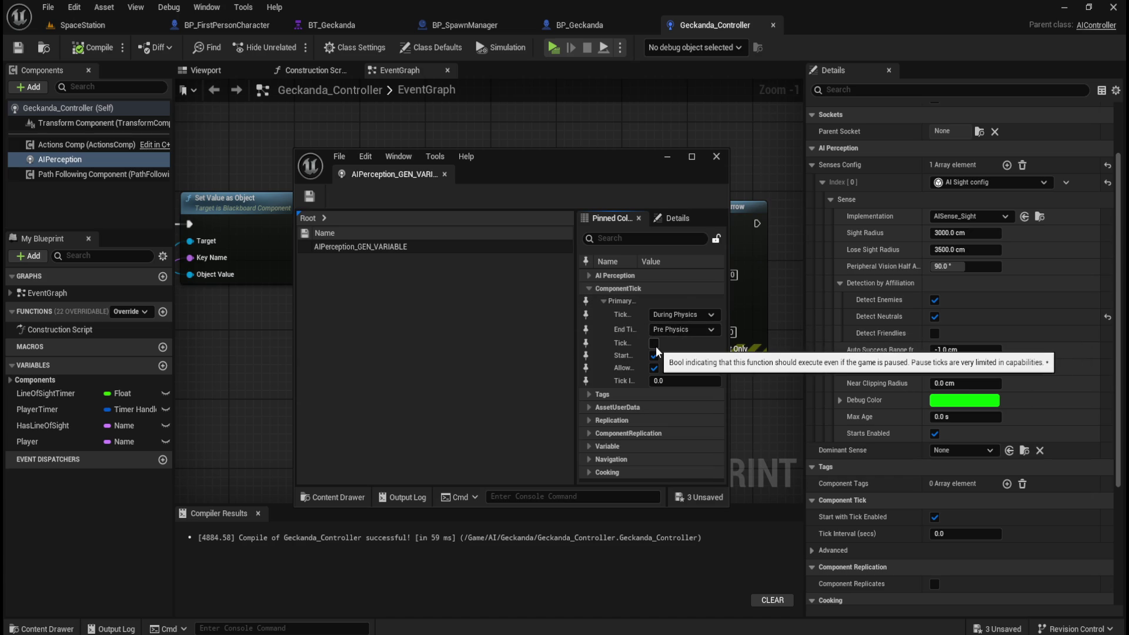
{"action": "left_click", "coordinate": [590, 288]}
Expand AI Perception > Senses > Index[0] > Sense, widen the columns, close the window, and show the green debug colour
{"action": "left_click", "coordinate": [585, 274]}
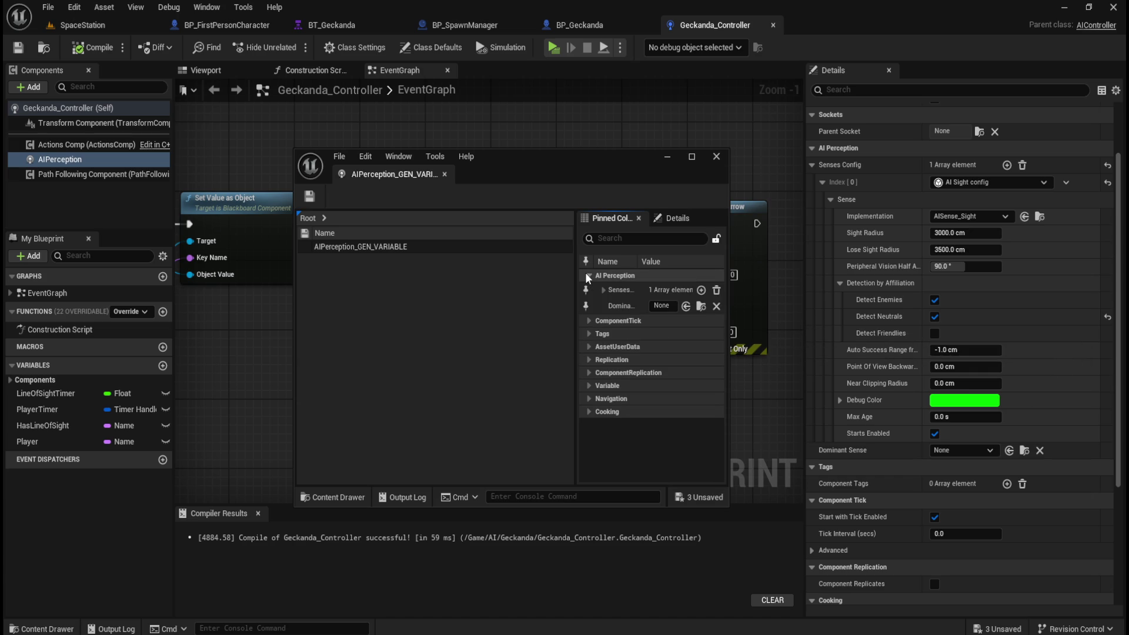
{"action": "left_click", "coordinate": [603, 290]}
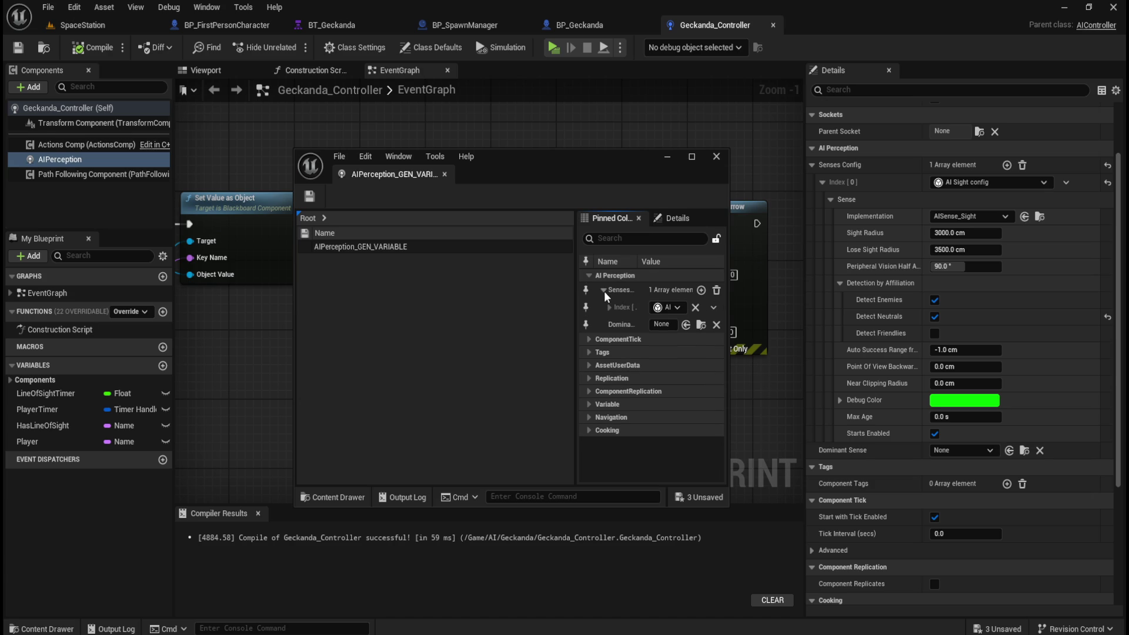
{"action": "left_click", "coordinate": [610, 308]}
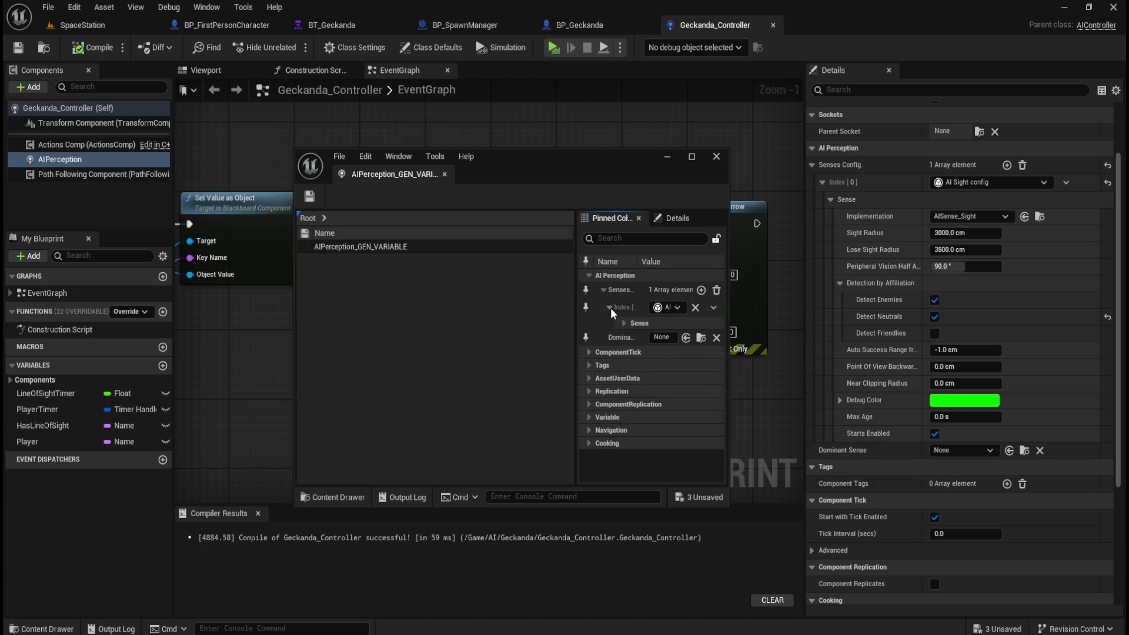
{"action": "left_click", "coordinate": [622, 324]}
{"action": "scroll", "coordinate": [632, 415], "scroll_direction": "down", "scroll_amount": 3}
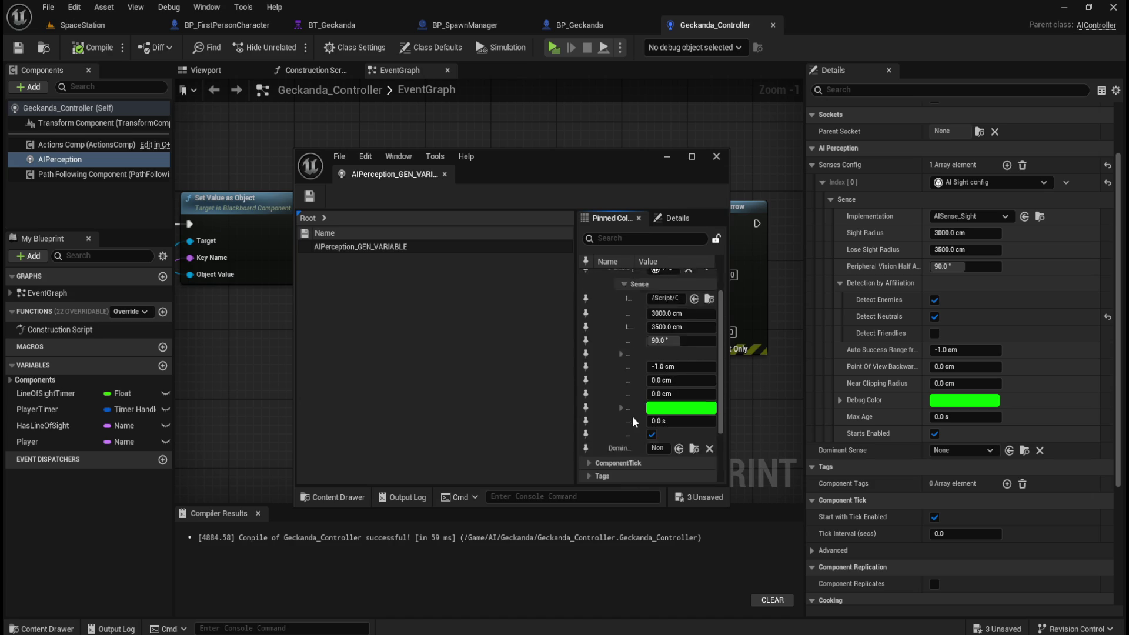
{"action": "left_click_drag", "start_coordinate": [579, 347], "coordinate": [449, 346]}
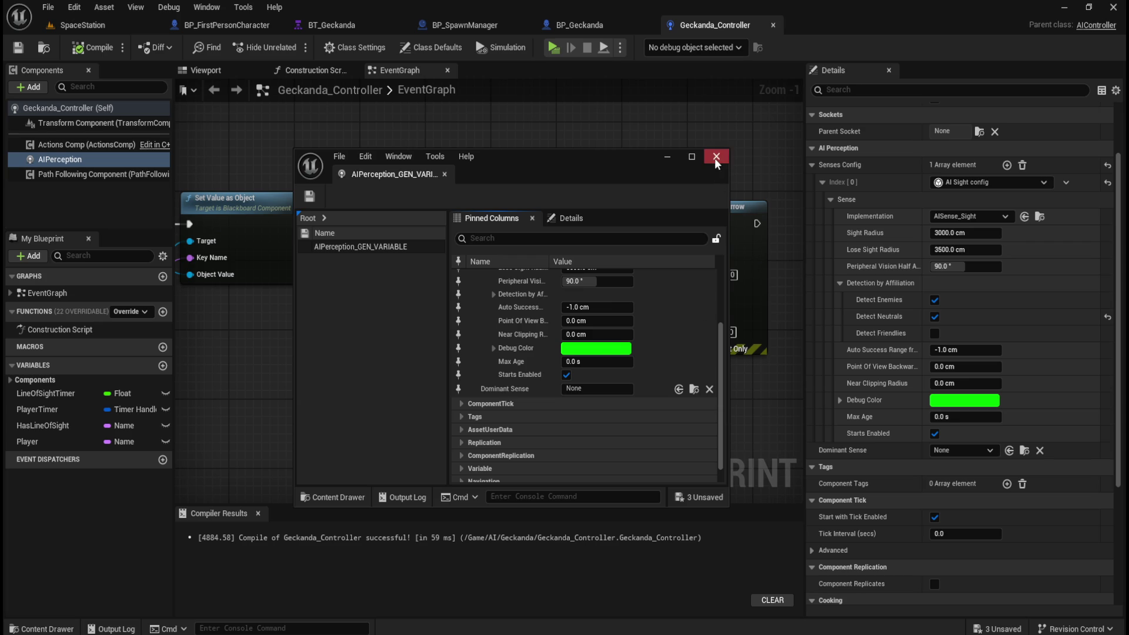
{"action": "left_click", "coordinate": [715, 156]}
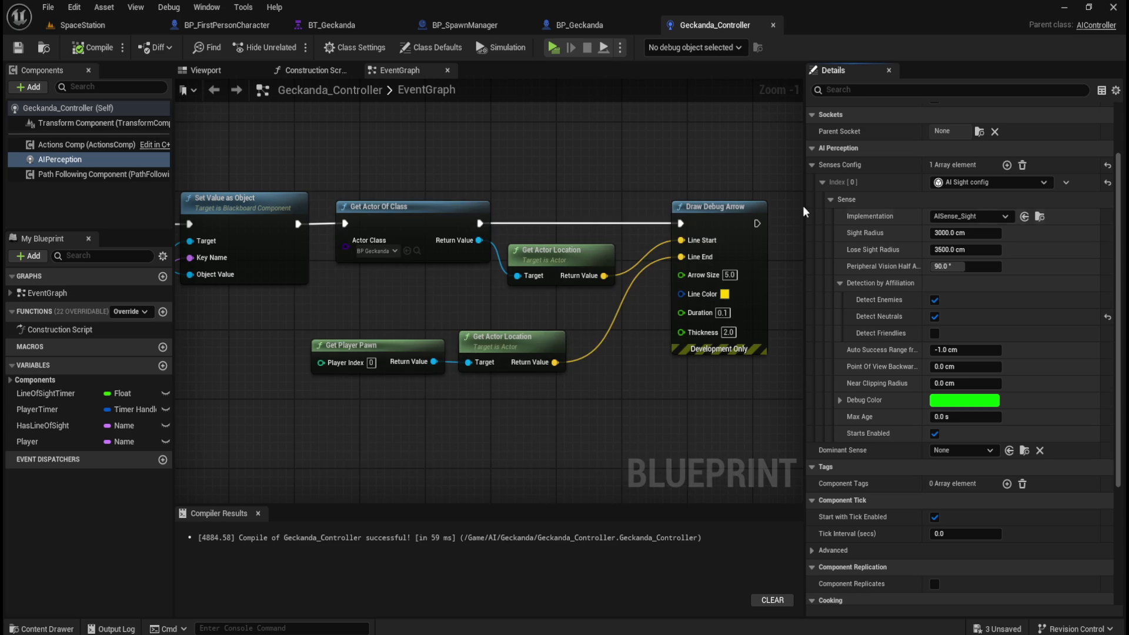
{"action": "left_click", "coordinate": [839, 400]}
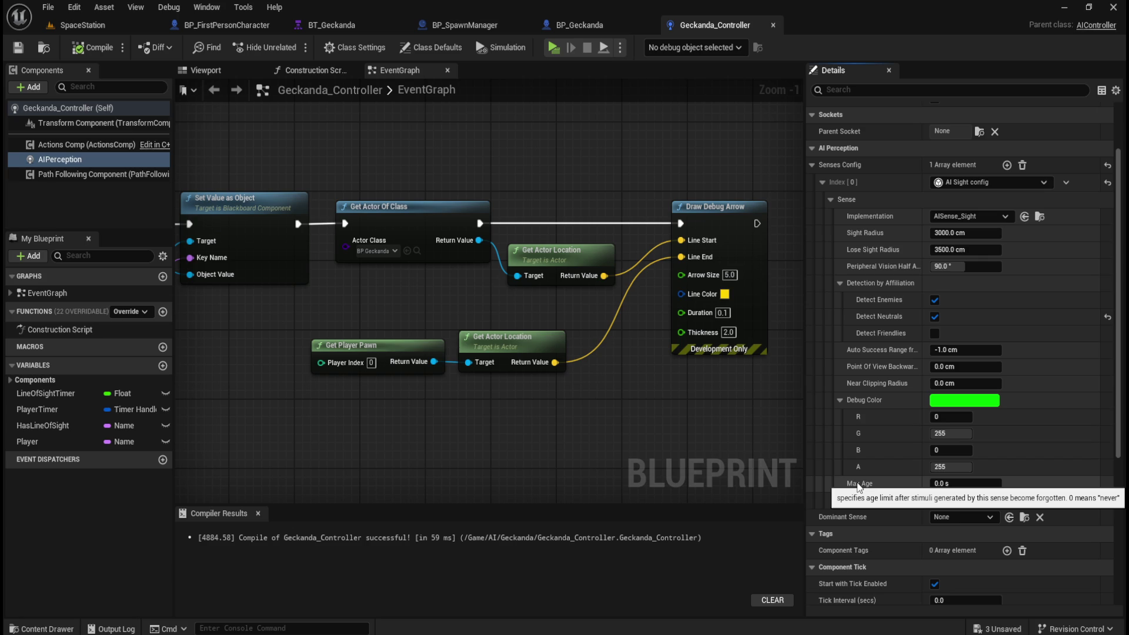
{"action": "left_click", "coordinate": [840, 399]}
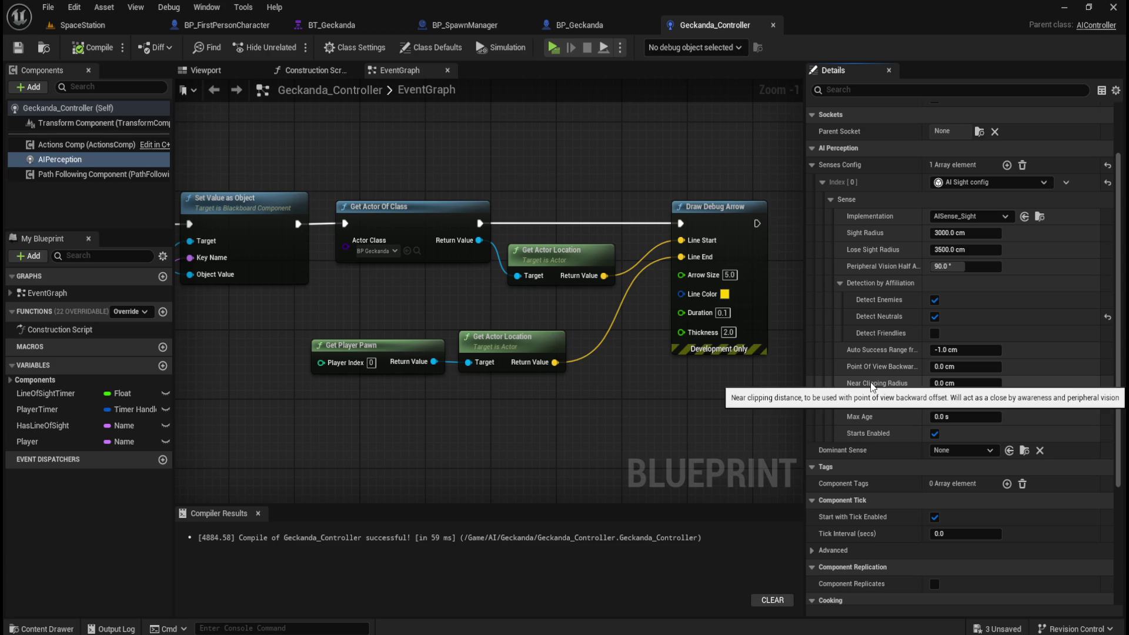
{"action": "scroll", "coordinate": [897, 323], "scroll_direction": "up", "scroll_amount": 3}
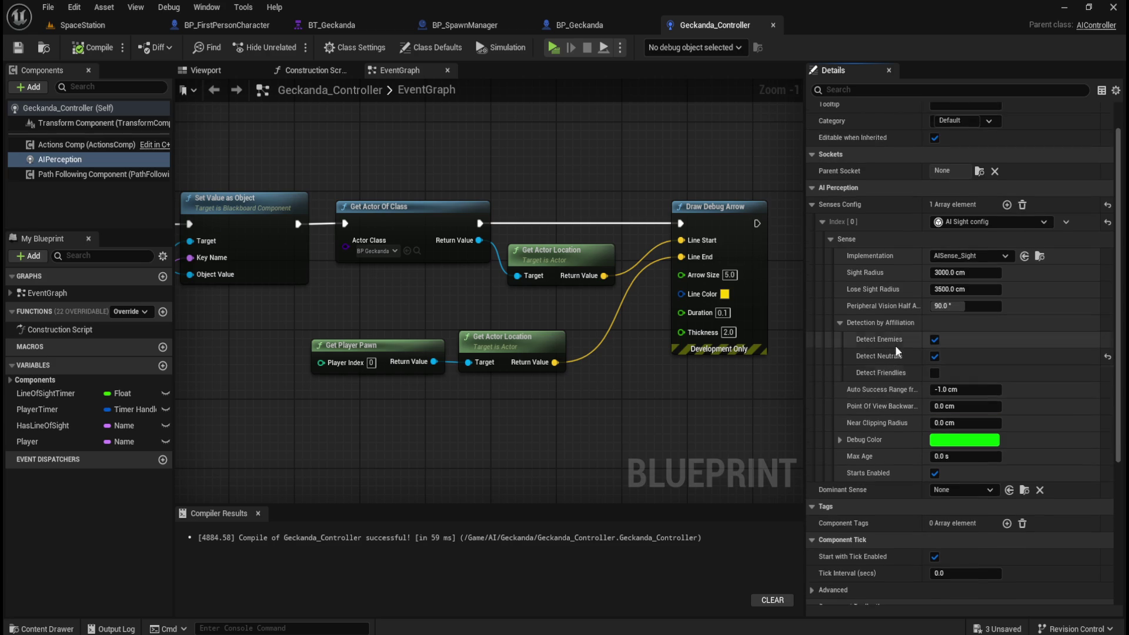
{"action": "scroll", "coordinate": [885, 361], "scroll_direction": "down", "scroll_amount": 4}
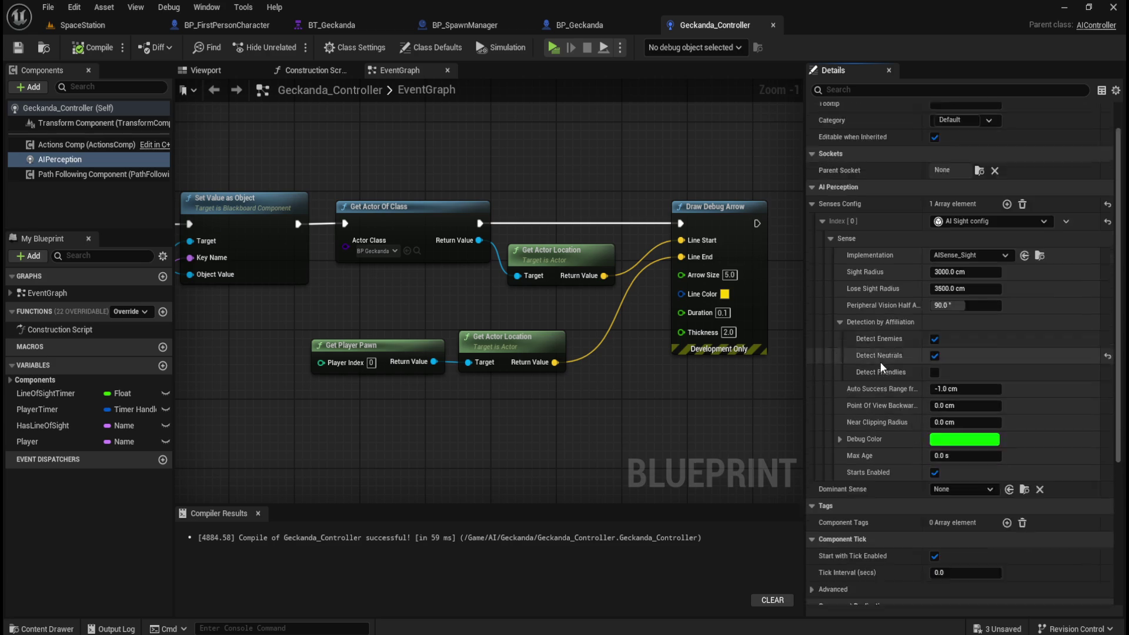
{"action": "scroll", "coordinate": [890, 360], "scroll_direction": "down", "scroll_amount": 2}
{"action": "scroll", "coordinate": [890, 358], "scroll_direction": "down", "scroll_amount": 4}
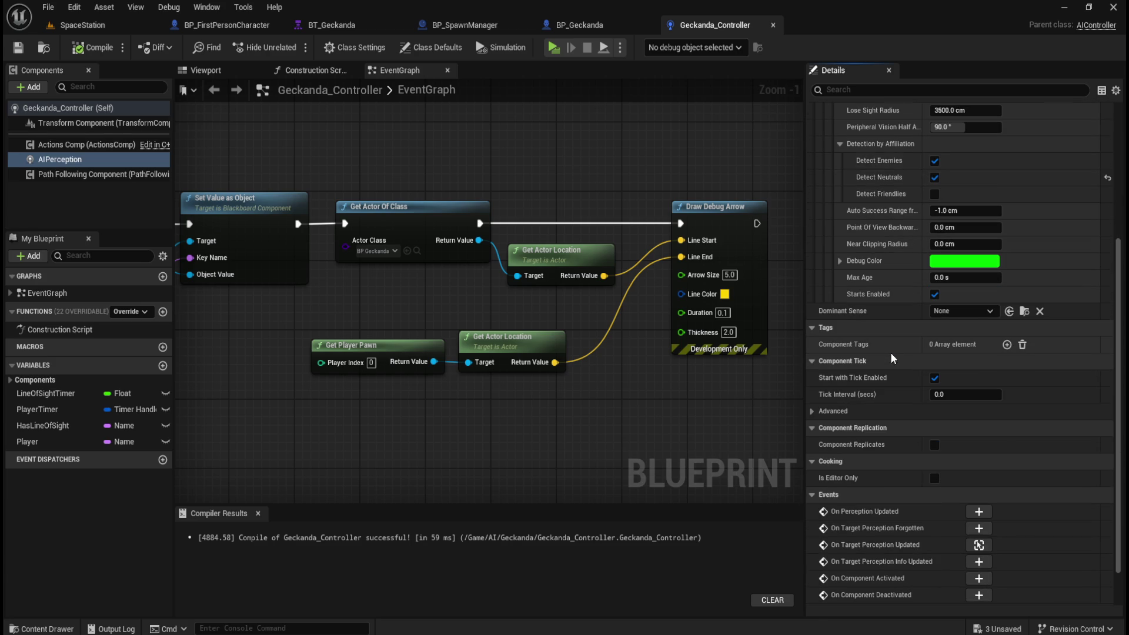
{"action": "scroll", "coordinate": [884, 552], "scroll_direction": "down", "scroll_amount": 2}
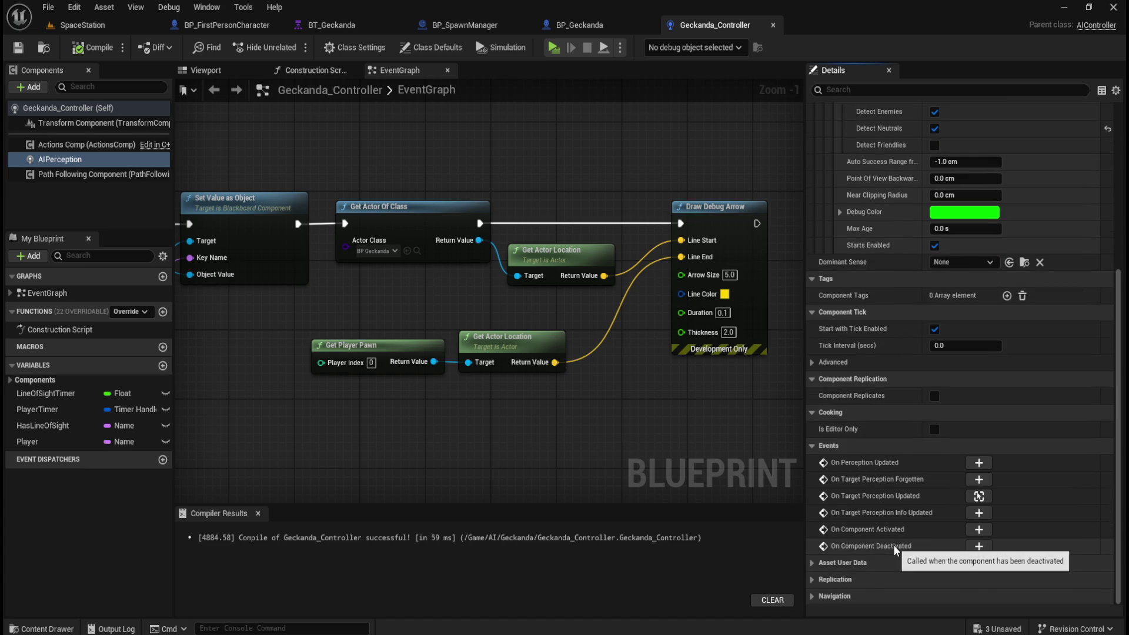
{"action": "scroll", "coordinate": [893, 573], "scroll_direction": "up", "scroll_amount": 5}
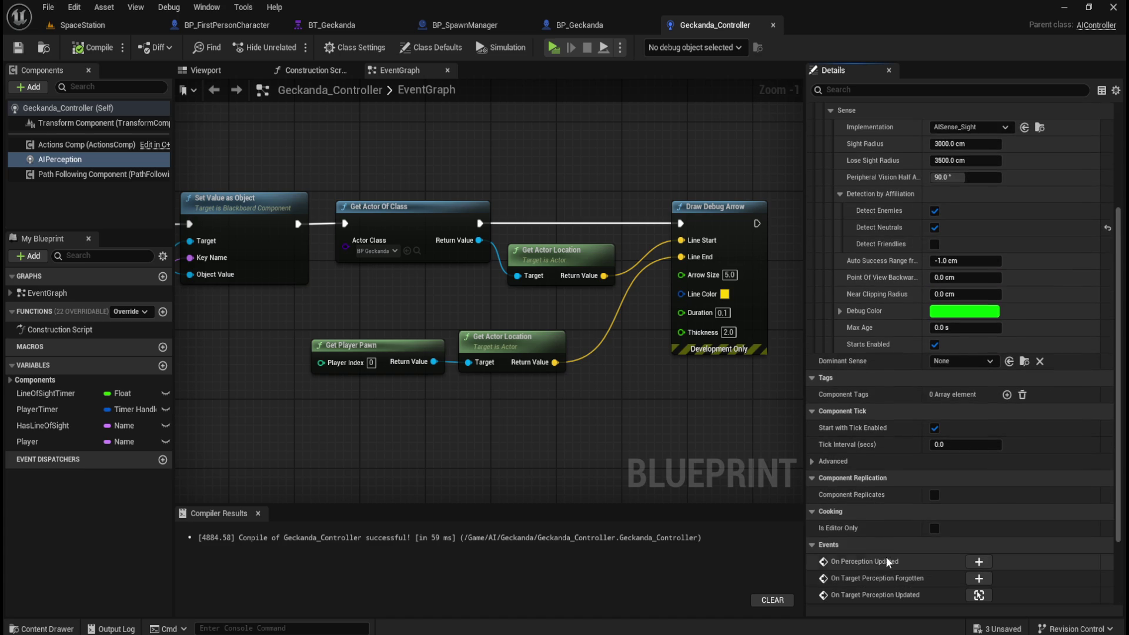
{"action": "scroll", "coordinate": [881, 493], "scroll_direction": "up", "scroll_amount": 3}
{"action": "scroll", "coordinate": [881, 492], "scroll_direction": "up", "scroll_amount": 5}
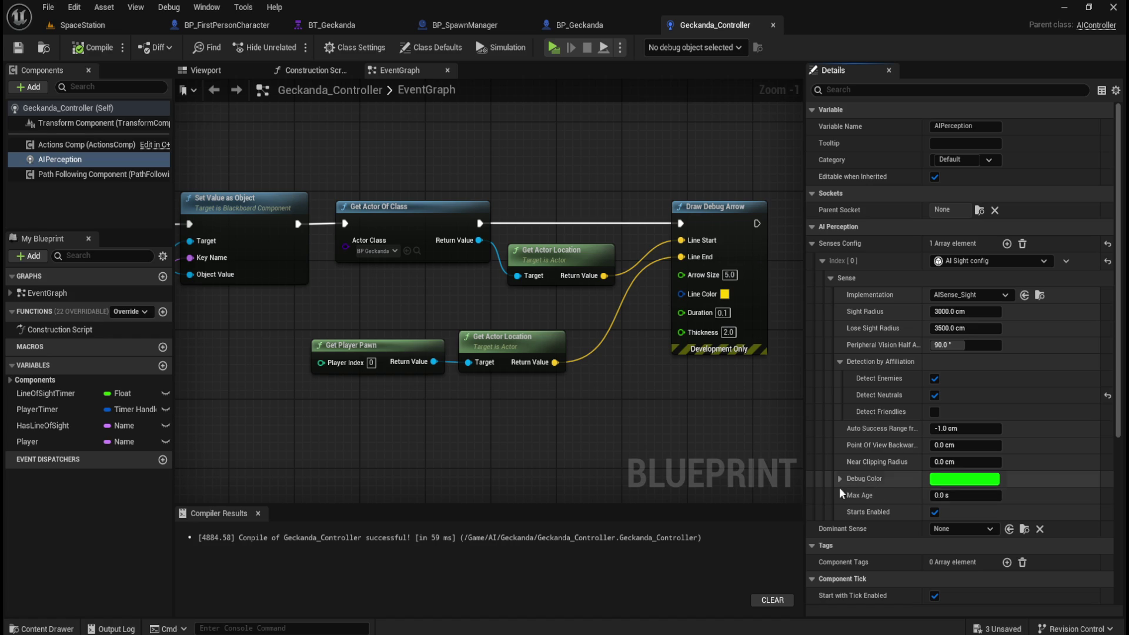
{"action": "mouse_move", "coordinate": [429, 420]}
{"action": "left_mouse_down"}
{"action": "mouse_move", "coordinate": [468, 411]}
{"action": "mouse_move", "coordinate": [719, 284]}
{"action": "left_mouse_up"}
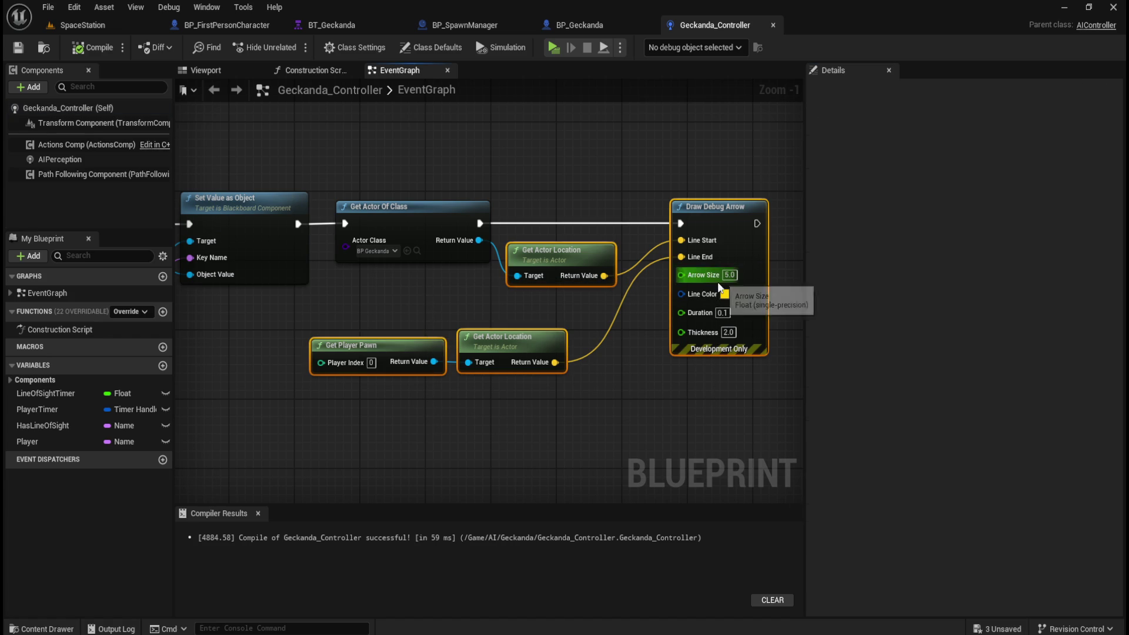
Check the AIPerception component, then switch to BP_Geckanda's character viewport
{"action": "left_click", "coordinate": [666, 412]}
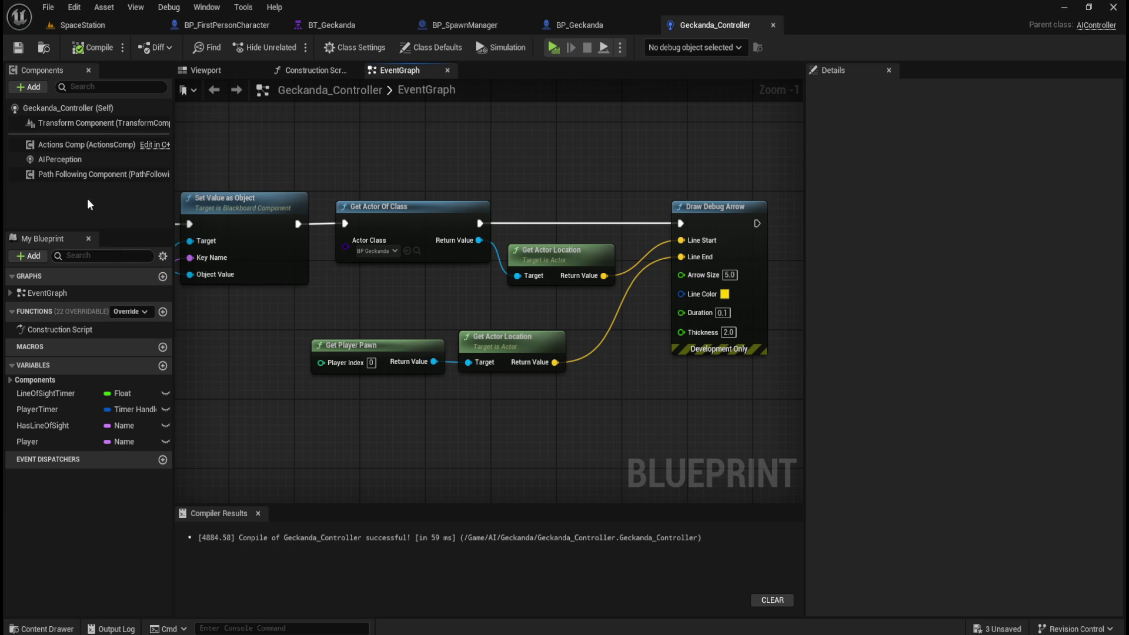
{"action": "left_click", "coordinate": [101, 163]}
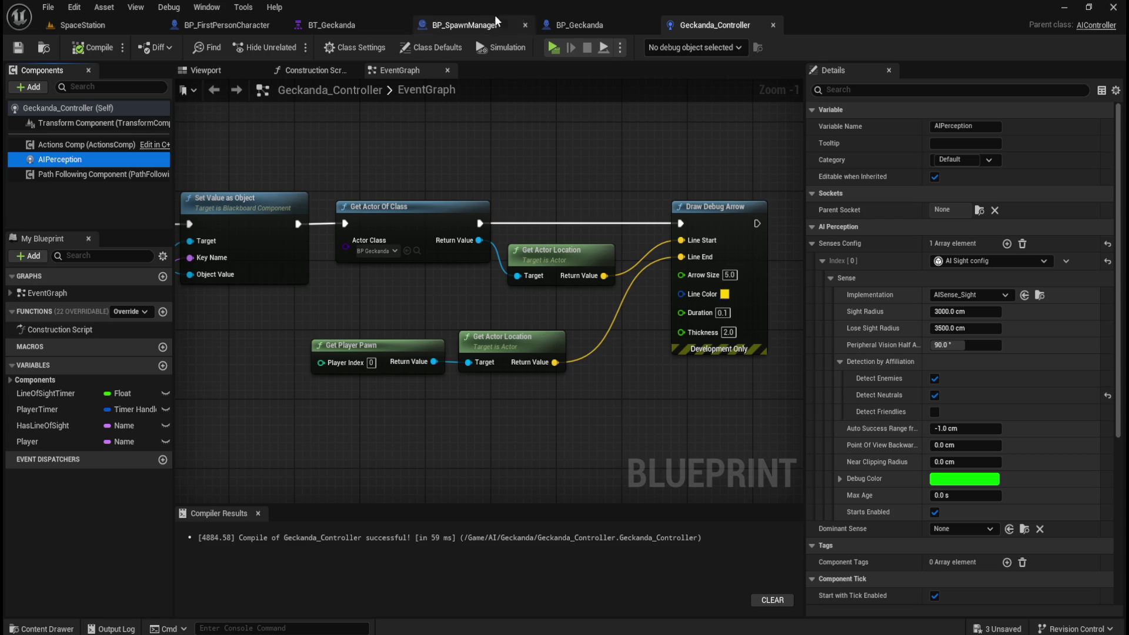
{"action": "left_click", "coordinate": [586, 24]}
{"action": "left_click", "coordinate": [201, 73]}
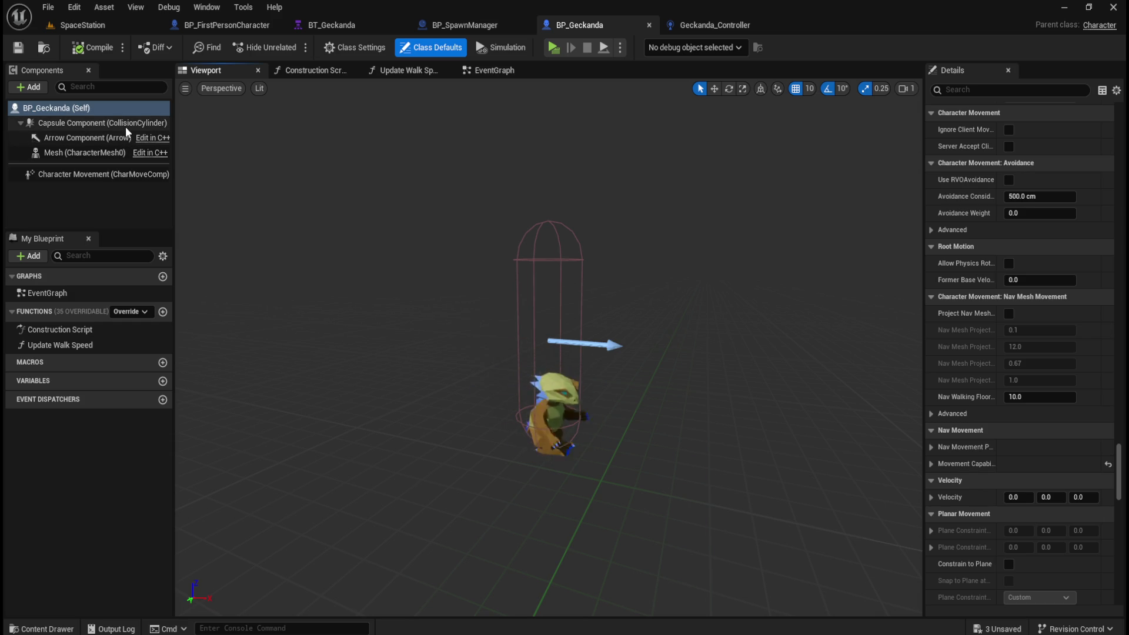
Review the Mesh component's details in a widened panel, then select BP_Geckanda (Self) for Class Defaults
{"action": "left_click", "coordinate": [75, 153]}
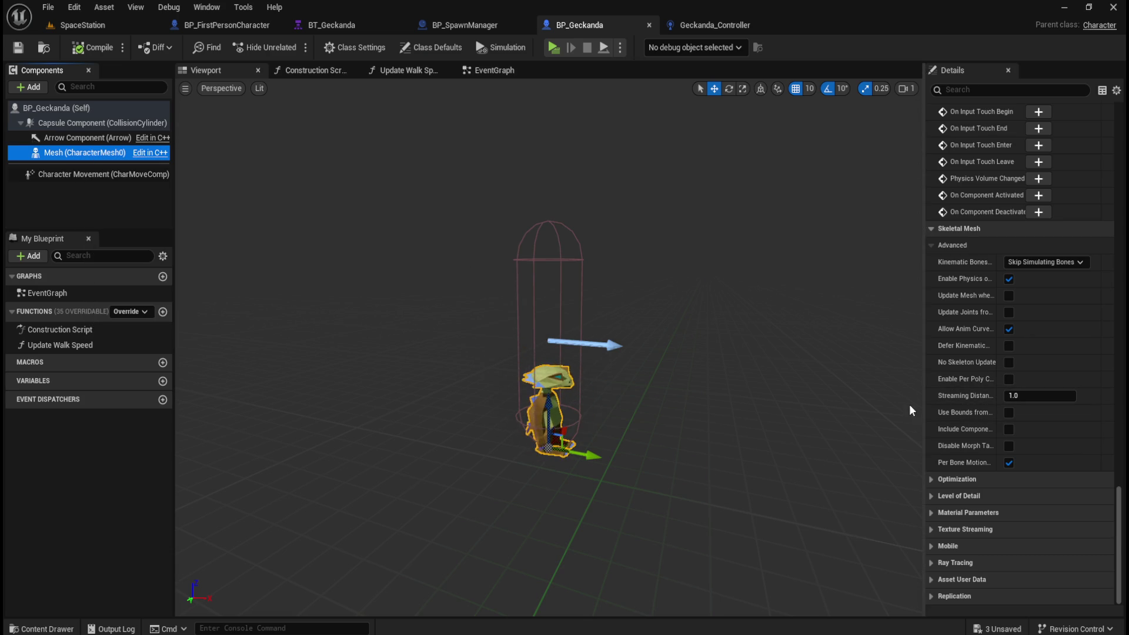
{"action": "left_click_drag", "start_coordinate": [919, 394], "coordinate": [838, 395]}
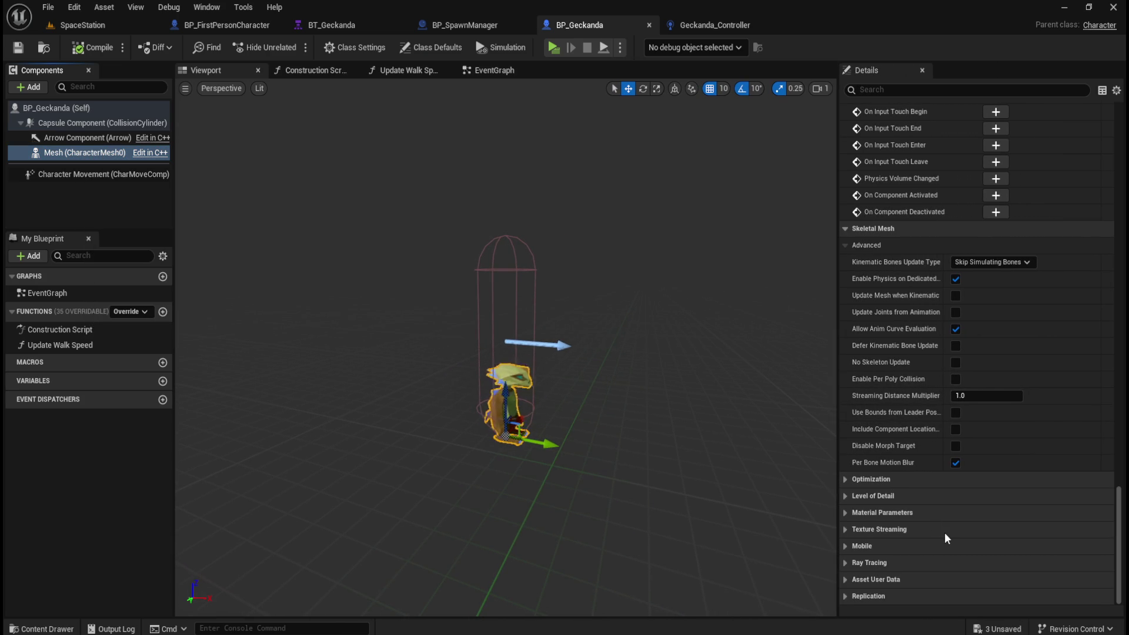
{"action": "scroll", "coordinate": [944, 529], "scroll_direction": "up", "scroll_amount": 3}
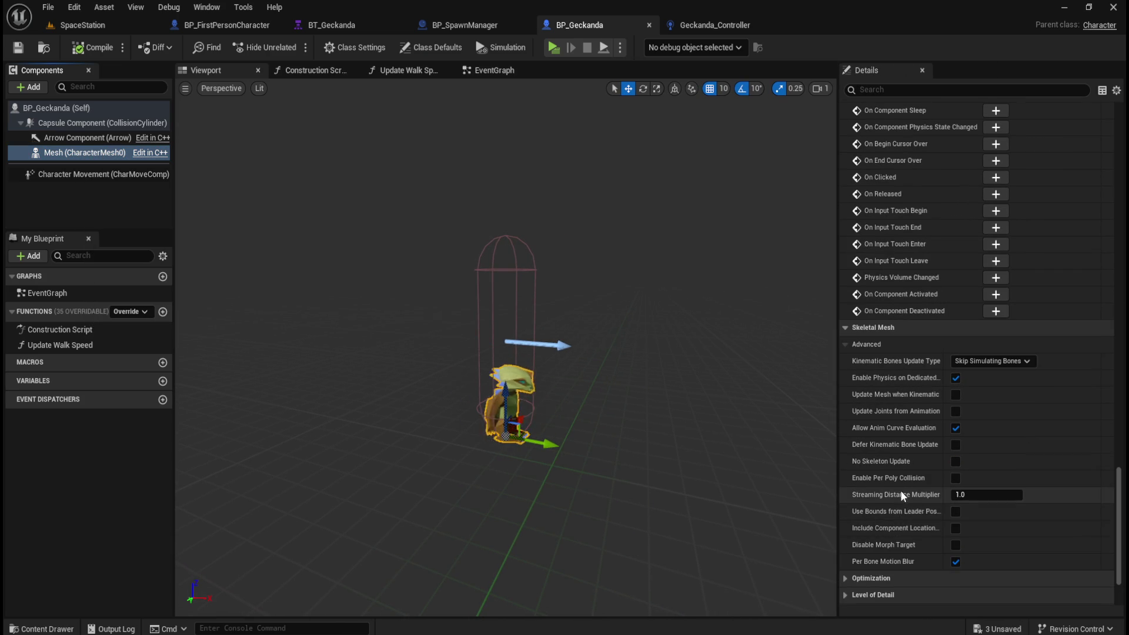
{"action": "scroll", "coordinate": [899, 495], "scroll_direction": "up", "scroll_amount": 5}
{"action": "scroll", "coordinate": [921, 258], "scroll_direction": "up", "scroll_amount": 9}
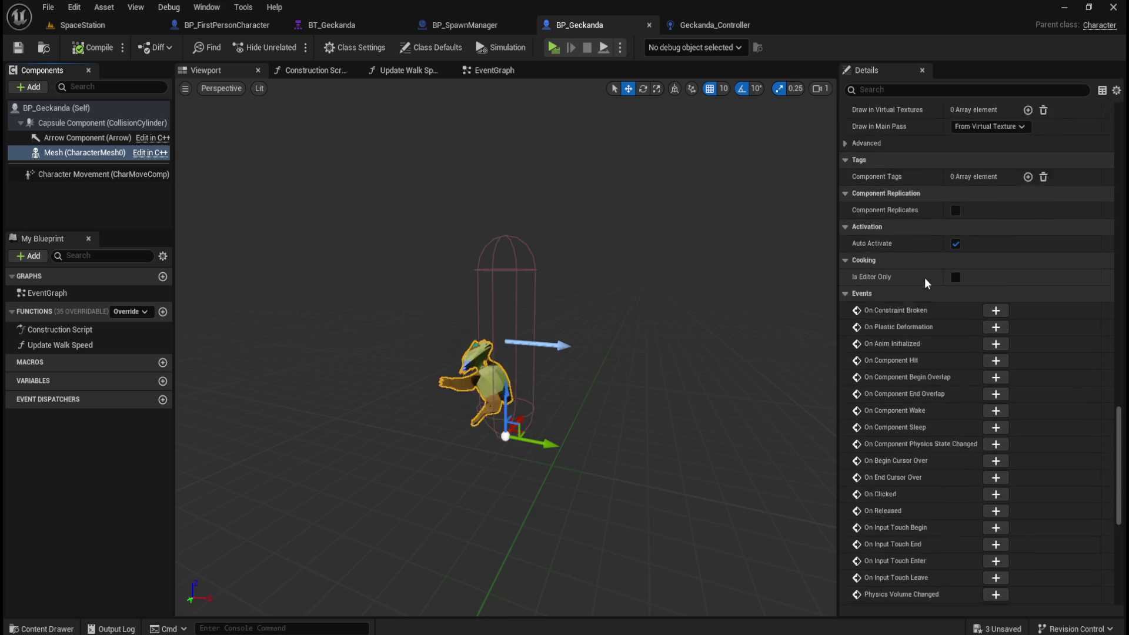
{"action": "scroll", "coordinate": [925, 289], "scroll_direction": "up", "scroll_amount": 8}
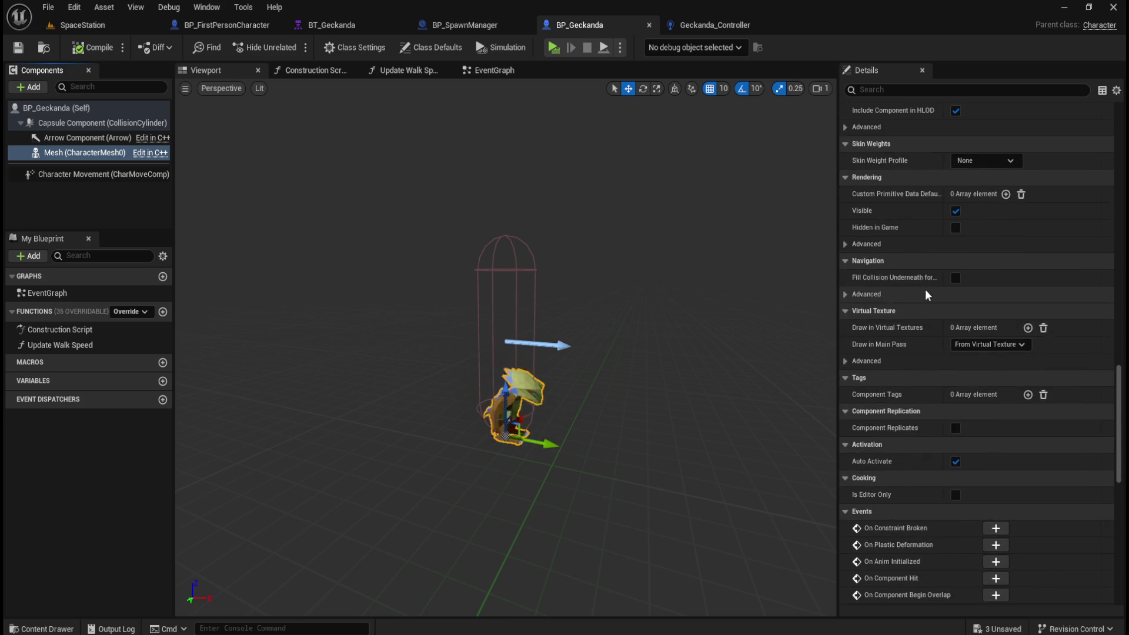
{"action": "scroll", "coordinate": [897, 394], "scroll_direction": "up", "scroll_amount": 5}
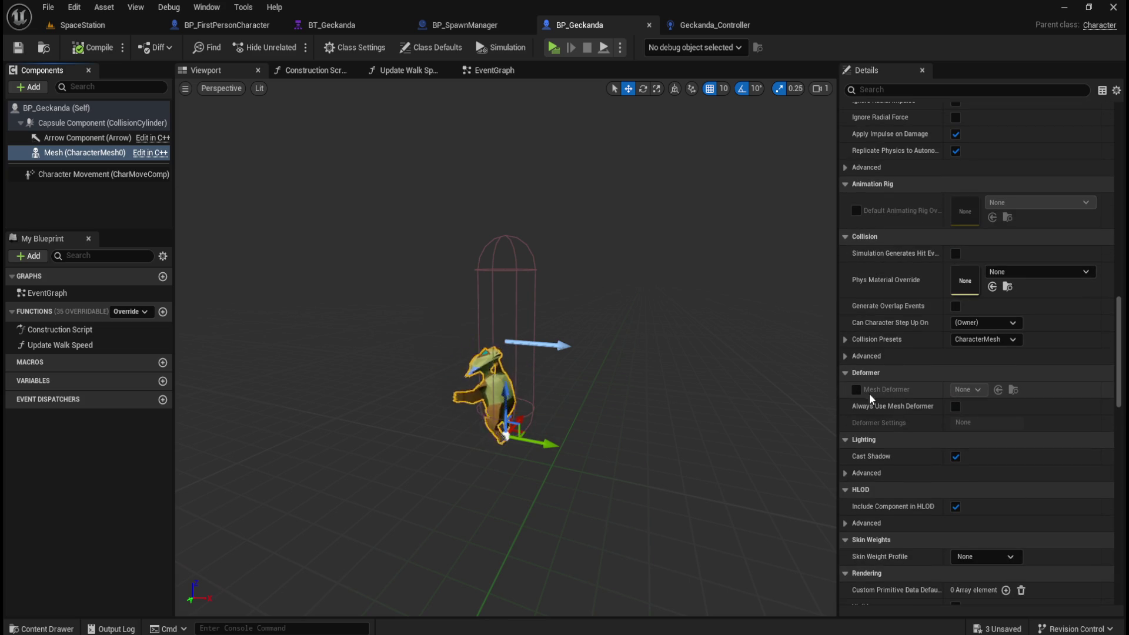
{"action": "scroll", "coordinate": [885, 368], "scroll_direction": "up", "scroll_amount": 6}
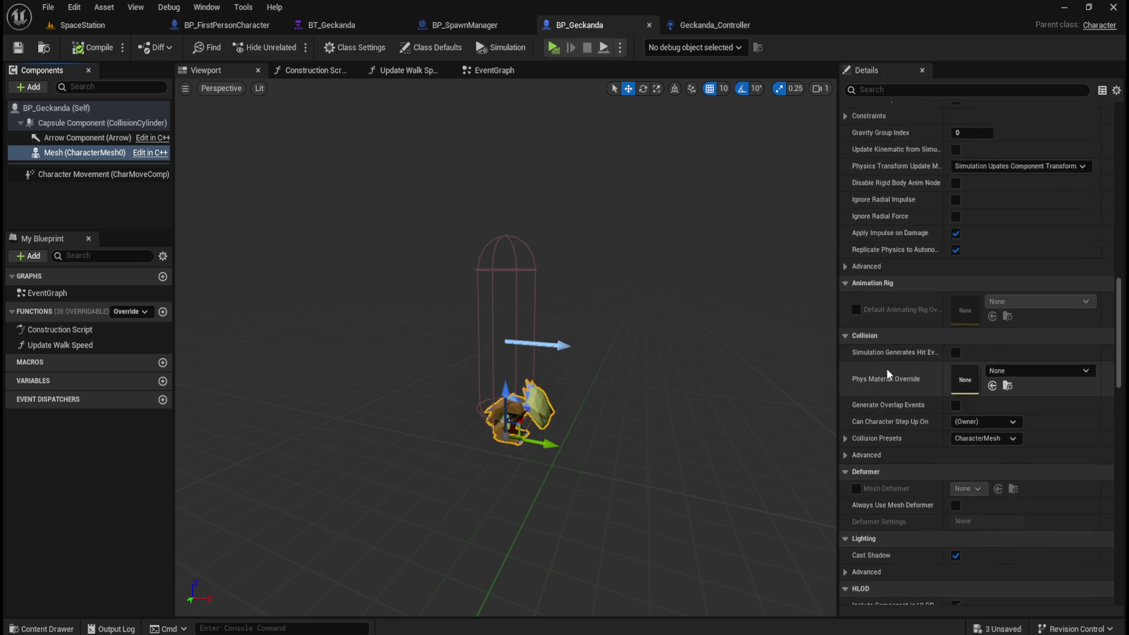
{"action": "scroll", "coordinate": [896, 376], "scroll_direction": "up", "scroll_amount": 9}
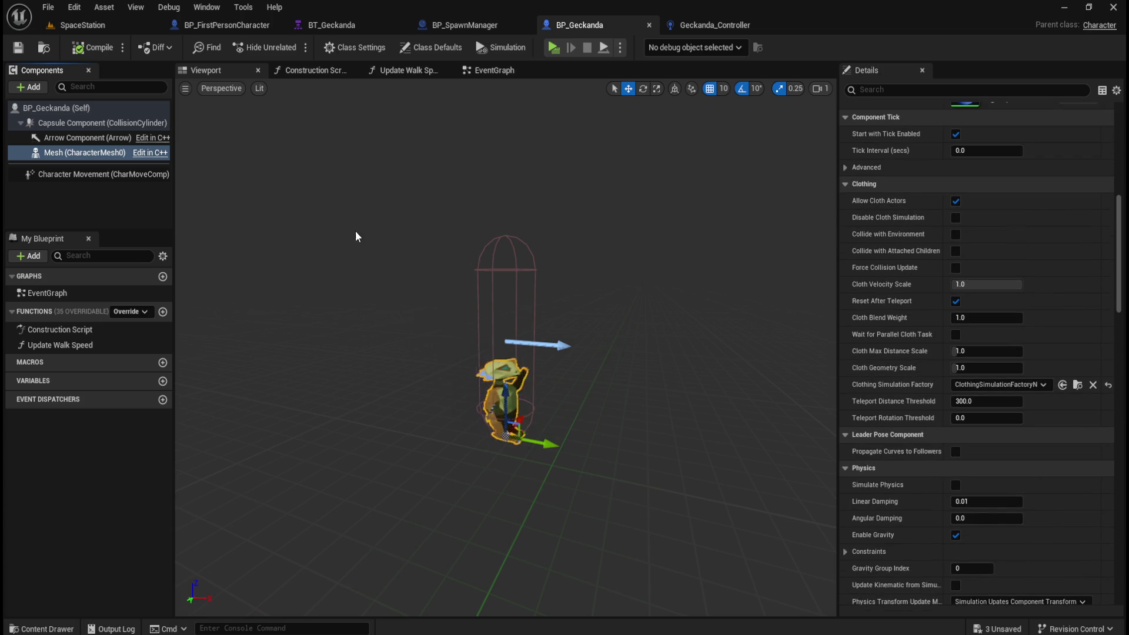
{"action": "left_click", "coordinate": [117, 110]}
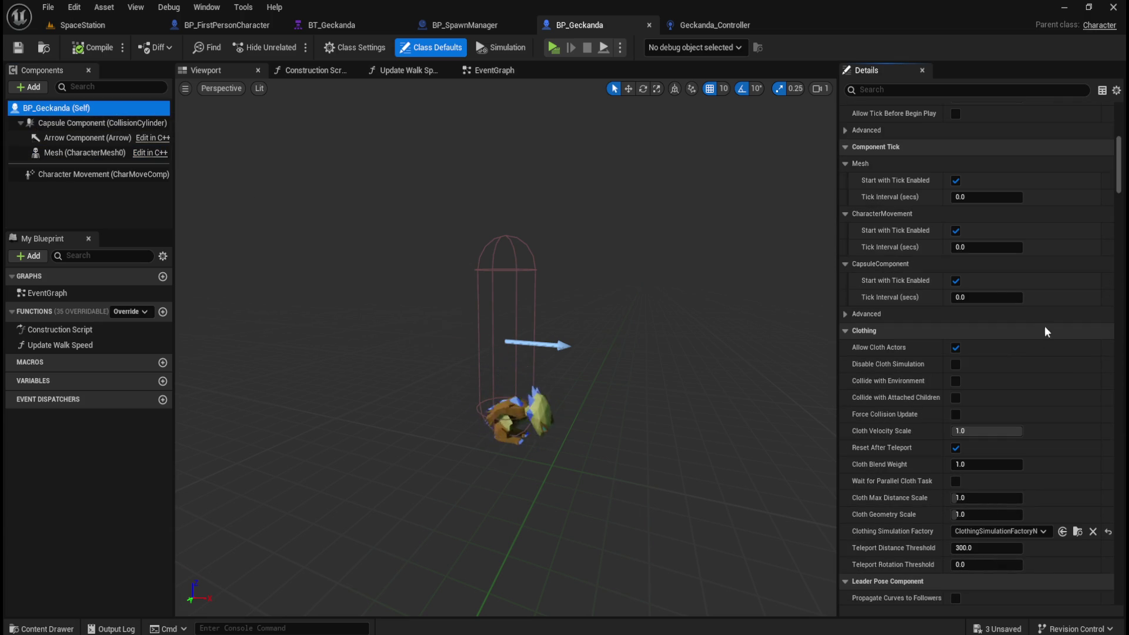
Scroll through BP_Geckanda's class defaults, open its event graph, then switch to Geckanda_Controller
{"action": "scroll", "coordinate": [886, 517], "scroll_direction": "down", "scroll_amount": 11}
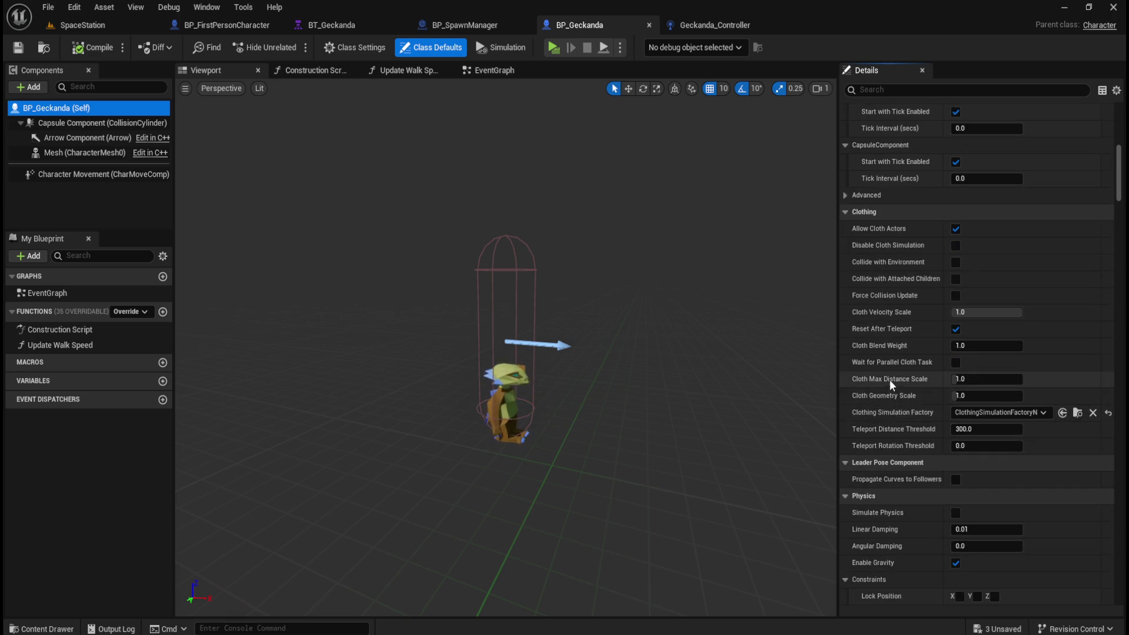
{"action": "scroll", "coordinate": [901, 355], "scroll_direction": "down", "scroll_amount": 7}
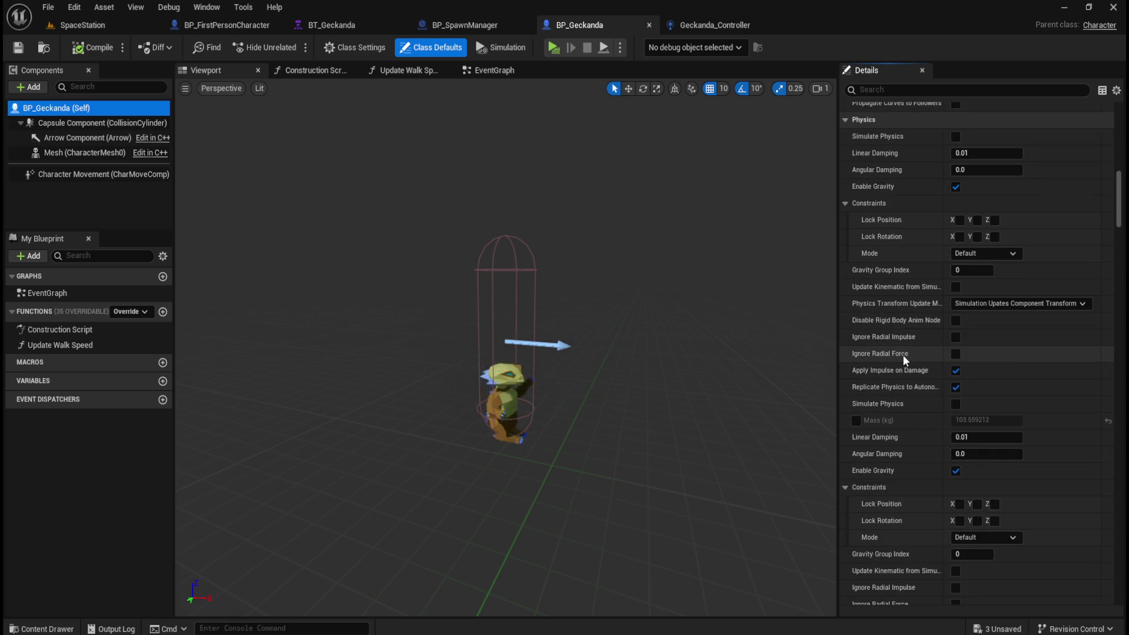
{"action": "scroll", "coordinate": [903, 357], "scroll_direction": "down", "scroll_amount": 9}
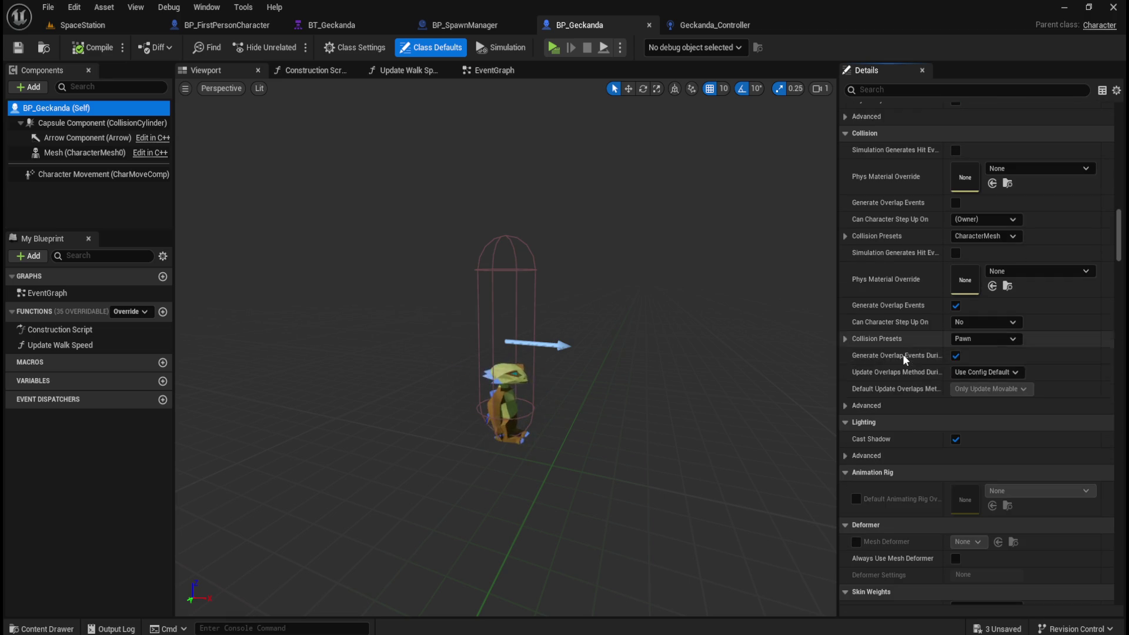
{"action": "scroll", "coordinate": [904, 357], "scroll_direction": "down", "scroll_amount": 4}
{"action": "scroll", "coordinate": [905, 358], "scroll_direction": "down", "scroll_amount": 6}
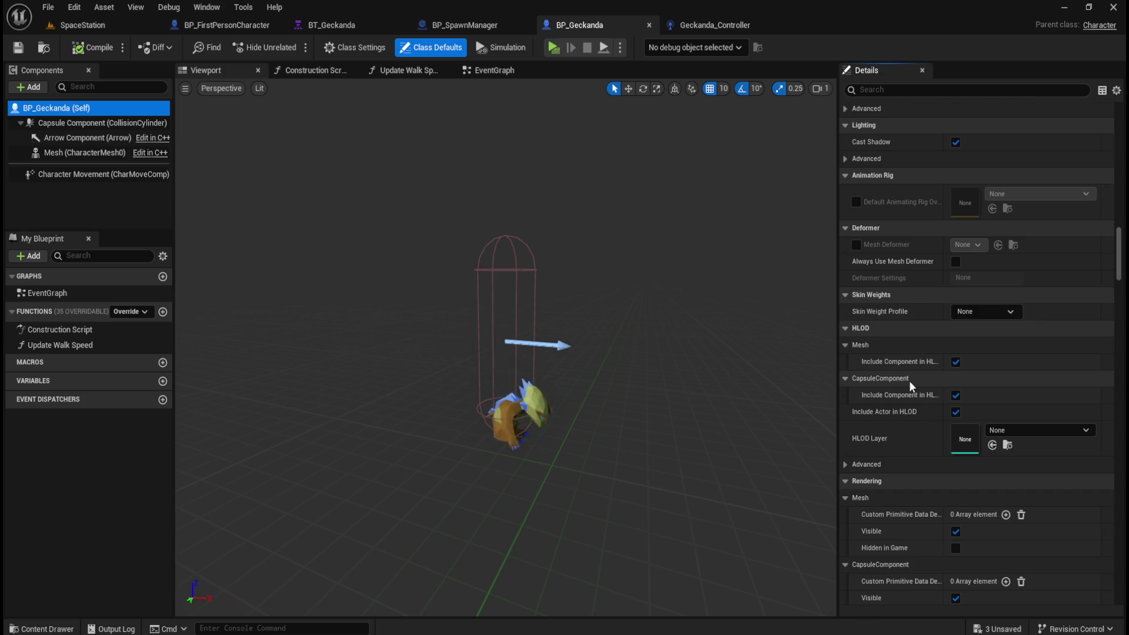
{"action": "scroll", "coordinate": [939, 426], "scroll_direction": "down", "scroll_amount": 7}
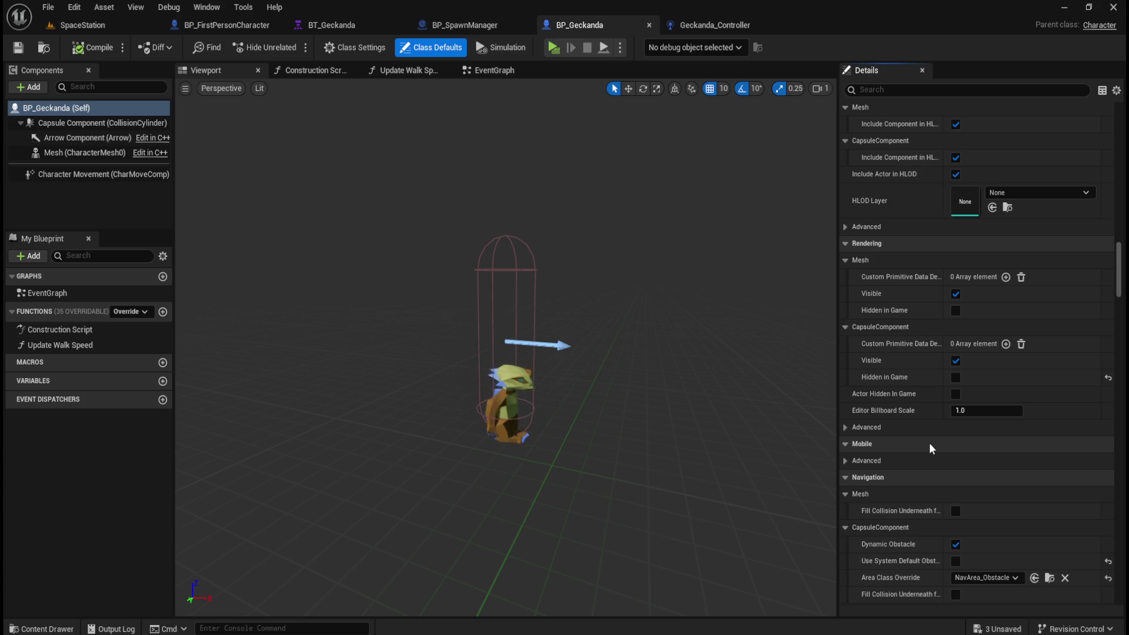
{"action": "scroll", "coordinate": [929, 442], "scroll_direction": "down", "scroll_amount": 5}
{"action": "scroll", "coordinate": [922, 438], "scroll_direction": "down", "scroll_amount": 5}
{"action": "left_click_drag", "start_coordinate": [1118, 306], "coordinate": [1122, 550]}
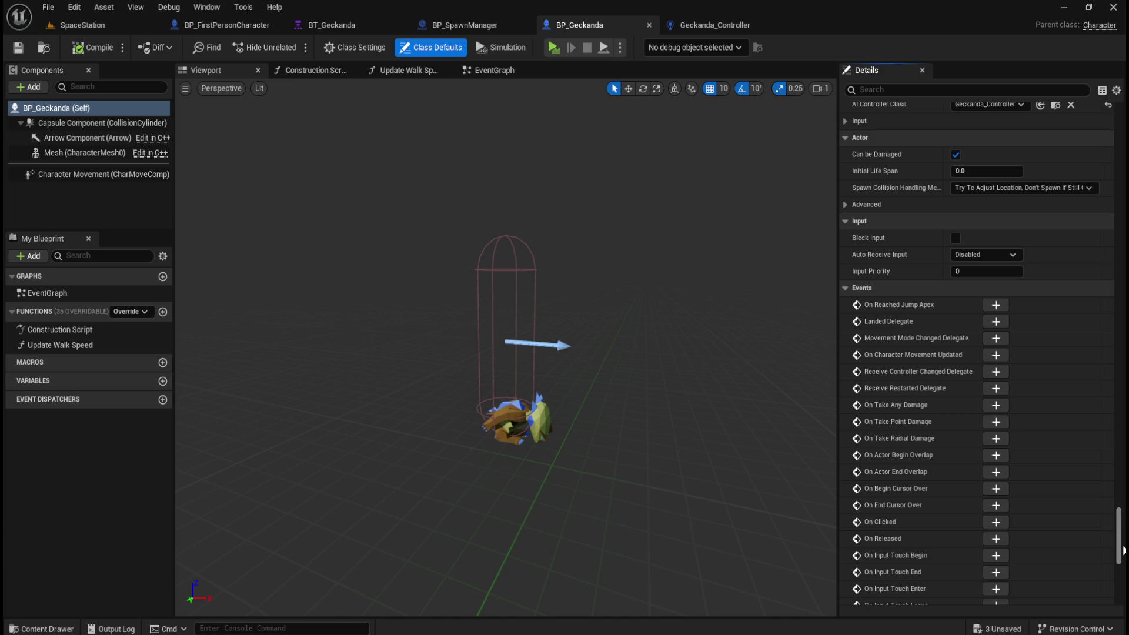
{"action": "left_click_drag", "start_coordinate": [1122, 550], "coordinate": [1118, 584]}
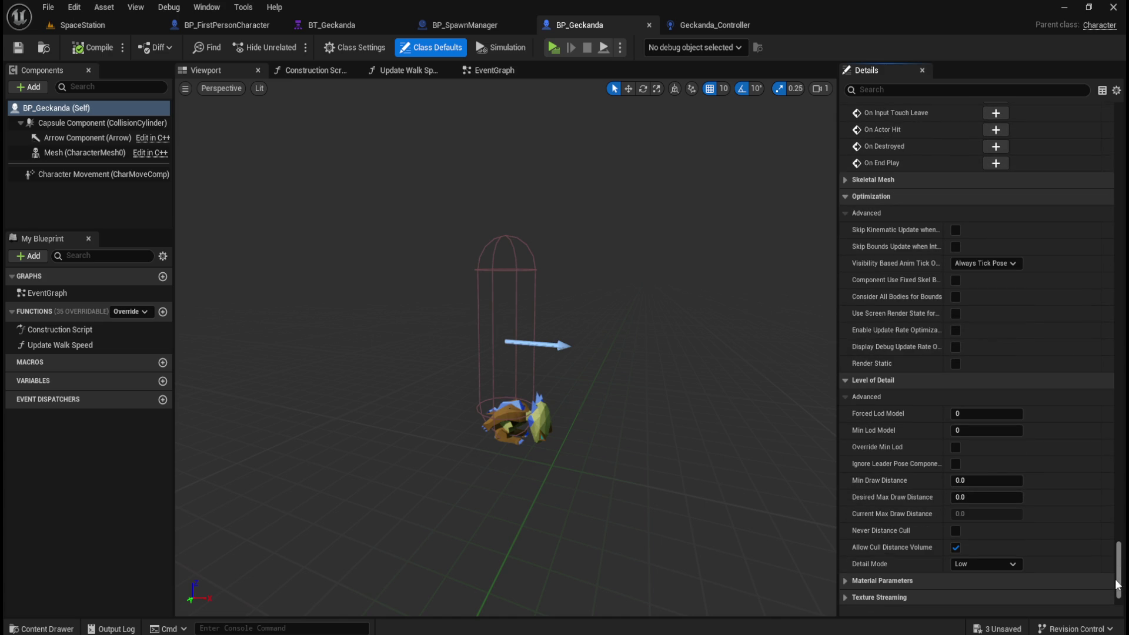
{"action": "left_click_drag", "start_coordinate": [1117, 583], "coordinate": [1117, 591]}
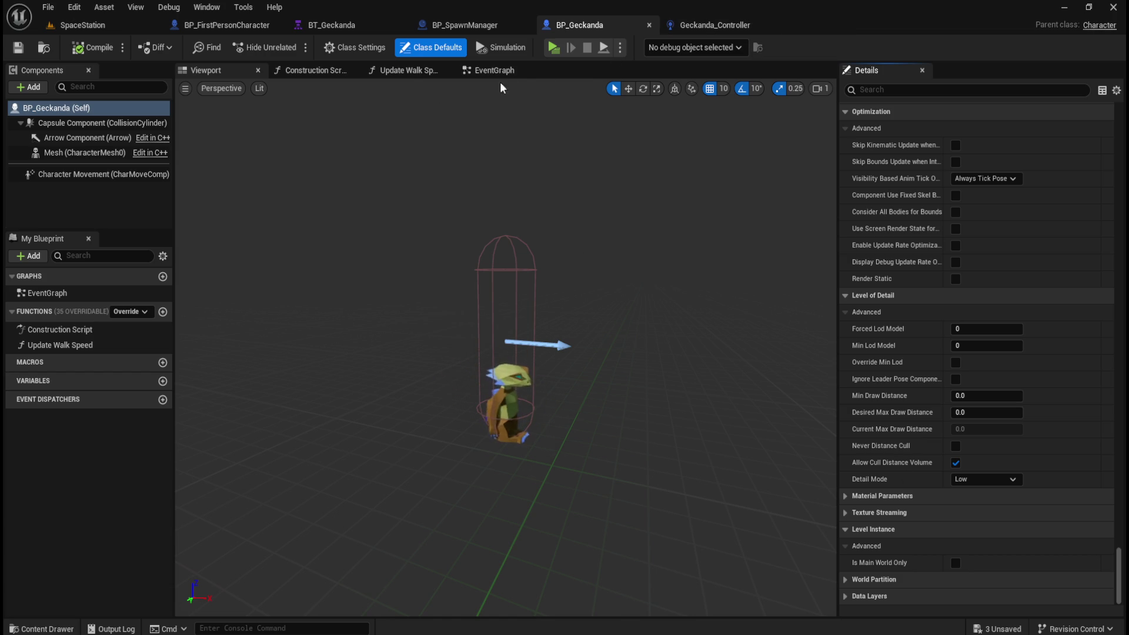
{"action": "left_click", "coordinate": [513, 72]}
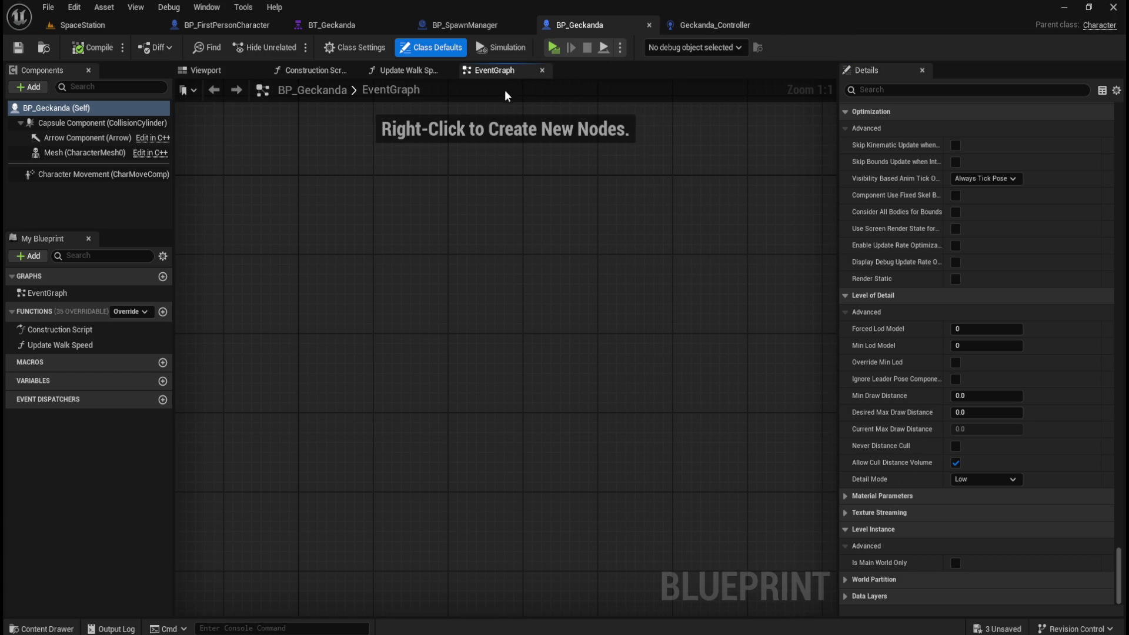
{"action": "left_click", "coordinate": [203, 70]}
Switch to the Geckanda_Controller EventGraph containing the Draw Debug Arrow logic
{"action": "left_click", "coordinate": [719, 29]}
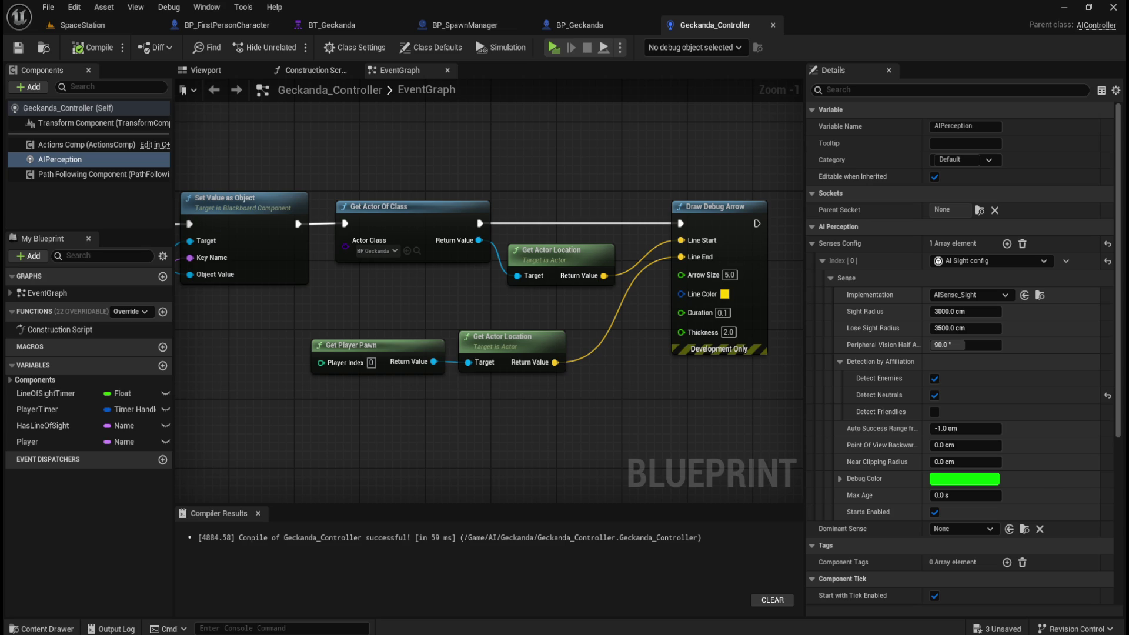
Delete the Draw Debug Arrow, actor-location and Get Actor Of Class nodes, compile, and return to SpaceStation
{"action": "mouse_move", "coordinate": [383, 281]}
{"action": "left_mouse_down"}
{"action": "mouse_move", "coordinate": [724, 392]}
{"action": "mouse_move", "coordinate": [723, 381]}
{"action": "left_mouse_up"}
{"action": "left_click_drag", "start_coordinate": [366, 164], "coordinate": [713, 381]}
{"action": "scroll", "coordinate": [710, 365], "scroll_direction": "down", "scroll_amount": 2}
{"action": "key", "text": "Delete"}
{"action": "scroll", "coordinate": [522, 312], "scroll_direction": "up", "scroll_amount": 1}
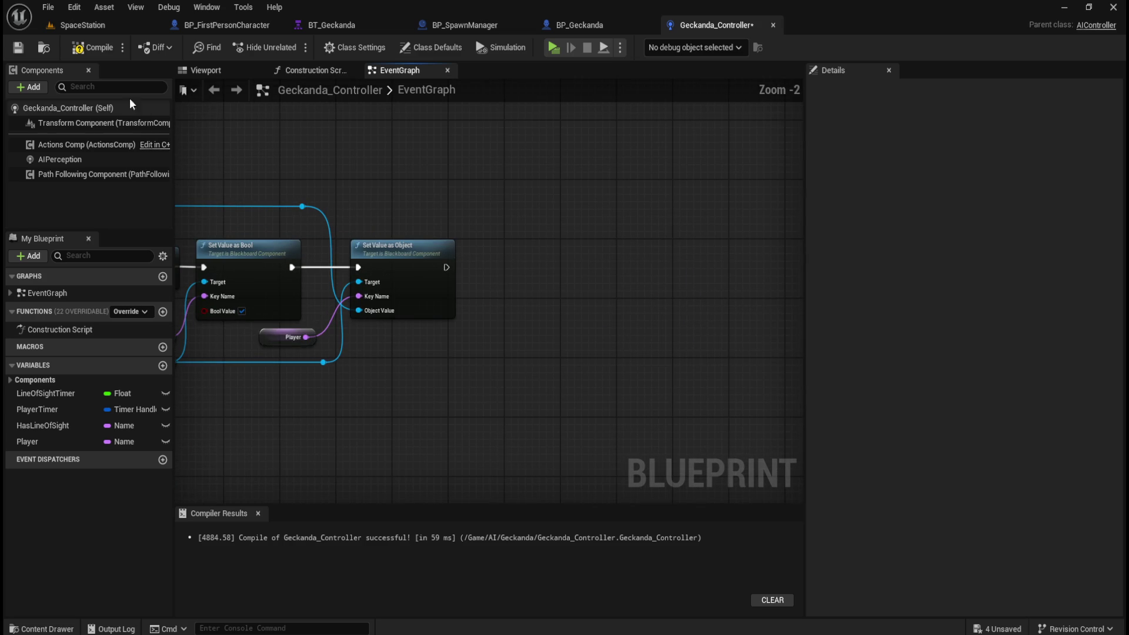
{"action": "left_click", "coordinate": [17, 47]}
{"action": "left_click", "coordinate": [95, 27]}
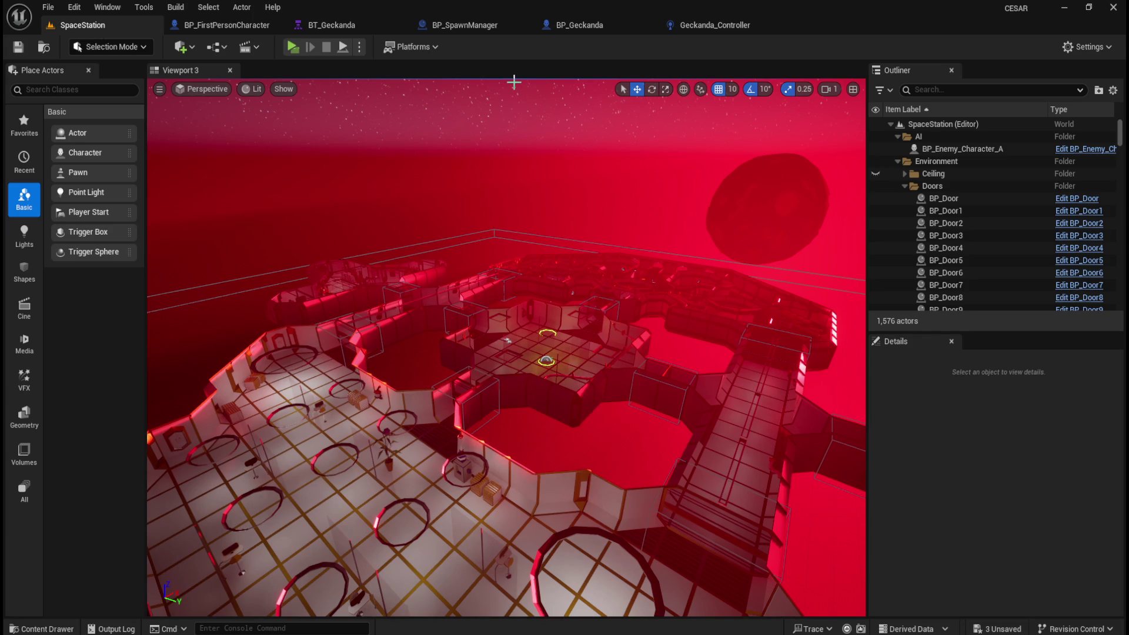
Play in a maximized new window, walk toward the Geckanda, and show the AI gameplay debugger
{"action": "left_click", "coordinate": [290, 48]}
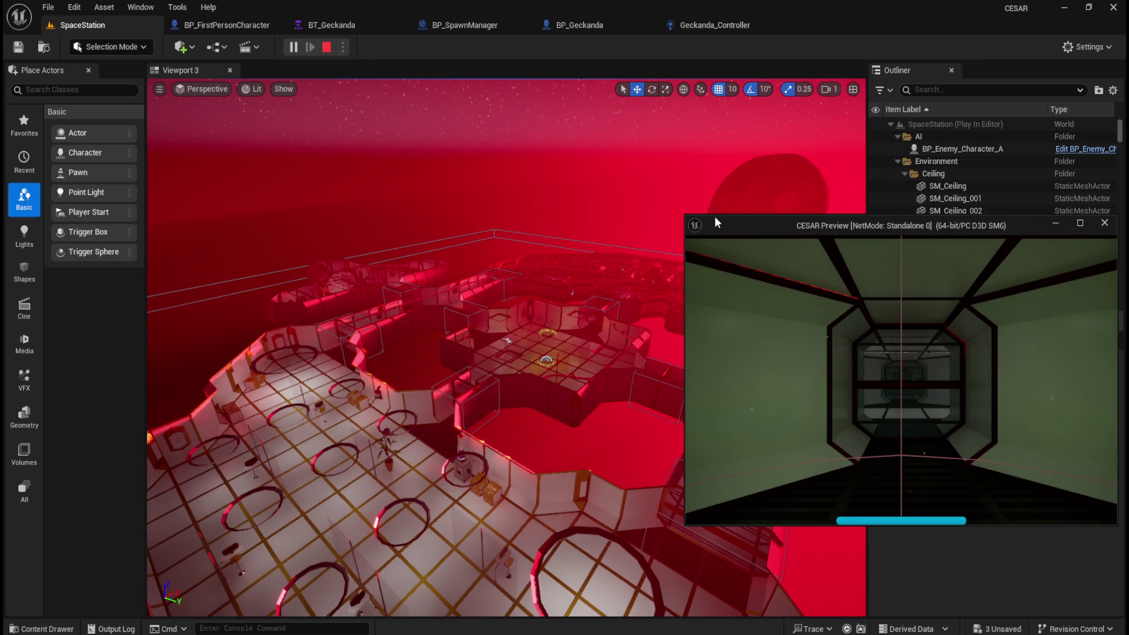
{"action": "left_click_drag", "start_coordinate": [777, 224], "coordinate": [621, 225]}
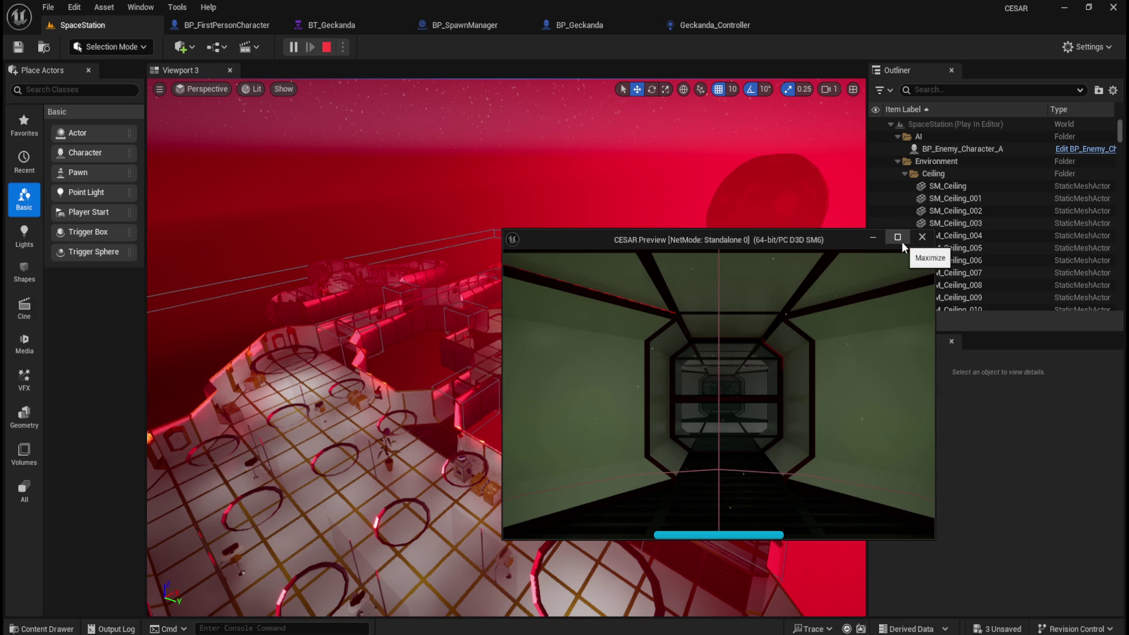
{"action": "left_click", "coordinate": [901, 242]}
{"action": "key", "text": "w"}
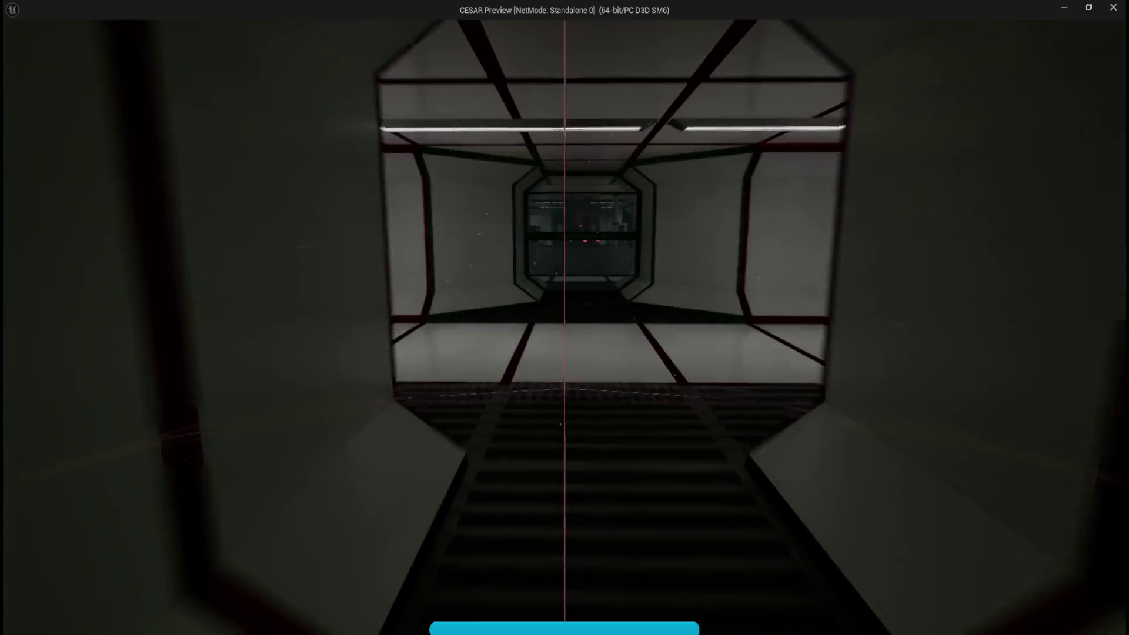
{"action": "key", "text": "w"}
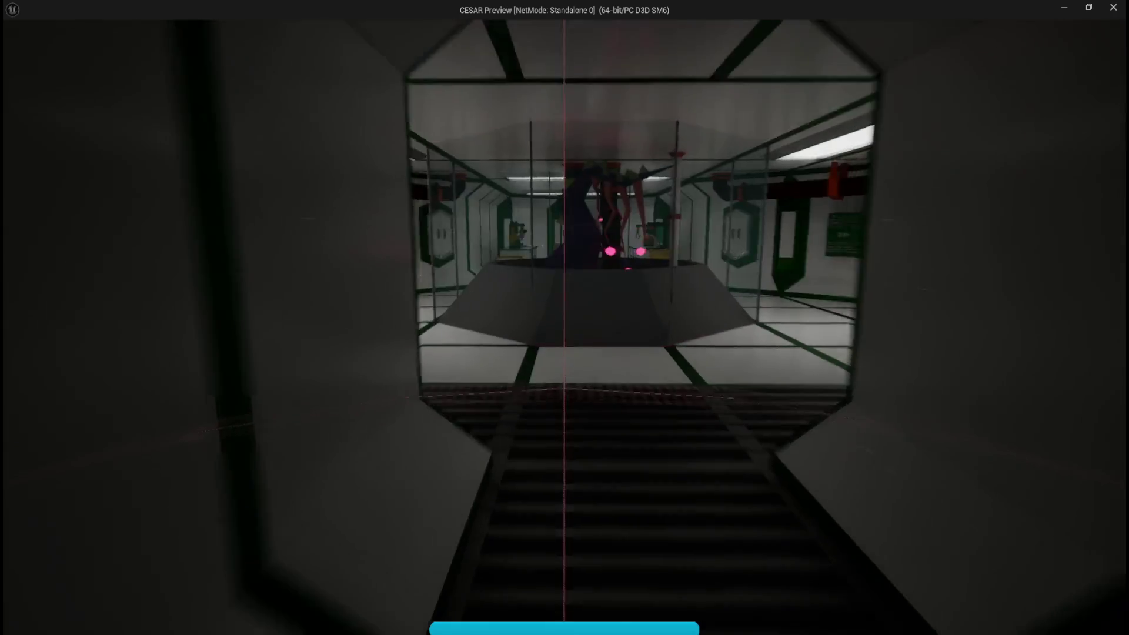
{"action": "key", "text": "w"}
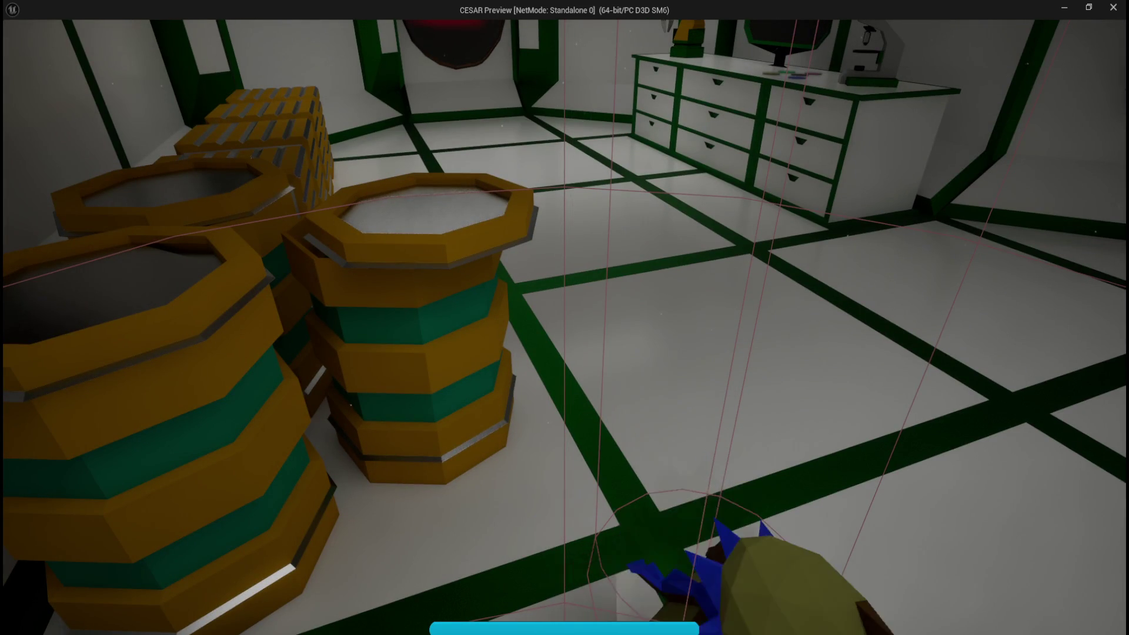
{"action": "key", "text": "apostrophe"}
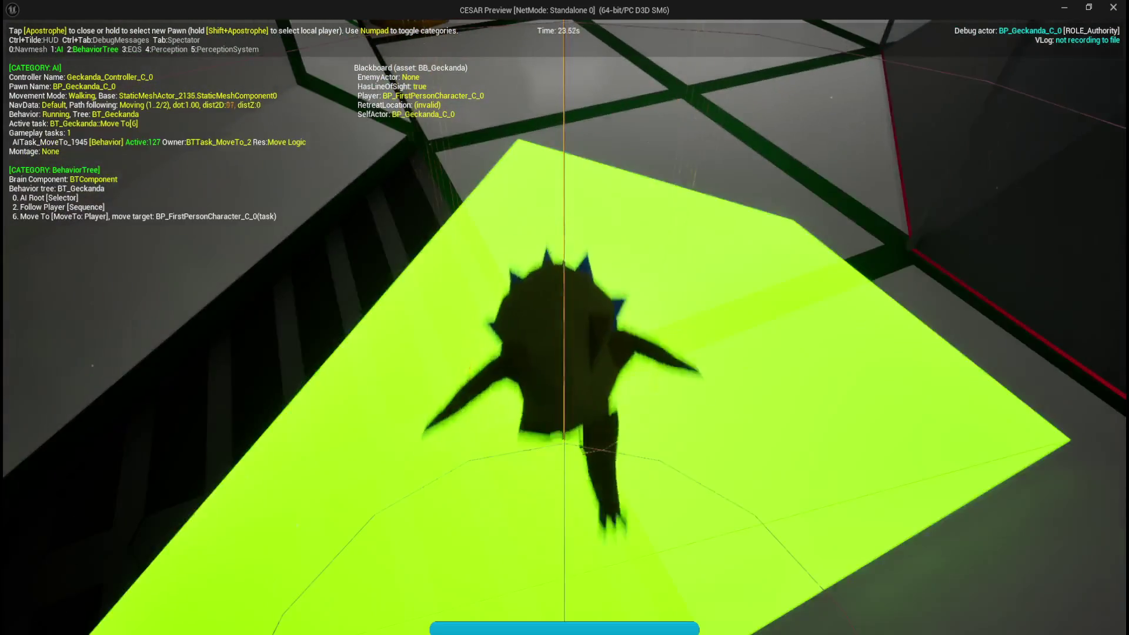
Toggle the Perception debug category on and off while the Geckanda follows the player, then stop play
{"action": "key", "text": "KP_4"}
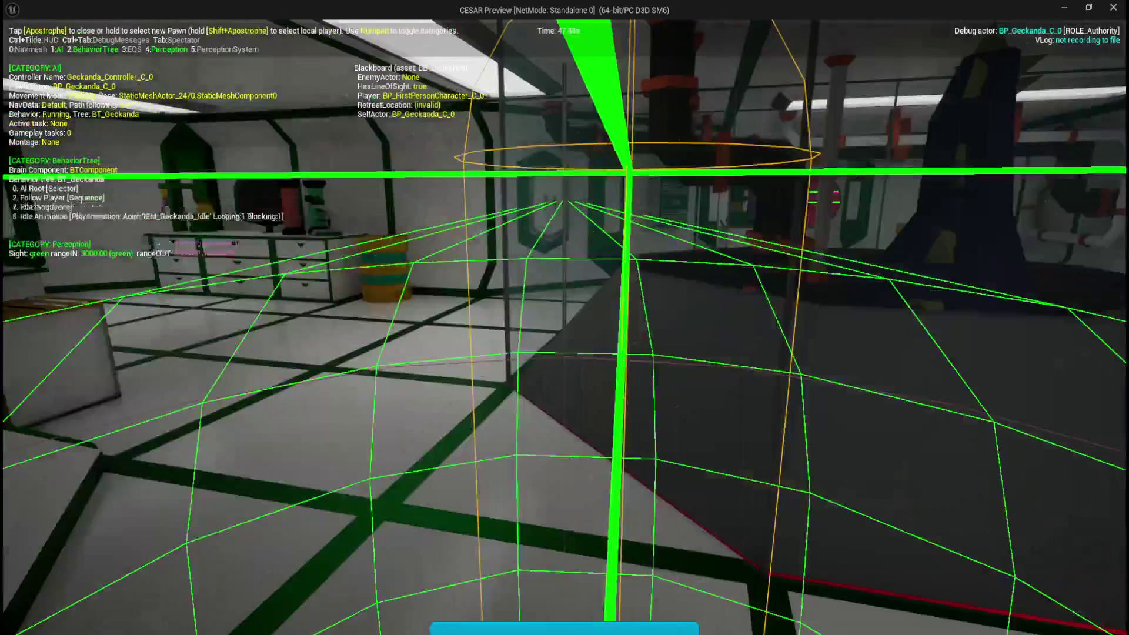
{"action": "key", "text": "4"}
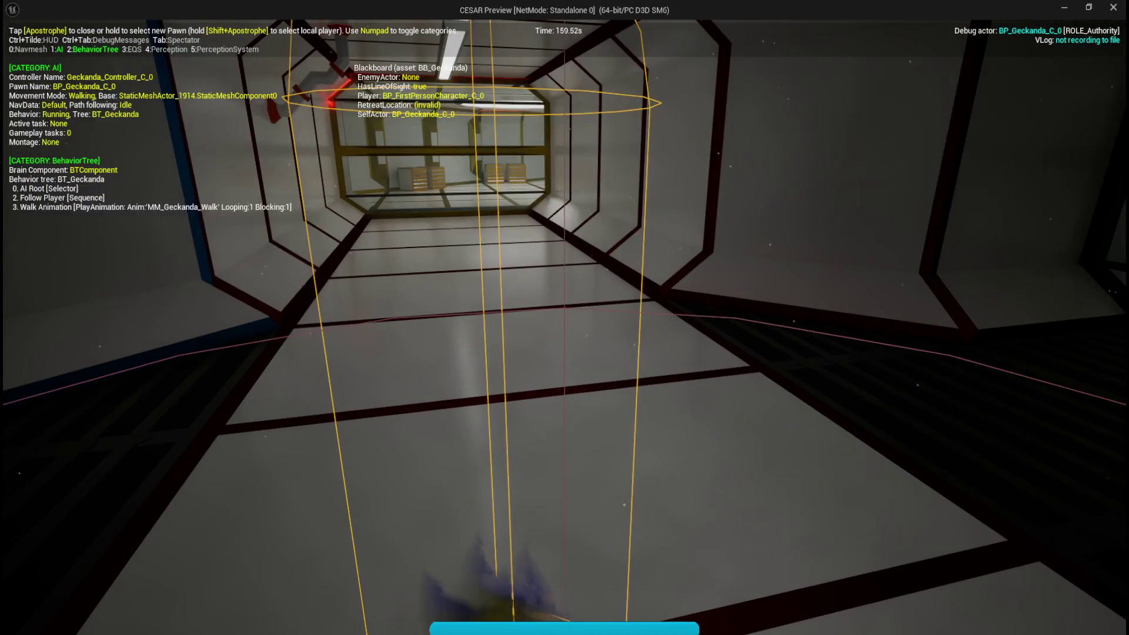
{"action": "key", "text": "Escape"}
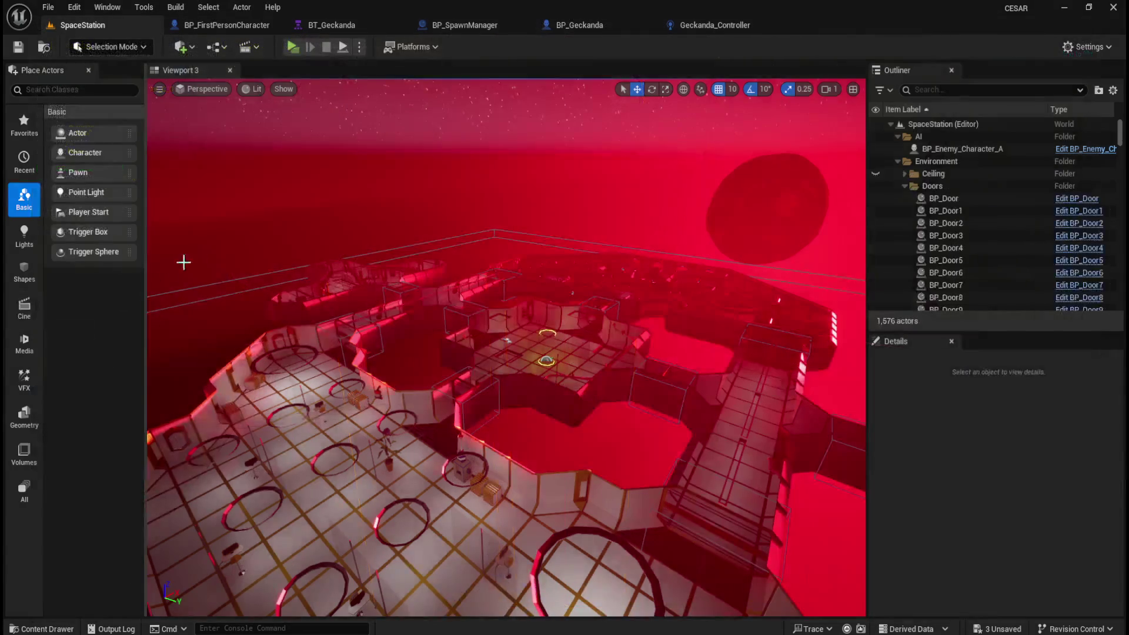
Run a brief play session, stop it, and switch to the BT_Geckanda behavior tree
{"action": "left_click", "coordinate": [294, 48]}
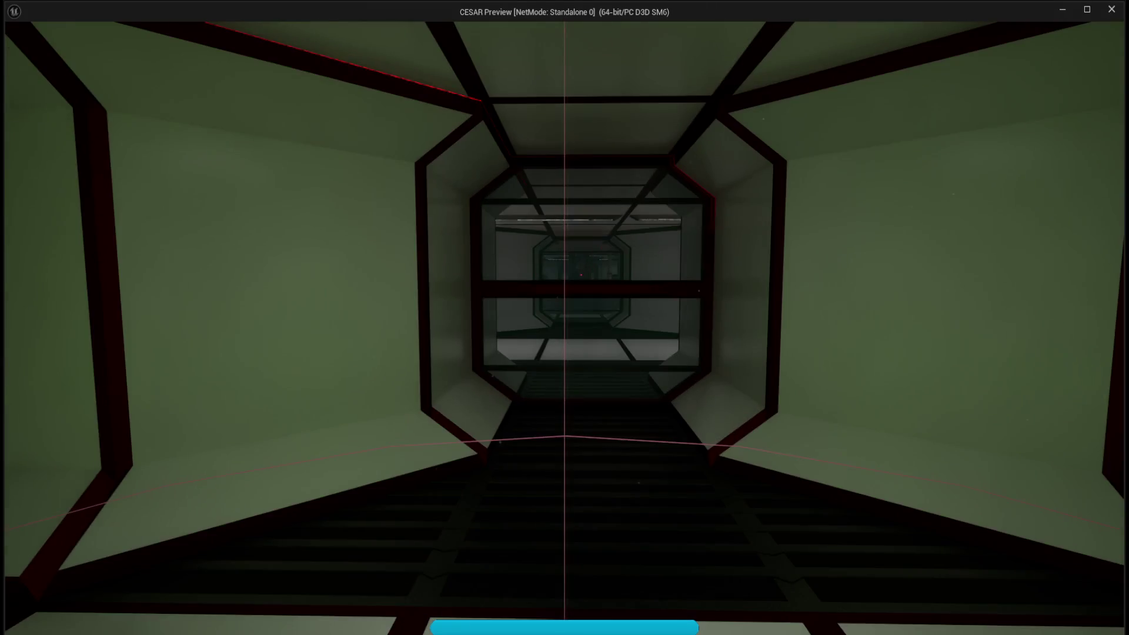
{"action": "key", "text": "Escape"}
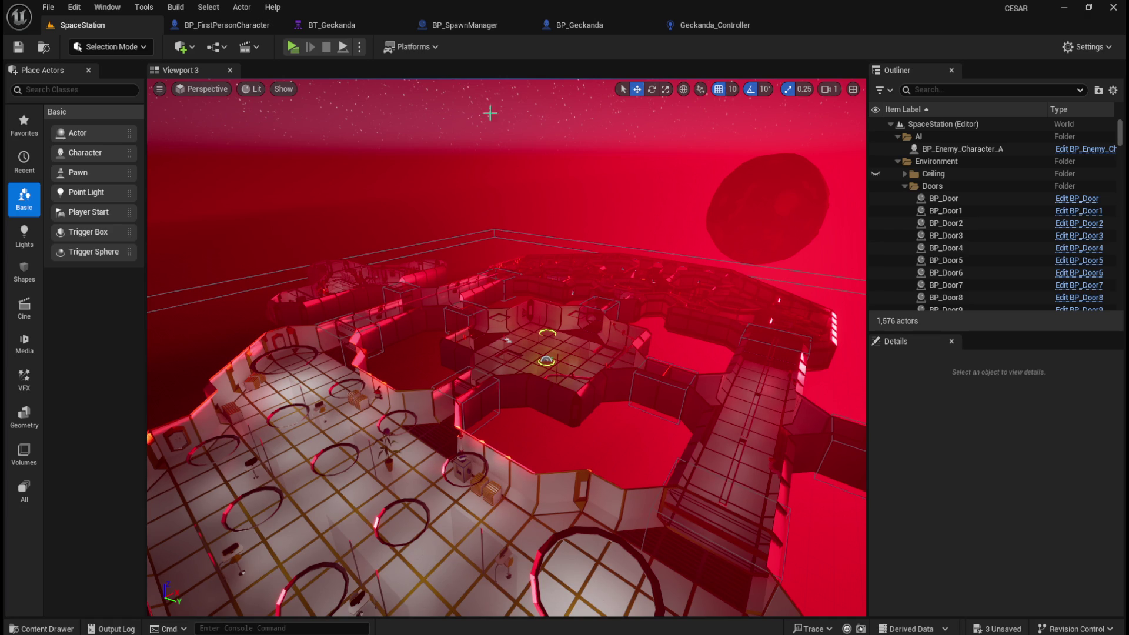
{"action": "left_click", "coordinate": [339, 24]}
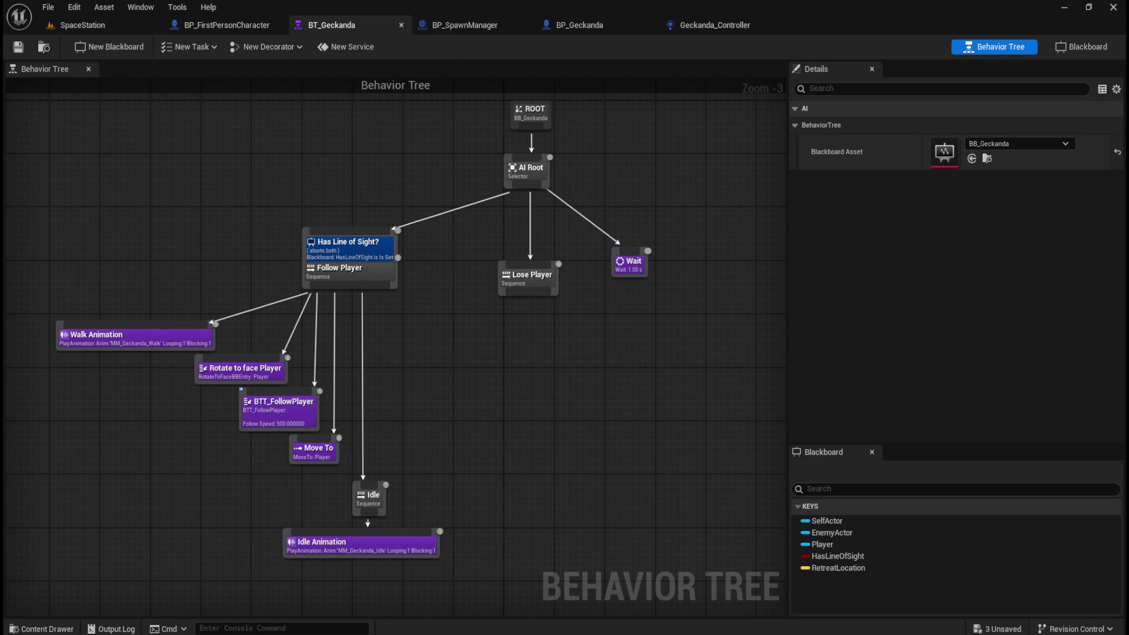
Inspect the Move To task's settings, leaving StartFromPreviousPath set to None
{"action": "mouse_move", "coordinate": [486, 443]}
{"action": "left_mouse_down"}
{"action": "mouse_move", "coordinate": [550, 446]}
{"action": "mouse_move", "coordinate": [413, 465]}
{"action": "mouse_move", "coordinate": [531, 448]}
{"action": "mouse_move", "coordinate": [539, 408]}
{"action": "mouse_move", "coordinate": [475, 446]}
{"action": "mouse_move", "coordinate": [532, 449]}
{"action": "left_mouse_up"}
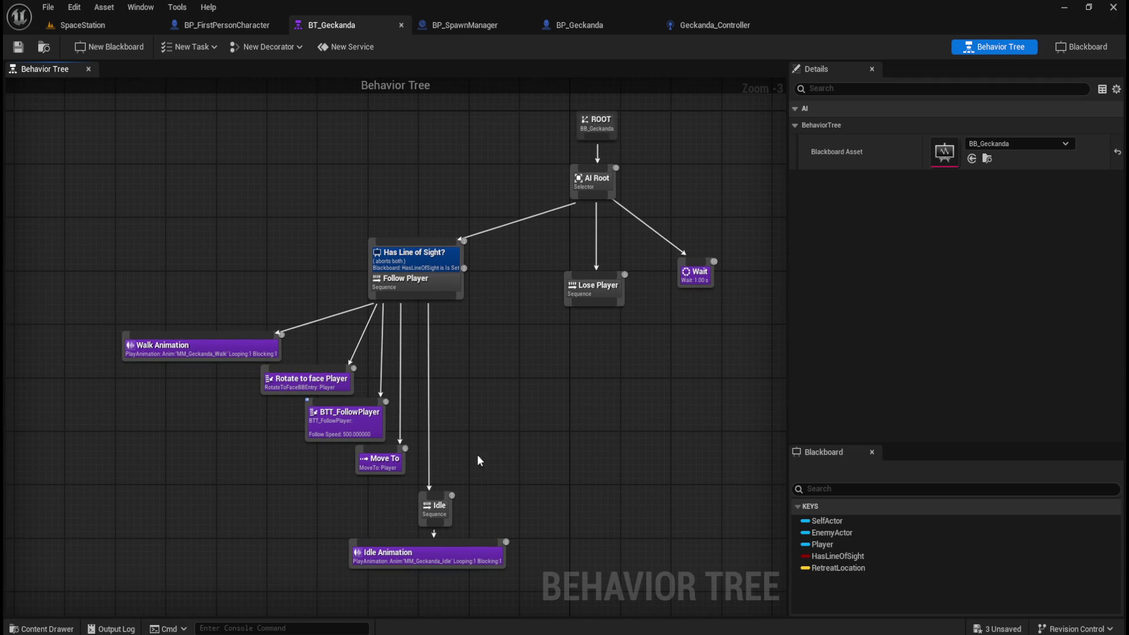
{"action": "left_click", "coordinate": [383, 466]}
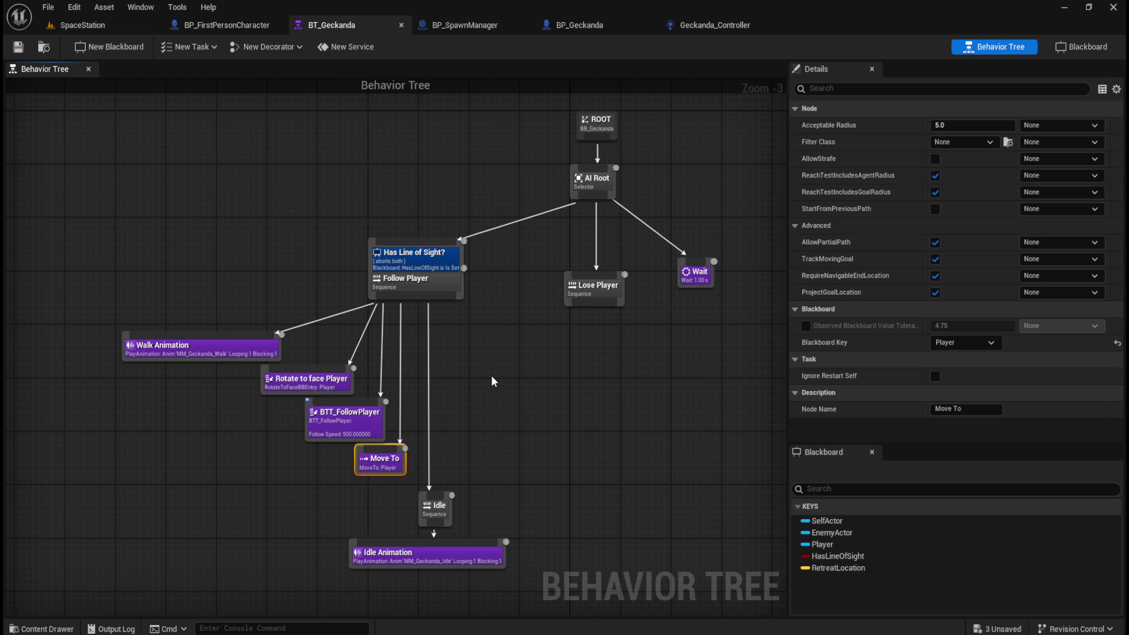
{"action": "left_click", "coordinate": [1070, 210]}
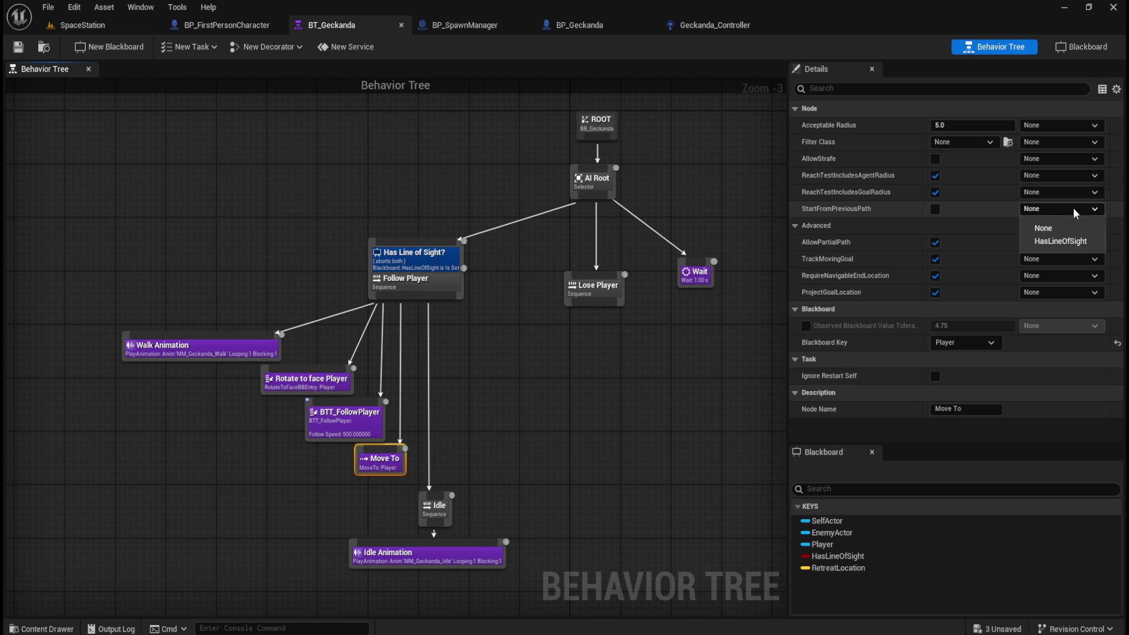
{"action": "left_click", "coordinate": [492, 422]}
{"action": "left_click", "coordinate": [376, 464]}
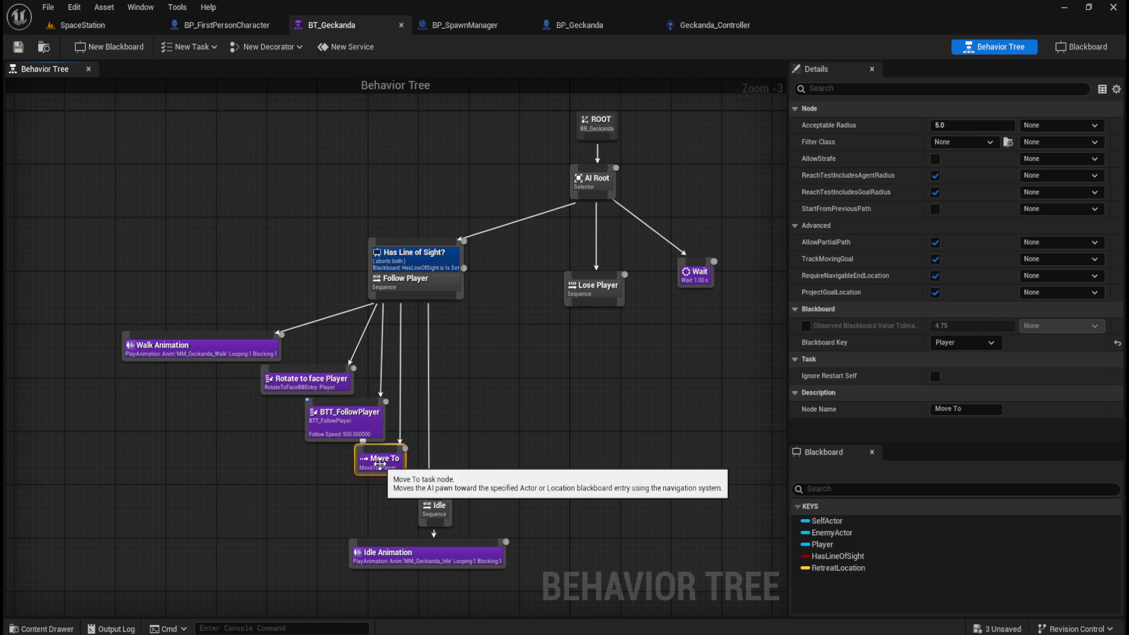
Open the BTT_FollowPlayer task blueprint from the Content Drawer's AI/Geckanda folder
{"action": "left_click", "coordinate": [538, 414]}
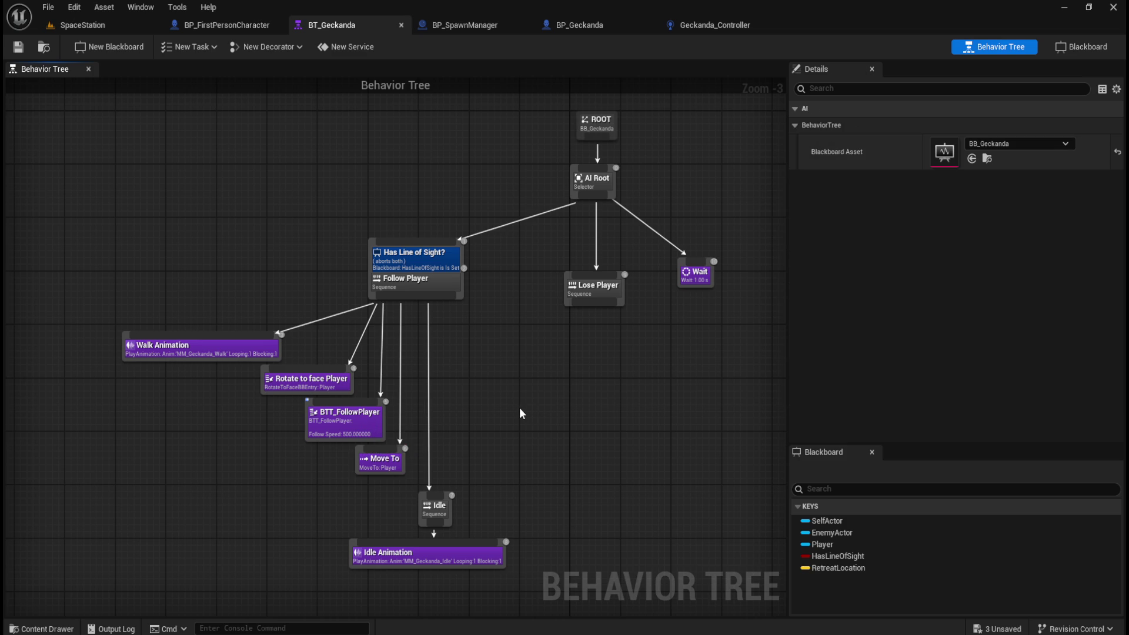
{"action": "key", "text": "ctrl+space"}
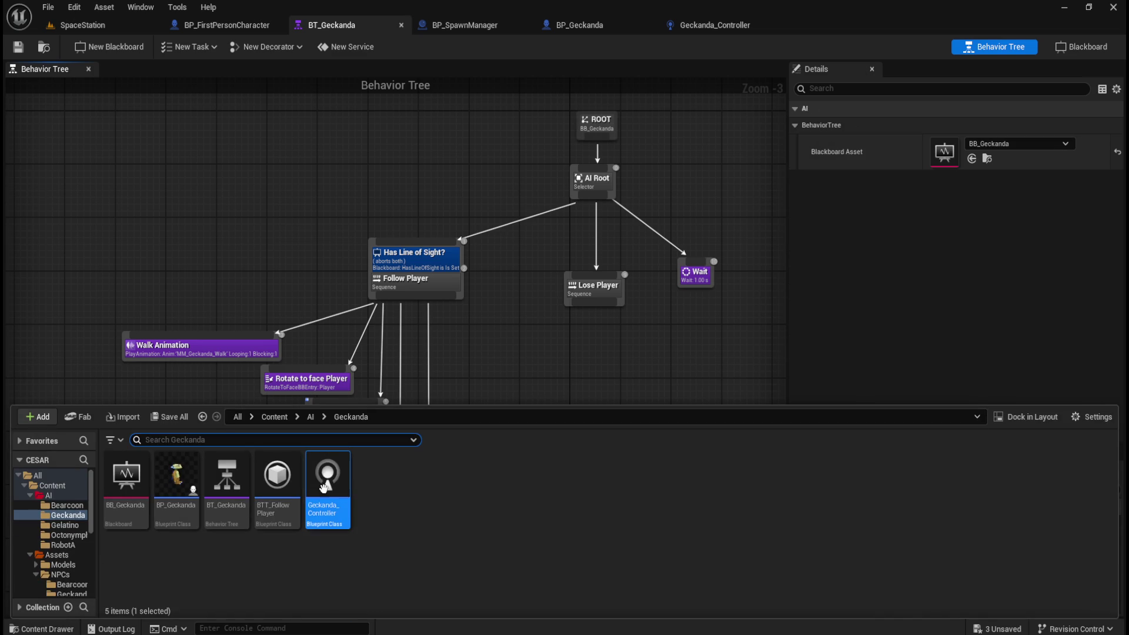
{"action": "double_click", "coordinate": [281, 501]}
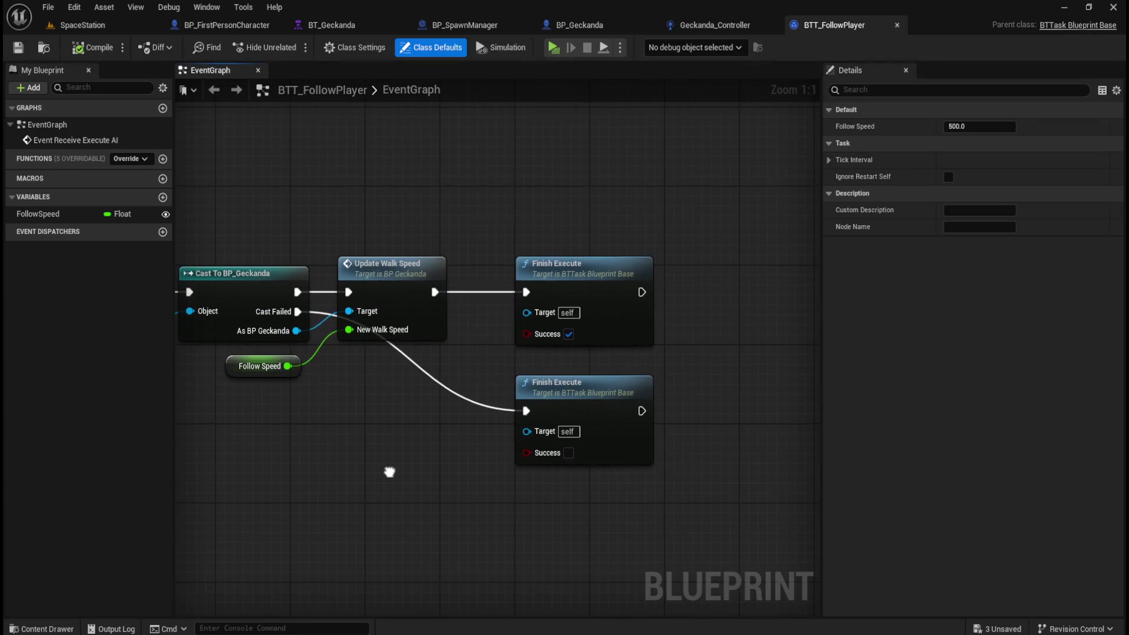
In BTT_FollowPlayer, wire Update Walk Speed's exec output into the upper Finish Execute node
{"action": "scroll", "coordinate": [422, 467], "scroll_direction": "down", "scroll_amount": 1}
{"action": "left_click_drag", "start_coordinate": [376, 460], "coordinate": [519, 476]}
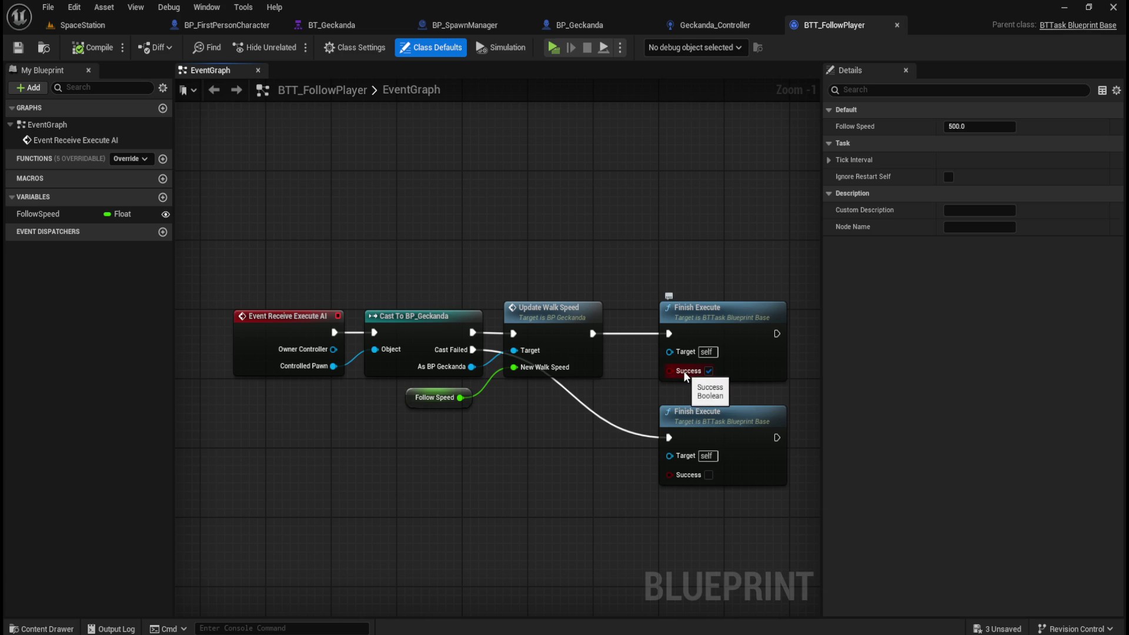
{"action": "left_click", "coordinate": [742, 314]}
{"action": "left_click", "coordinate": [718, 276]}
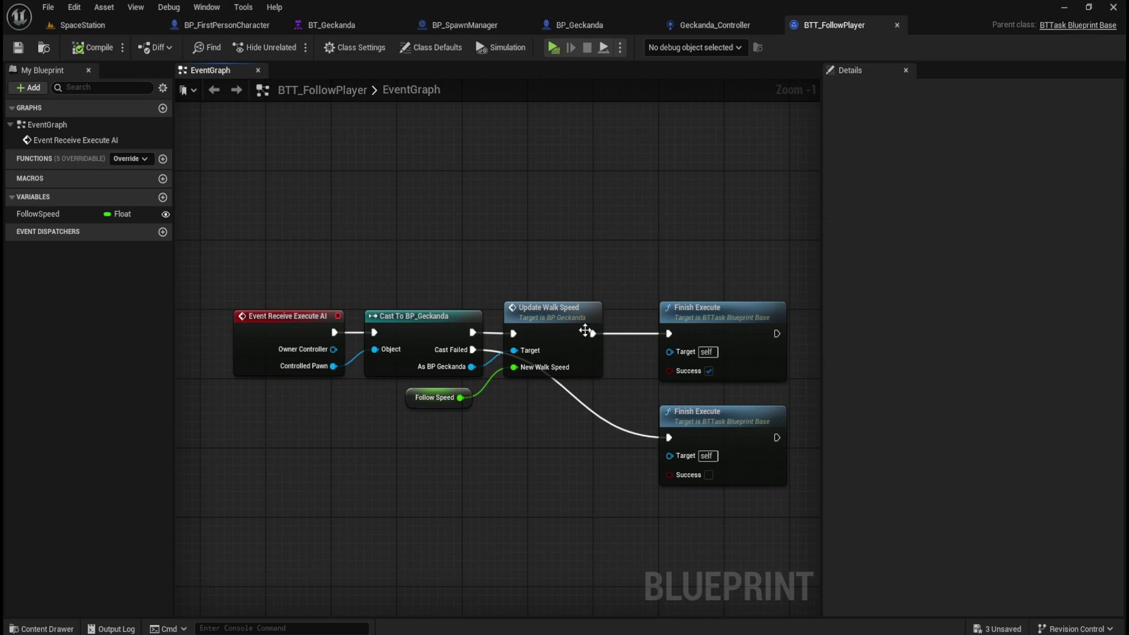
{"action": "left_click_drag", "start_coordinate": [592, 333], "coordinate": [668, 333]}
In BT_Geckanda, browse Follow Player's new-node list without adding anything, then select the Idle sequence
{"action": "left_click", "coordinate": [318, 24]}
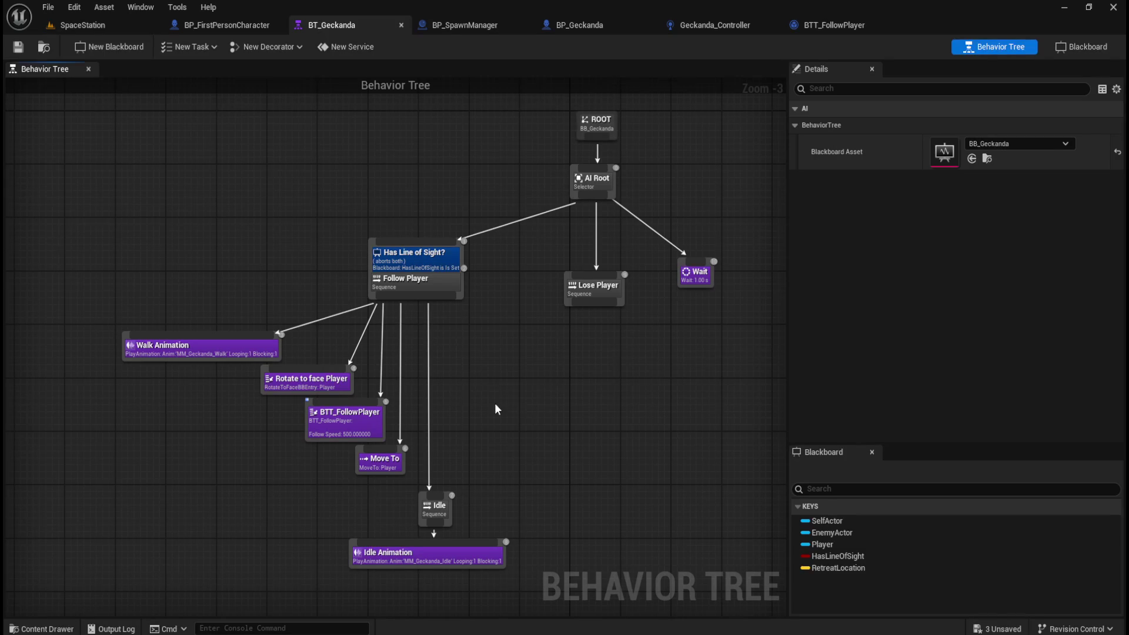
{"action": "left_click_drag", "start_coordinate": [443, 300], "coordinate": [450, 402]}
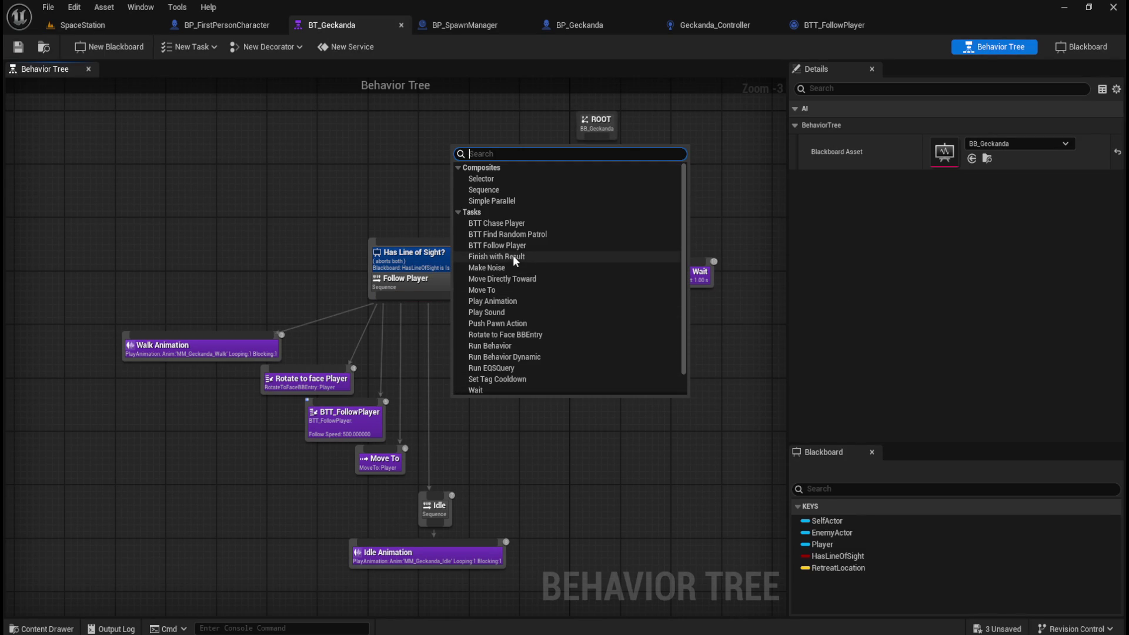
{"action": "scroll", "coordinate": [512, 255], "scroll_direction": "down", "scroll_amount": 2}
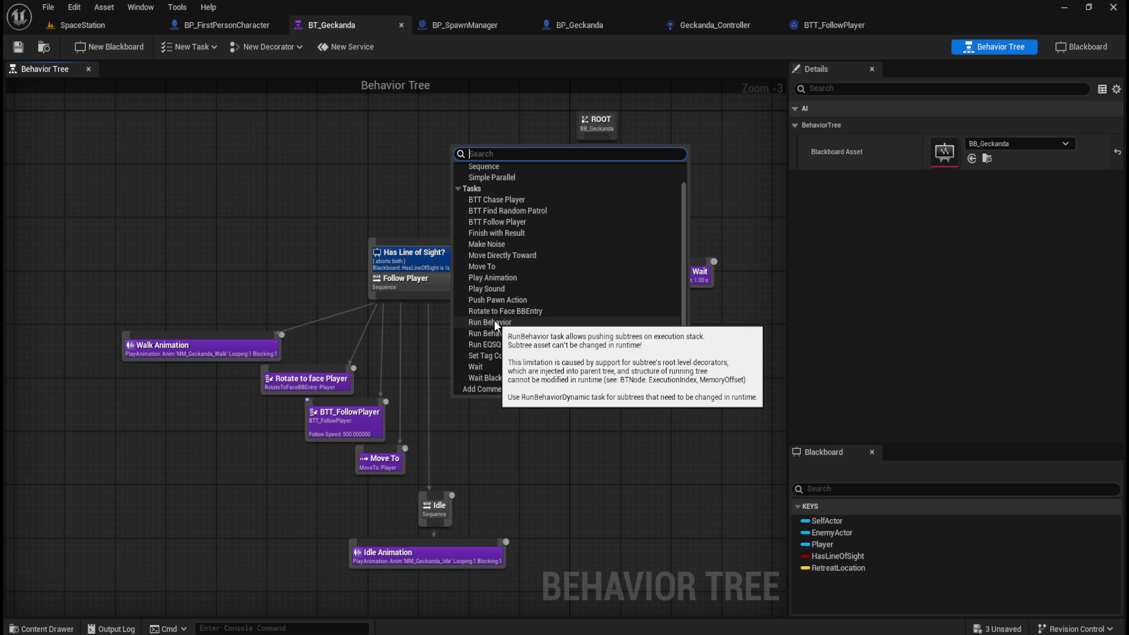
{"action": "left_click", "coordinate": [507, 471]}
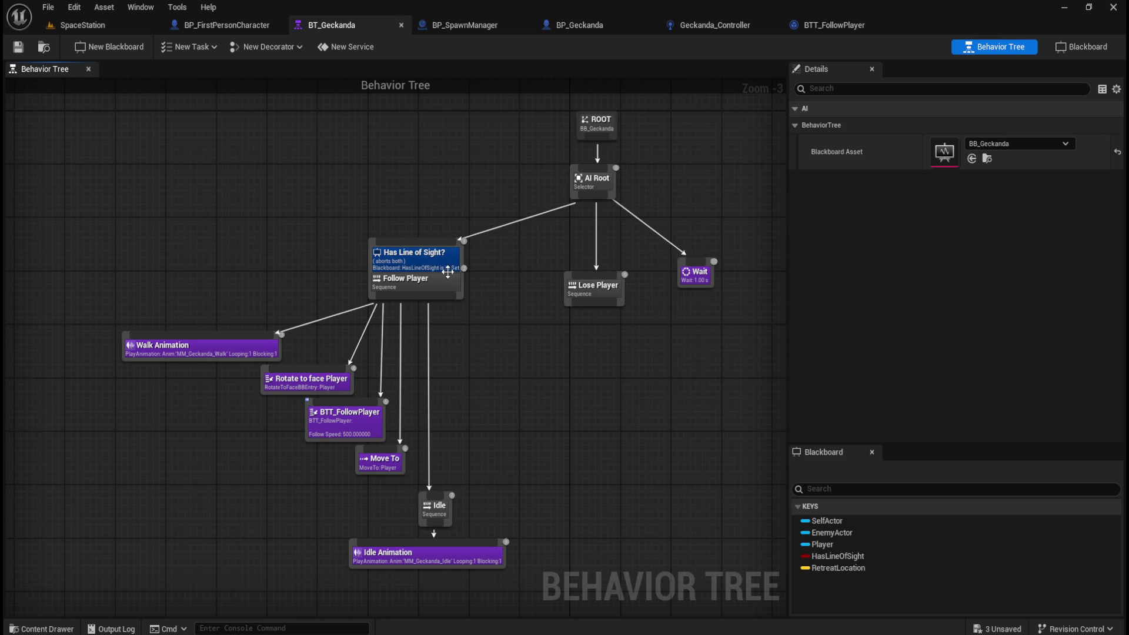
{"action": "left_click", "coordinate": [432, 509]}
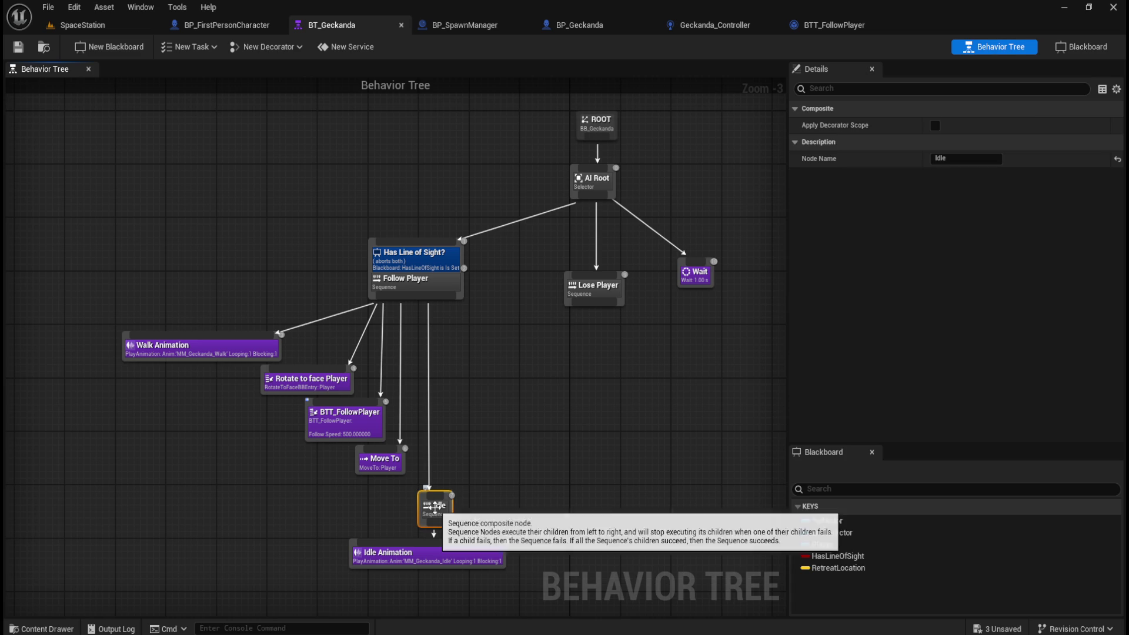
Add an Is At Location decorator to the Idle sequence with Blackboard Key Player
{"action": "right_click", "coordinate": [435, 507]}
{"action": "mouse_move", "coordinate": [469, 482]}
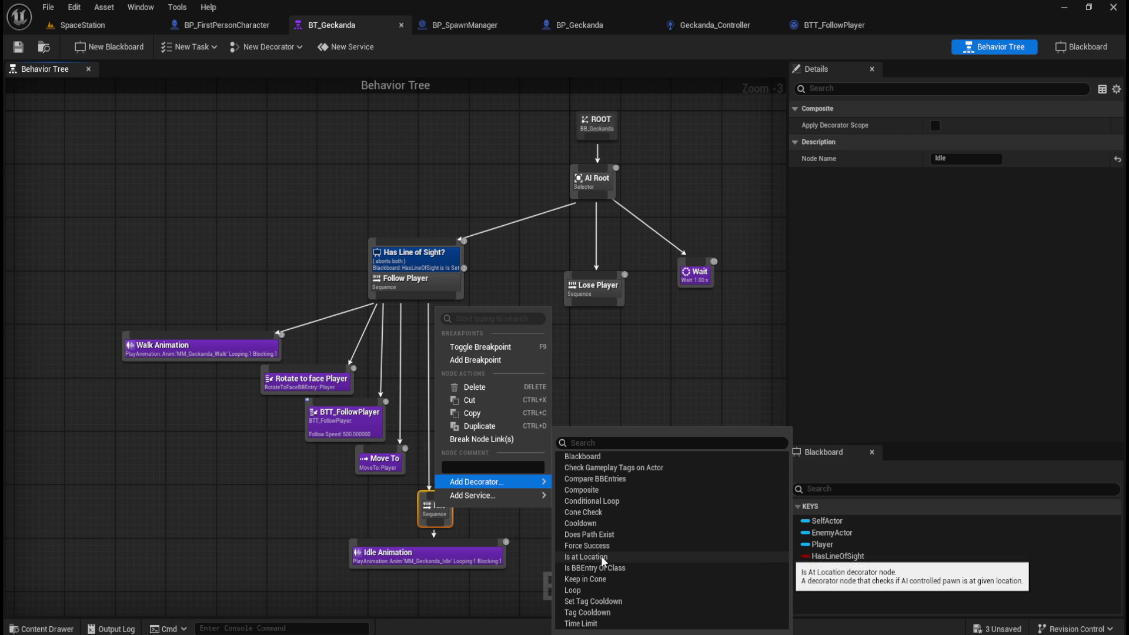
{"action": "left_click", "coordinate": [601, 556]}
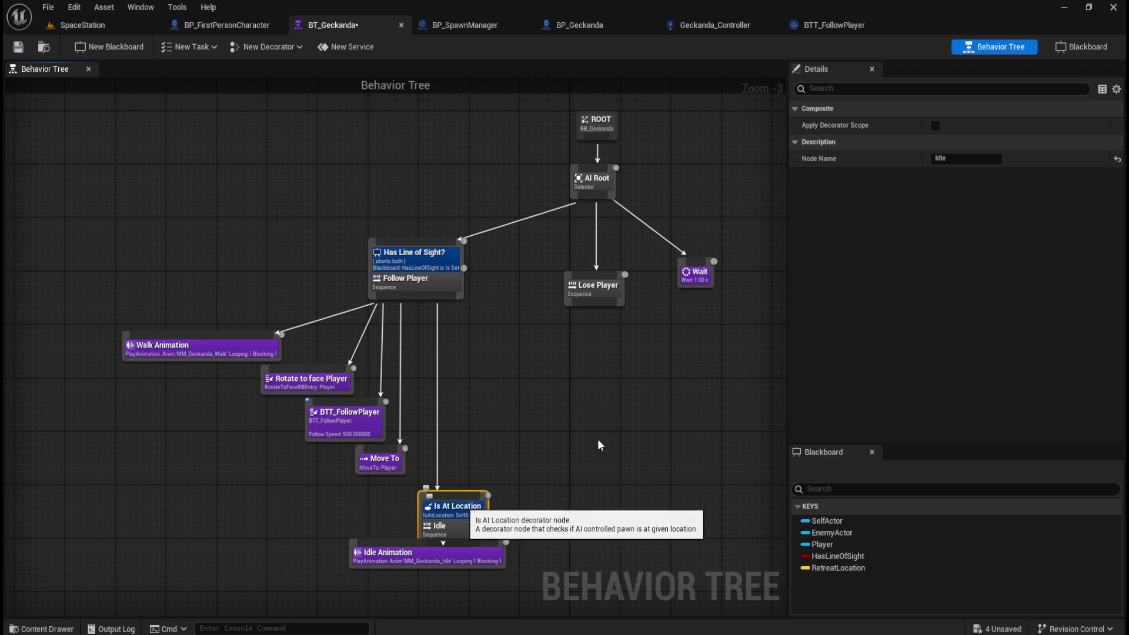
{"action": "left_click", "coordinate": [473, 510]}
{"action": "left_click", "coordinate": [952, 241]}
{"action": "left_click", "coordinate": [958, 289]}
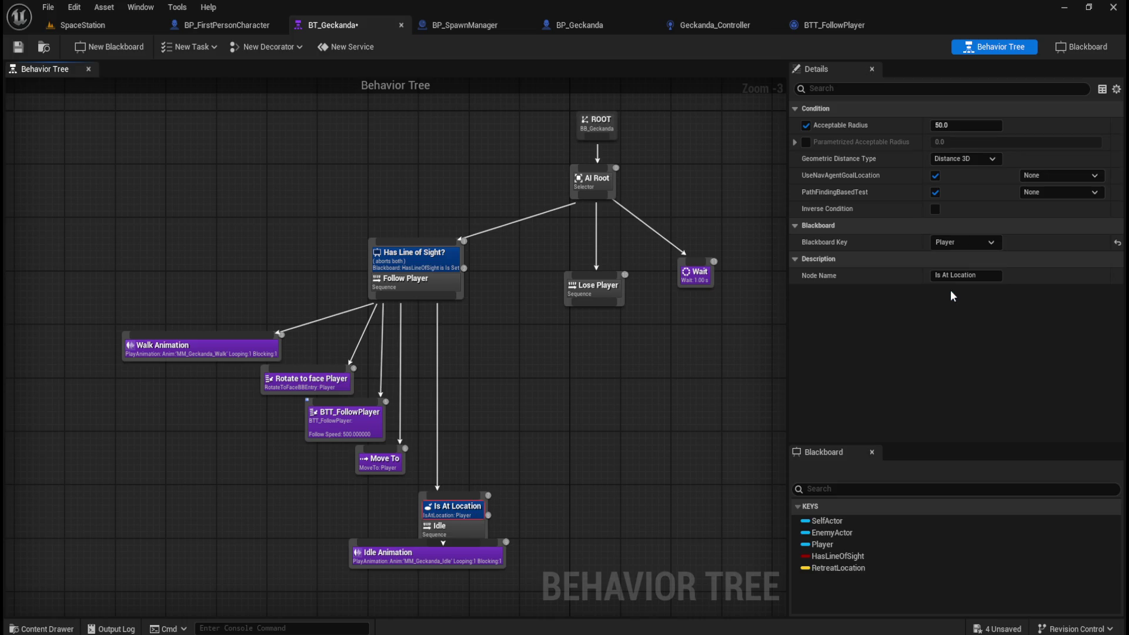
{"action": "left_click", "coordinate": [523, 469]}
Move Idle Animation lower beneath Idle and rename the decorator 'Beside Player?'
{"action": "scroll", "coordinate": [444, 509], "scroll_direction": "up", "scroll_amount": 1}
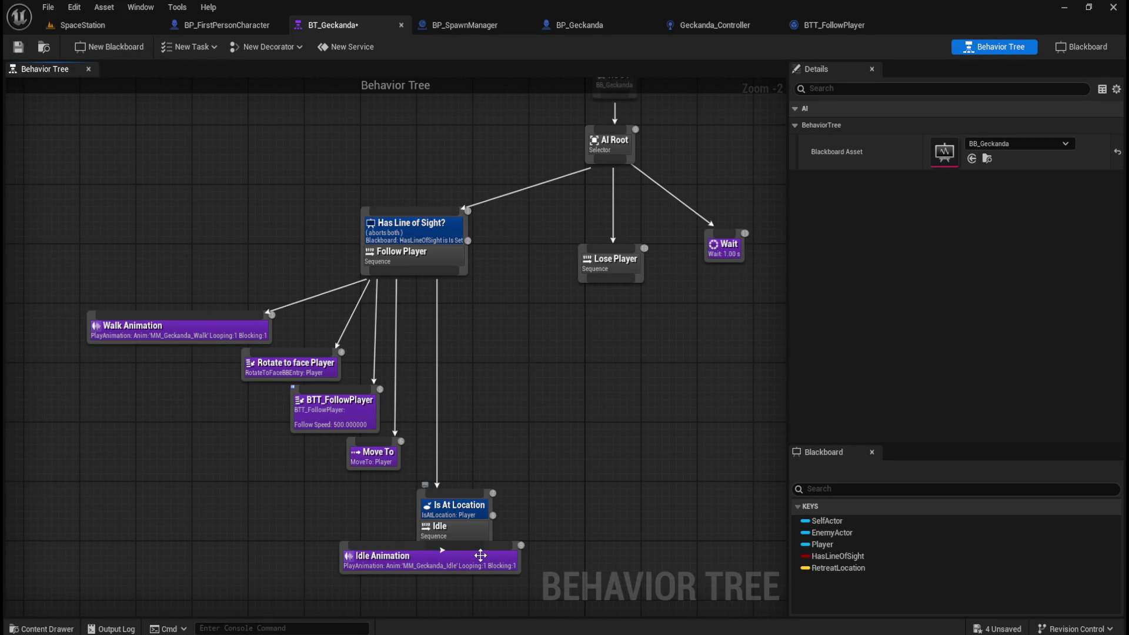
{"action": "left_click_drag", "start_coordinate": [479, 561], "coordinate": [482, 590]}
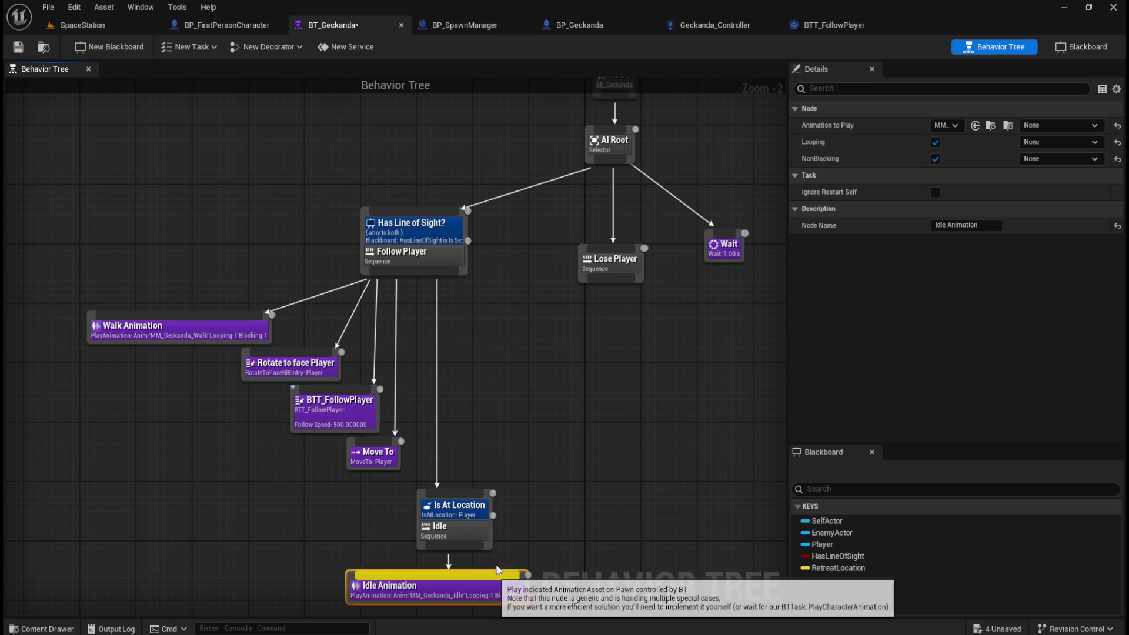
{"action": "left_click", "coordinate": [458, 509]}
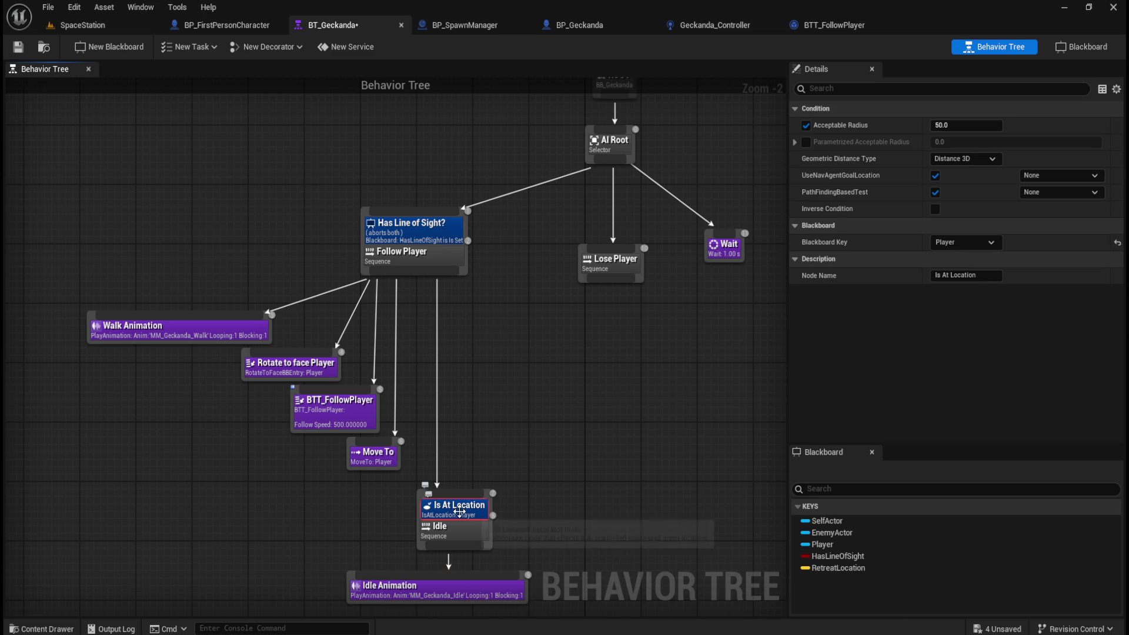
{"action": "left_click", "coordinate": [976, 275]}
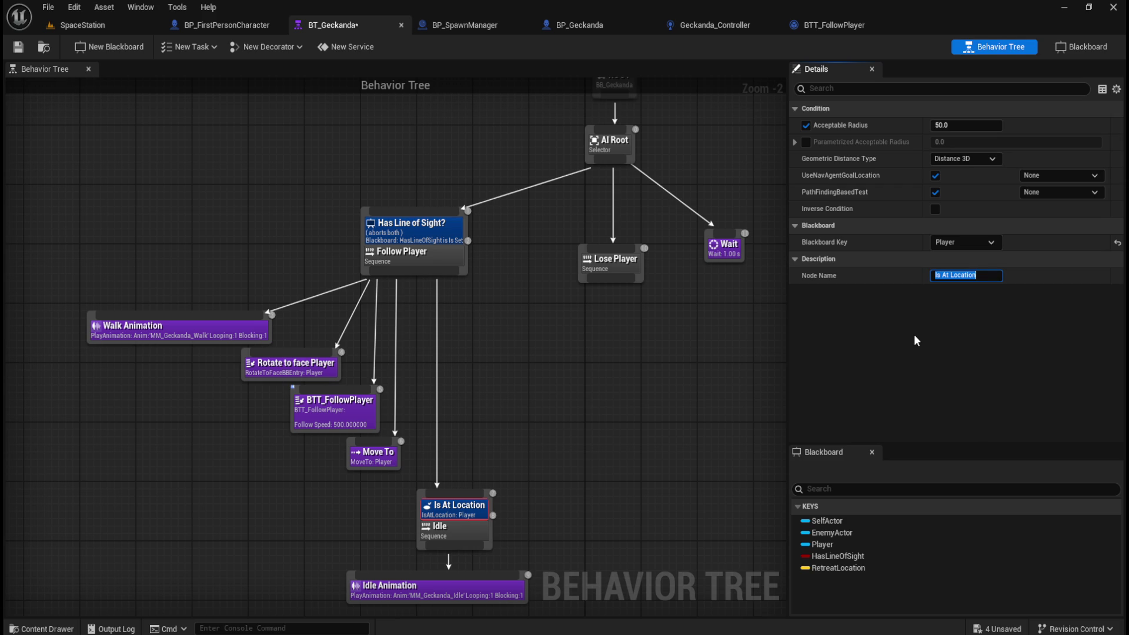
{"action": "type", "text": "B"}
{"action": "type", "text": "eside Player?"}
{"action": "left_click", "coordinate": [595, 398]}
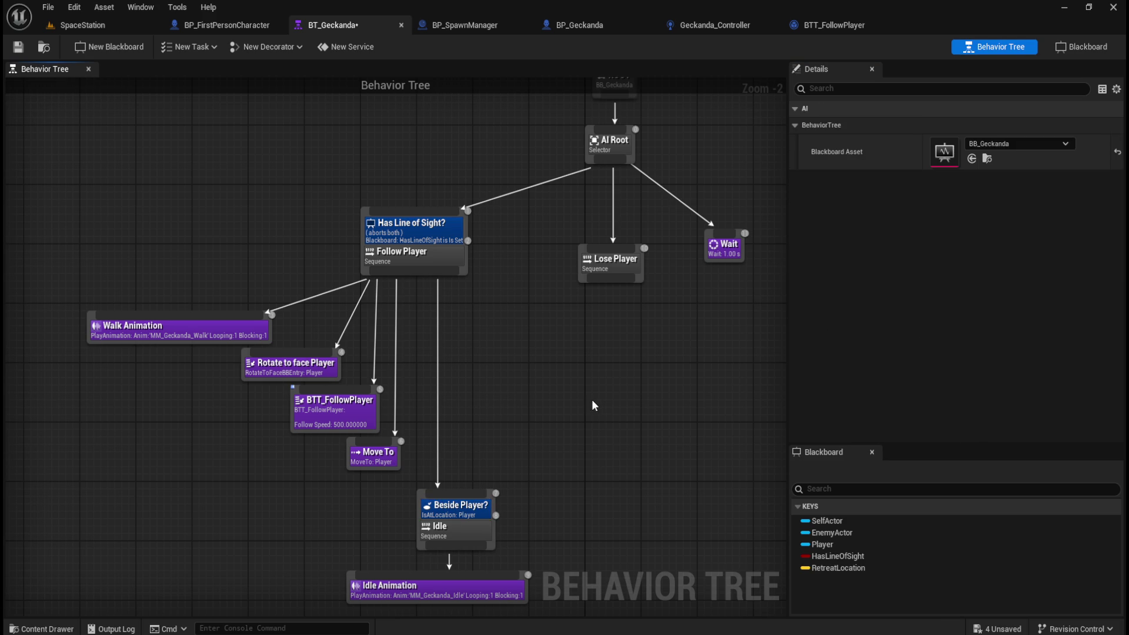
Save BT_Geckanda and play-test the SpaceStation level
{"action": "left_click_drag", "start_coordinate": [395, 291], "coordinate": [378, 223]}
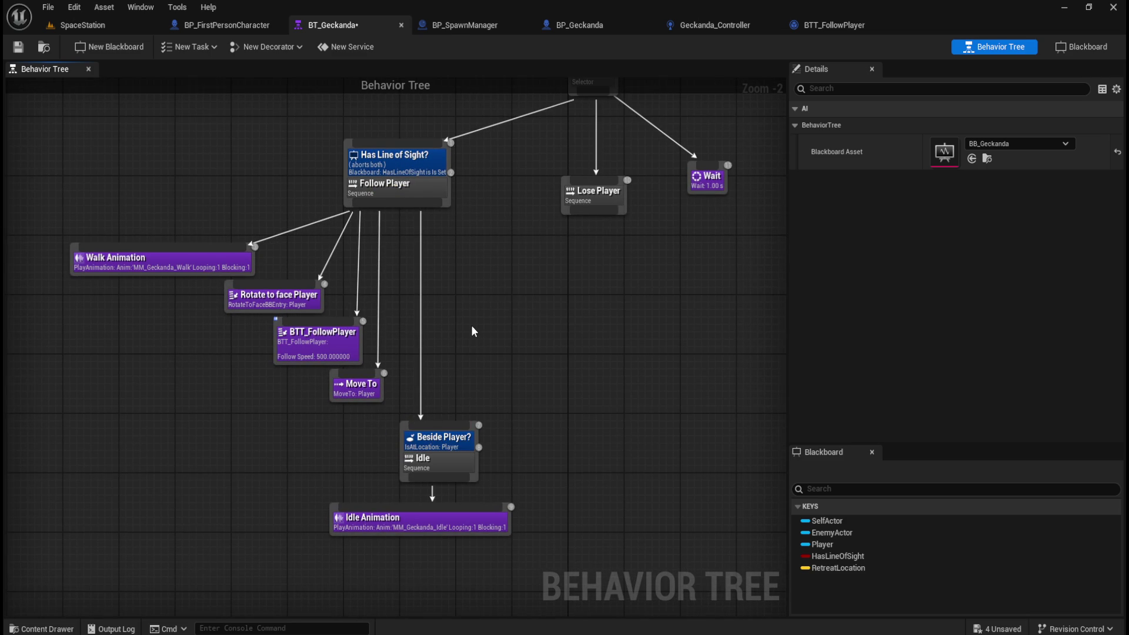
{"action": "left_click_drag", "start_coordinate": [495, 313], "coordinate": [529, 343]}
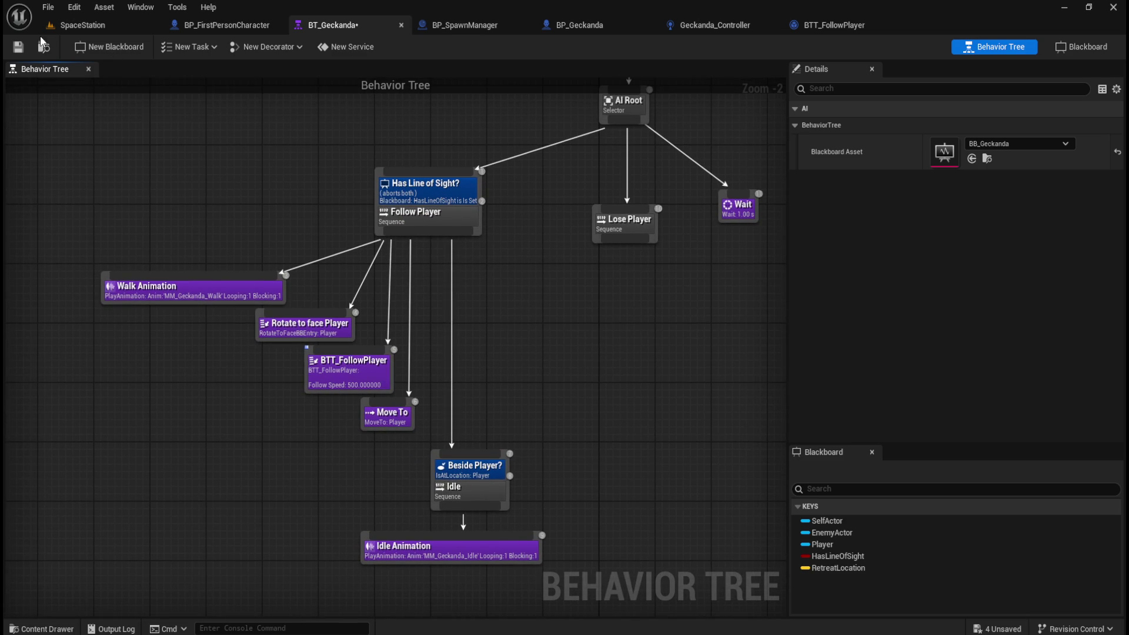
{"action": "left_click", "coordinate": [16, 49]}
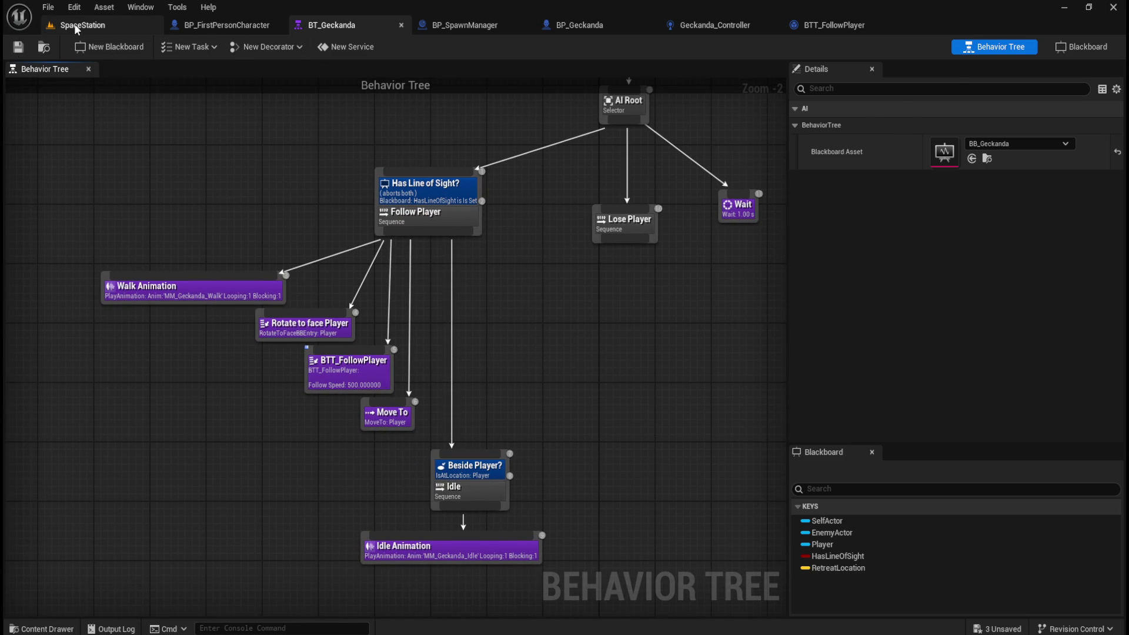
{"action": "left_click", "coordinate": [60, 23]}
{"action": "left_click", "coordinate": [292, 46]}
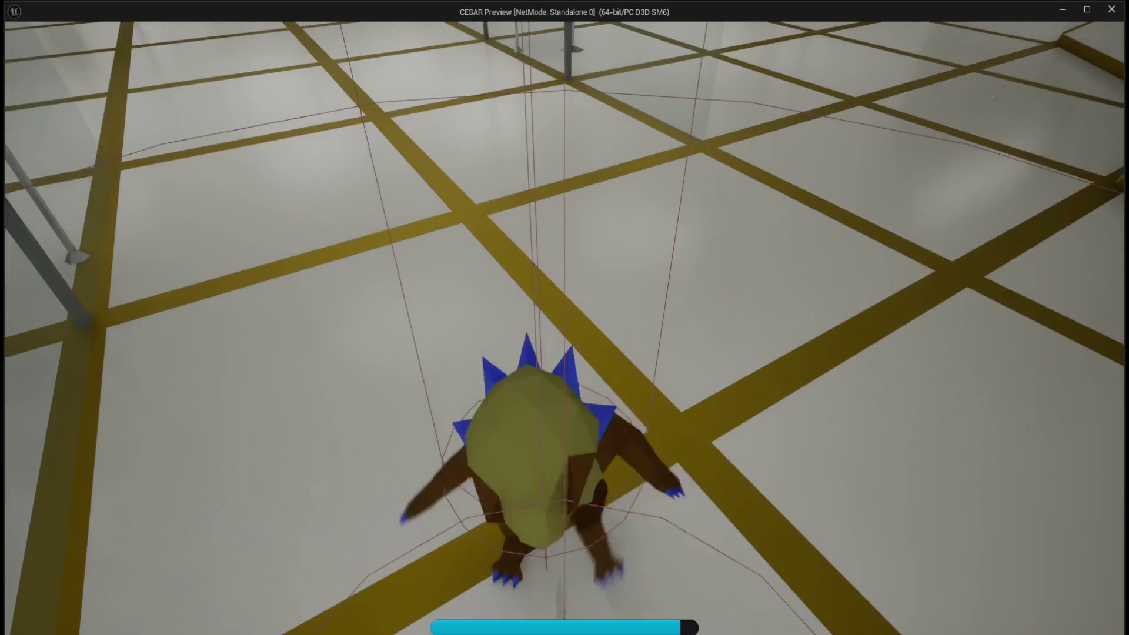
Bring the running game preview back and drag its top and right edges inward to reveal the editor
{"action": "key", "text": "alt+Tab"}
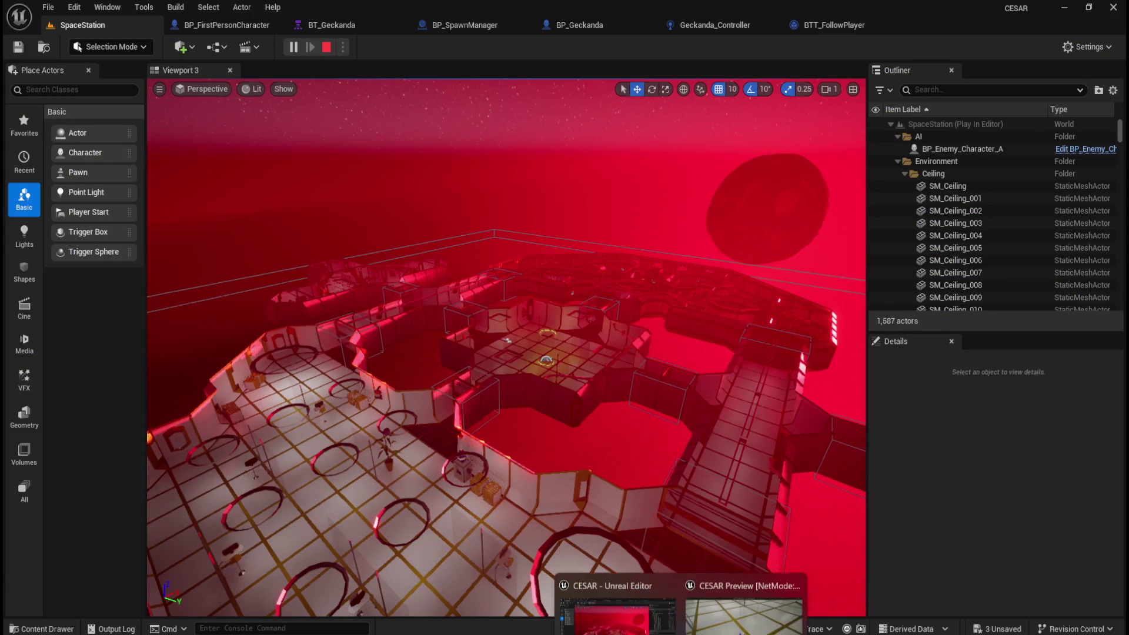
{"action": "left_click", "coordinate": [743, 614]}
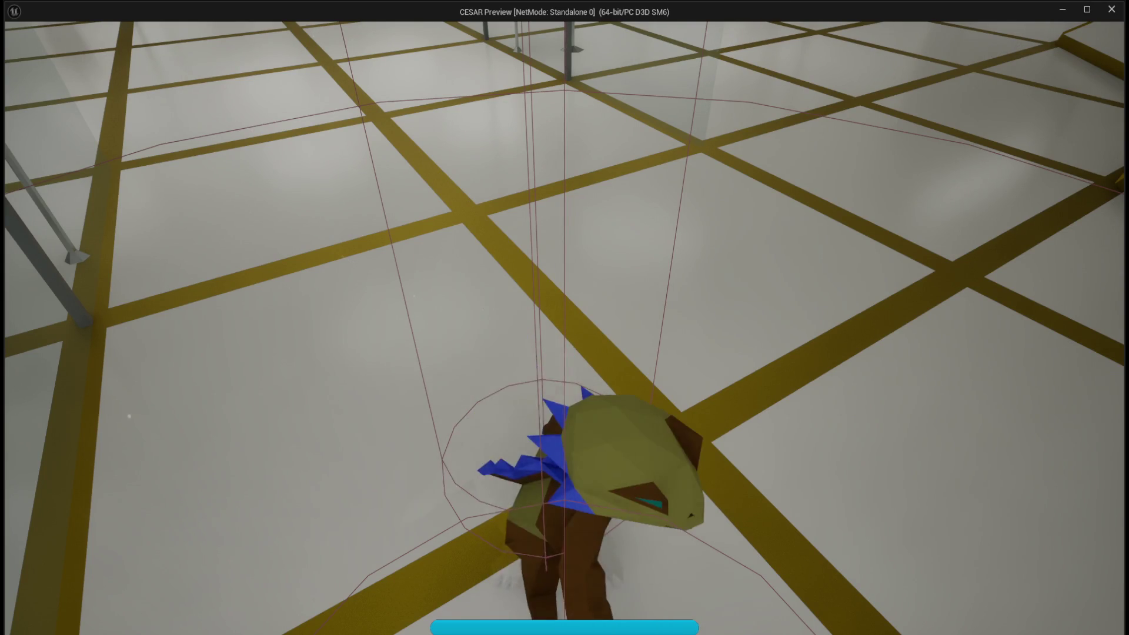
{"action": "left_click_drag", "start_coordinate": [834, 2], "coordinate": [834, 88]}
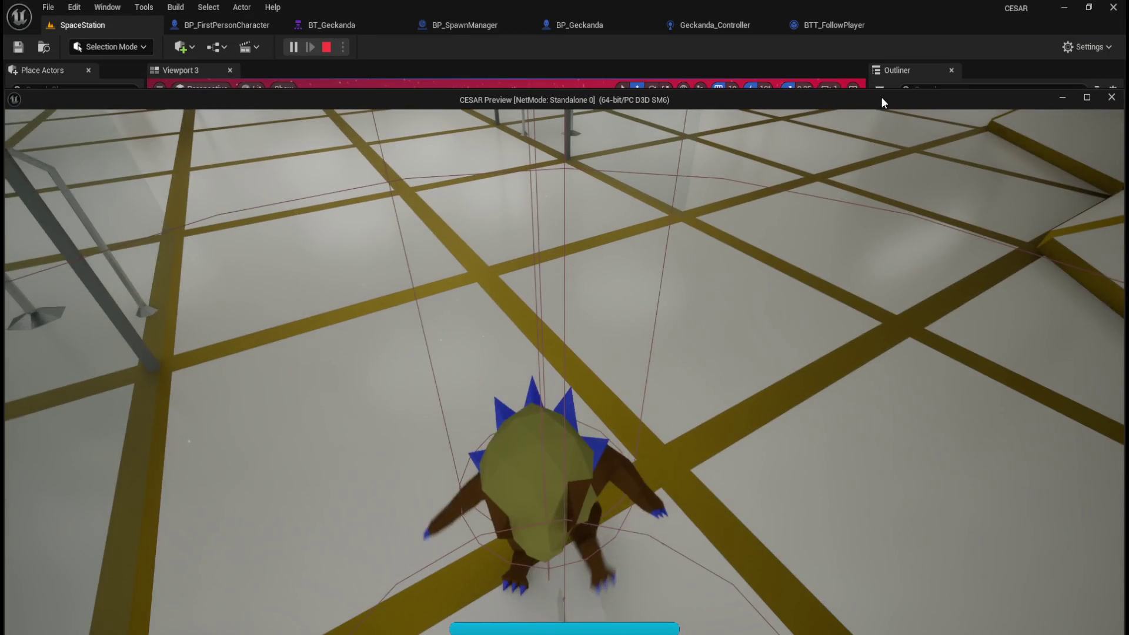
{"action": "left_click_drag", "start_coordinate": [1124, 245], "coordinate": [1075, 245]}
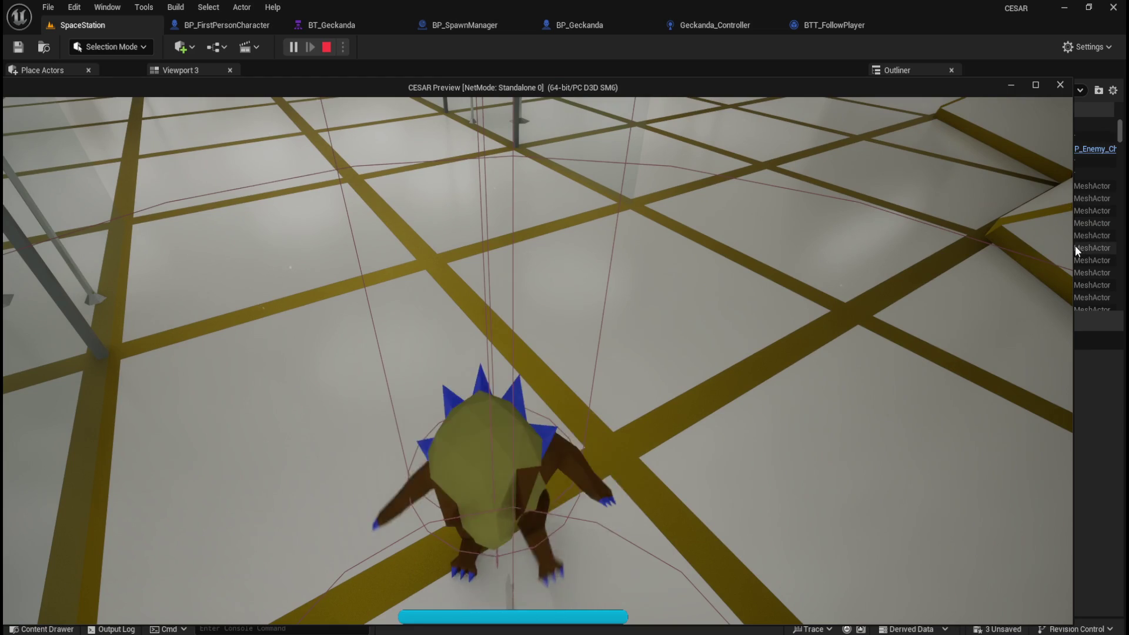
Shrink the game preview to a small window over the level view and open BT_Geckanda
{"action": "left_click_drag", "start_coordinate": [1071, 79], "coordinate": [475, 283]}
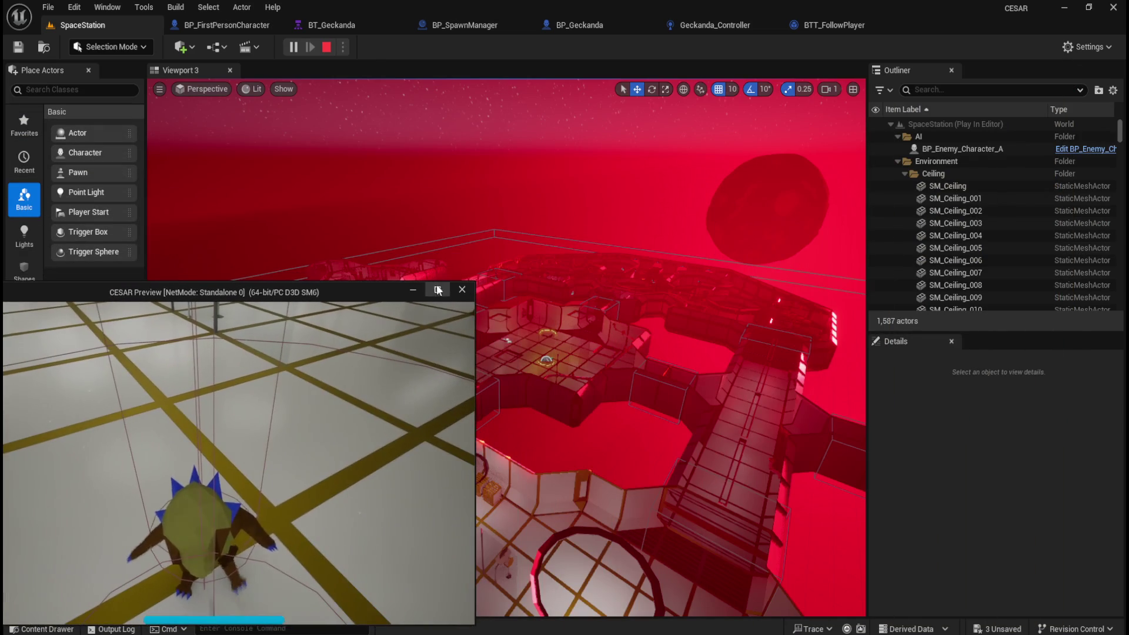
{"action": "mouse_move", "coordinate": [358, 290]}
{"action": "left_mouse_down"}
{"action": "mouse_move", "coordinate": [916, 228]}
{"action": "mouse_move", "coordinate": [905, 230]}
{"action": "left_mouse_up"}
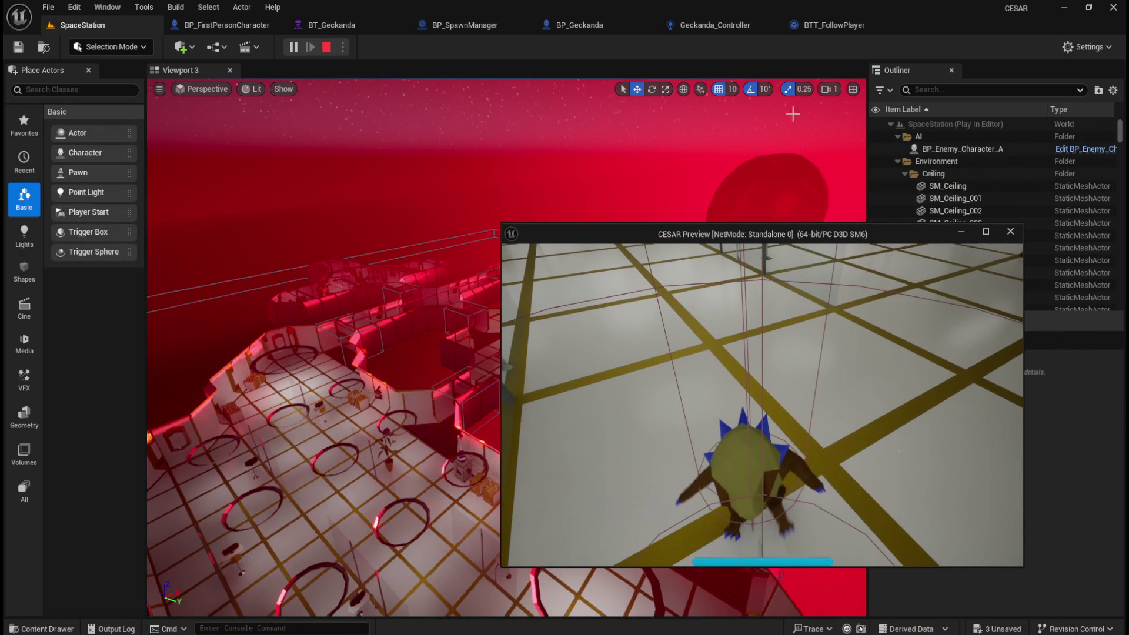
{"action": "left_click", "coordinate": [370, 23]}
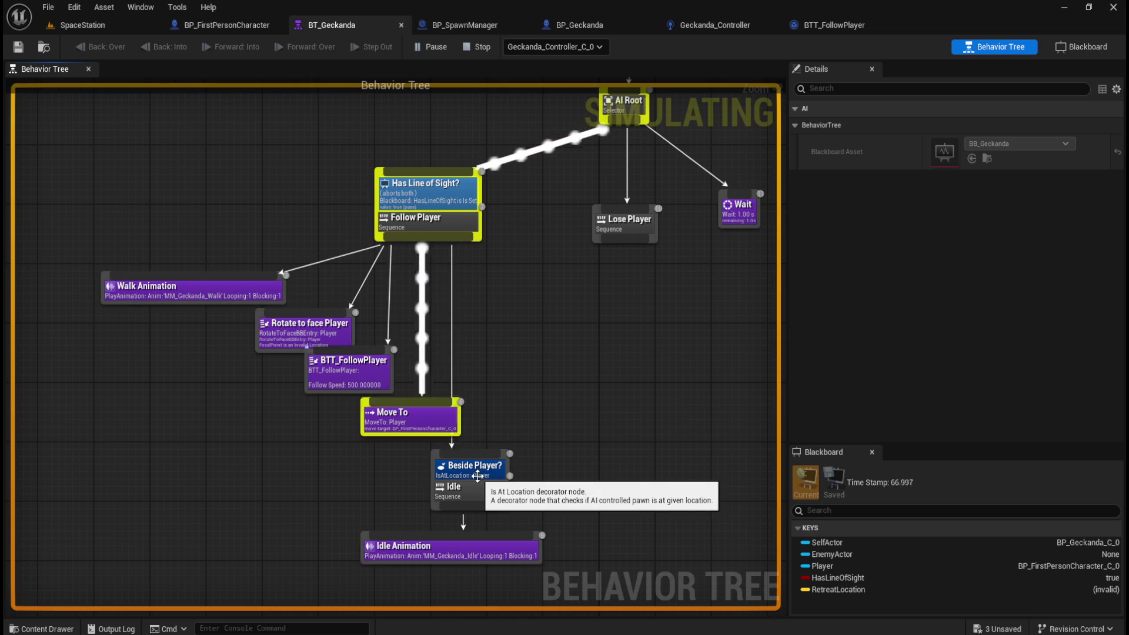
Select the Beside Player? decorator and review its Details while the tree simulates
{"action": "left_click", "coordinate": [493, 468]}
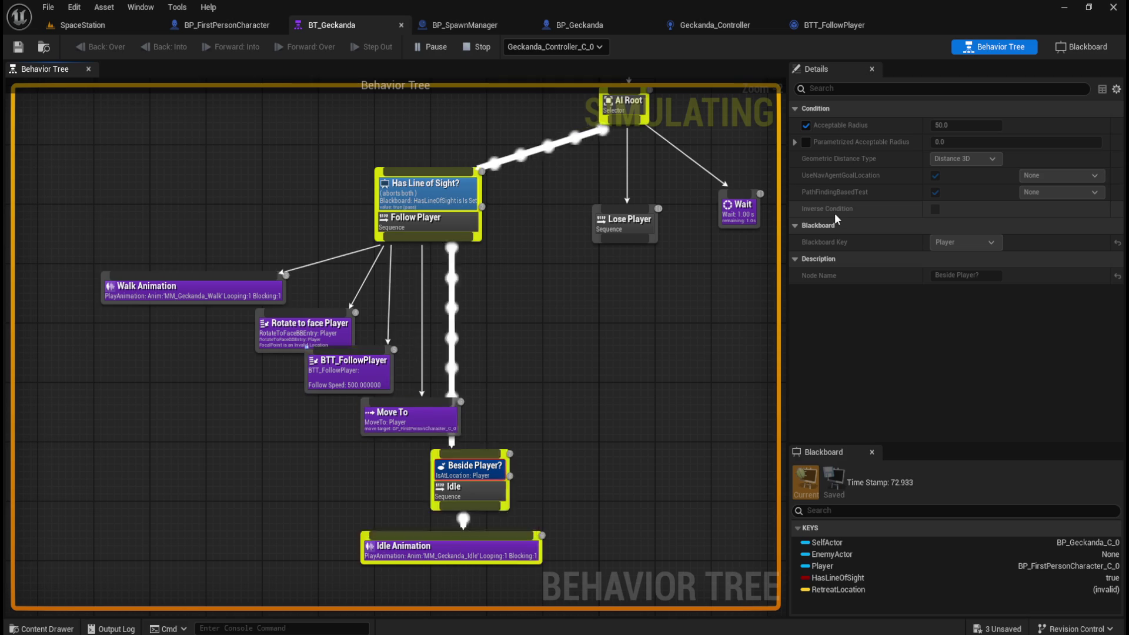
{"action": "mouse_move", "coordinate": [880, 182]}
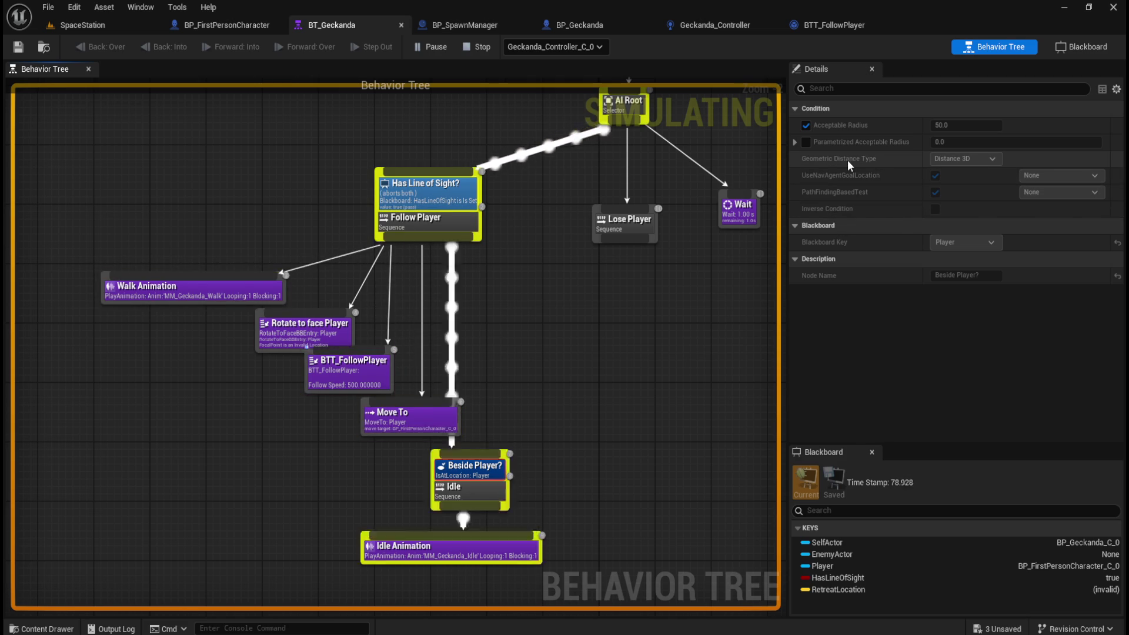
{"action": "mouse_move", "coordinate": [837, 206]}
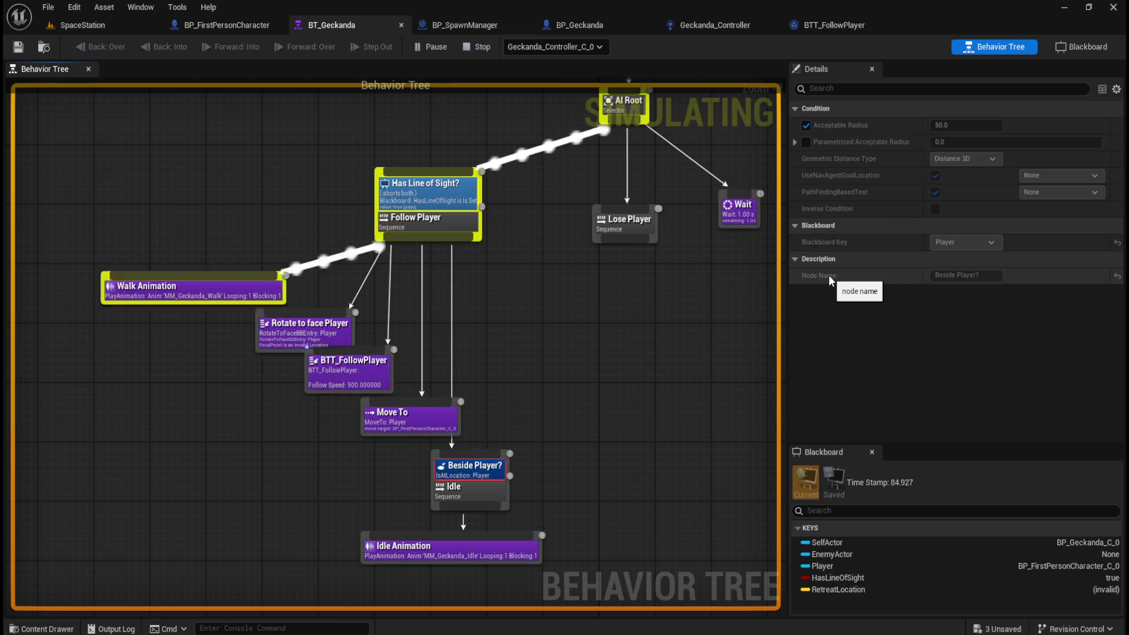
{"action": "mouse_move", "coordinate": [416, 208]}
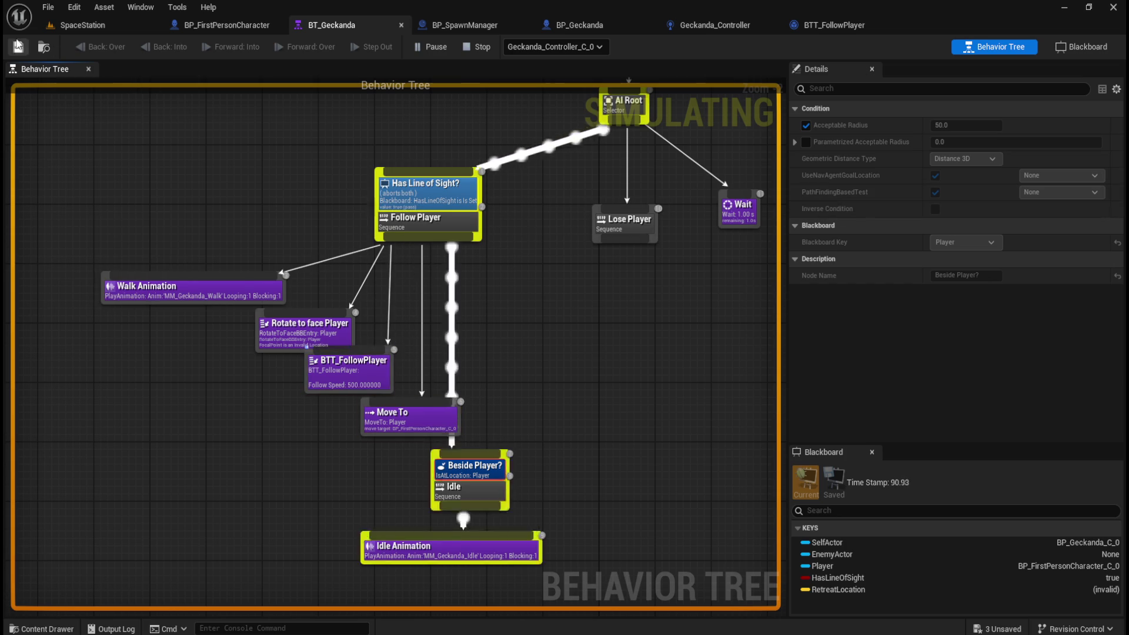
{"action": "mouse_move", "coordinate": [682, 634]}
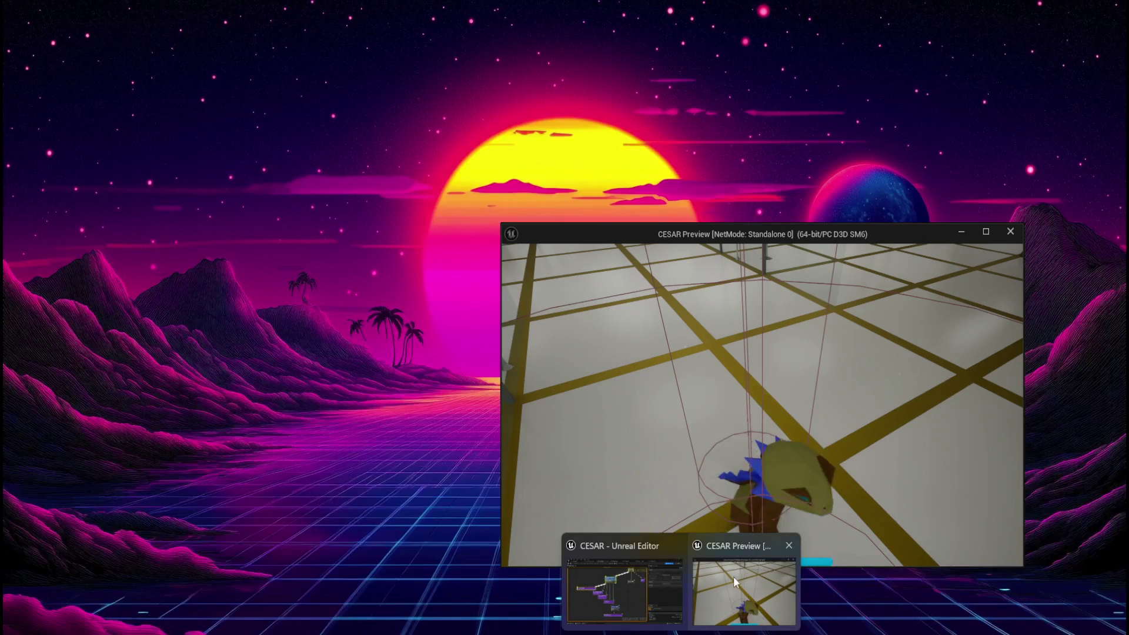
Bring the game preview forward, stop the play session, and clear the node selection
{"action": "left_click", "coordinate": [733, 577]}
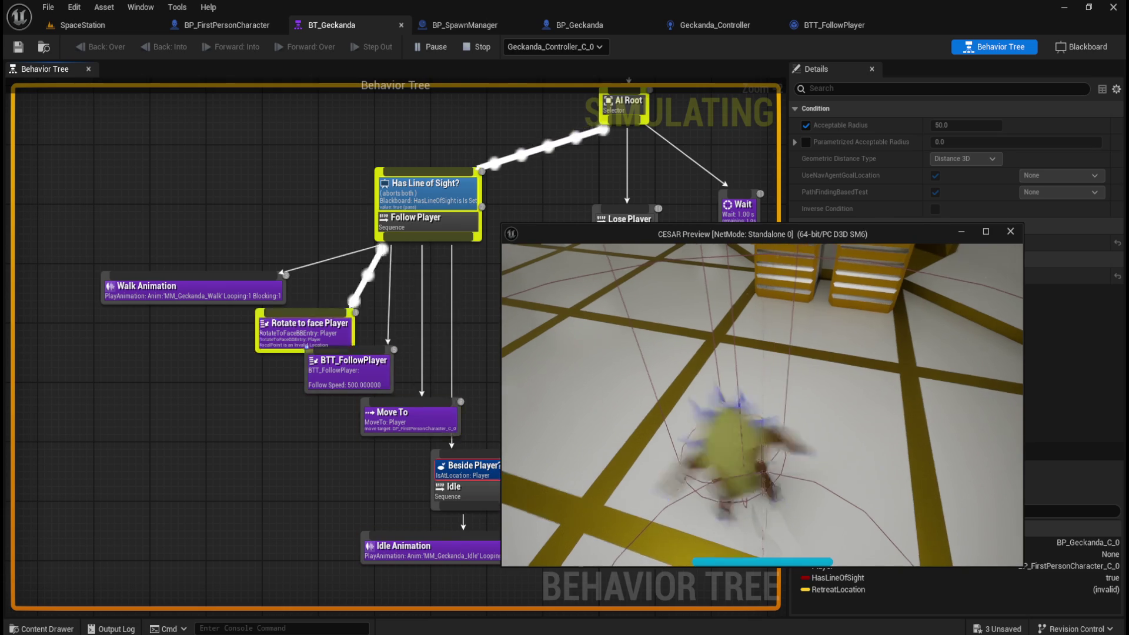
{"action": "key", "text": "Escape"}
{"action": "left_click", "coordinate": [535, 320]}
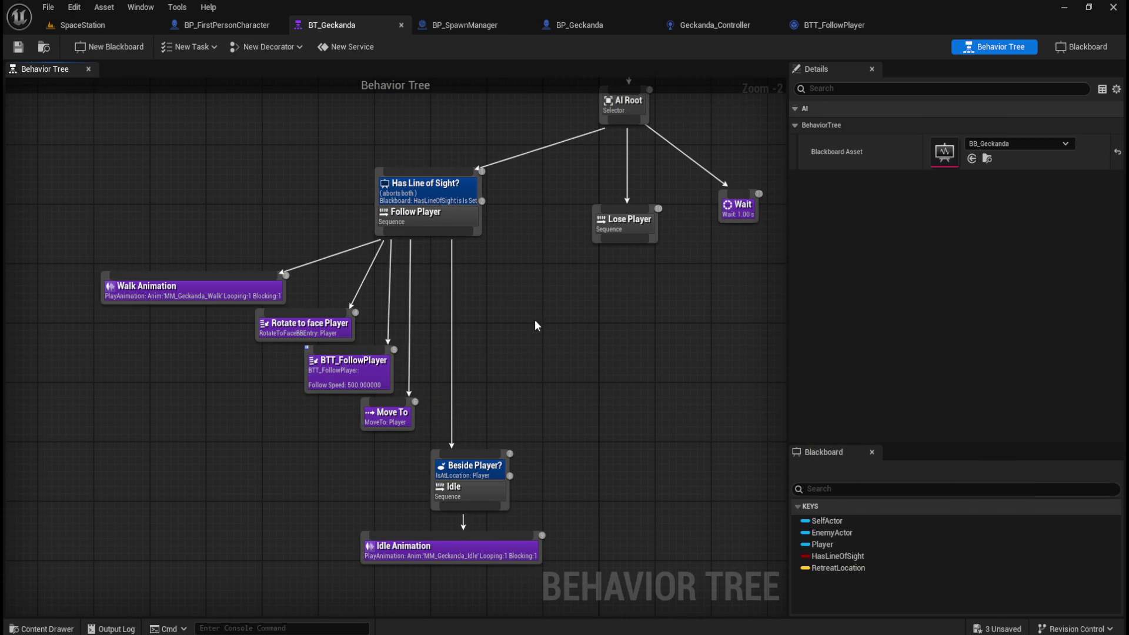
Wire AI Root directly to the Beside Player? Idle sequence, save BT_Geckanda, and switch to SpaceStation
{"action": "mouse_move", "coordinate": [537, 323]}
{"action": "left_mouse_down"}
{"action": "mouse_move", "coordinate": [495, 351]}
{"action": "mouse_move", "coordinate": [516, 341]}
{"action": "left_mouse_up"}
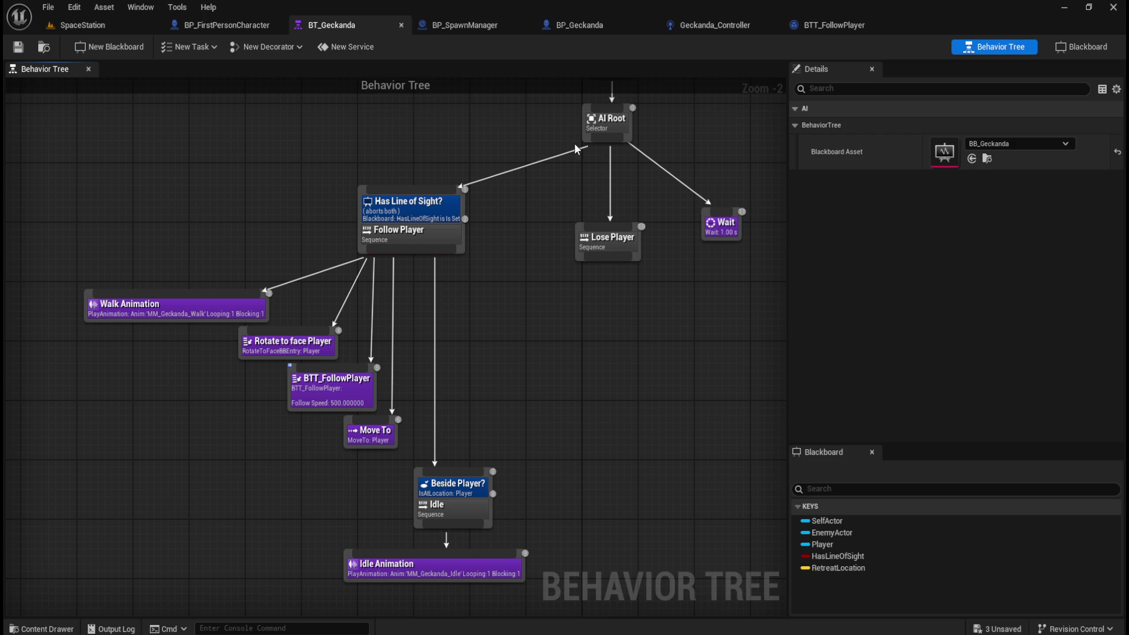
{"action": "left_click_drag", "start_coordinate": [576, 149], "coordinate": [466, 410]}
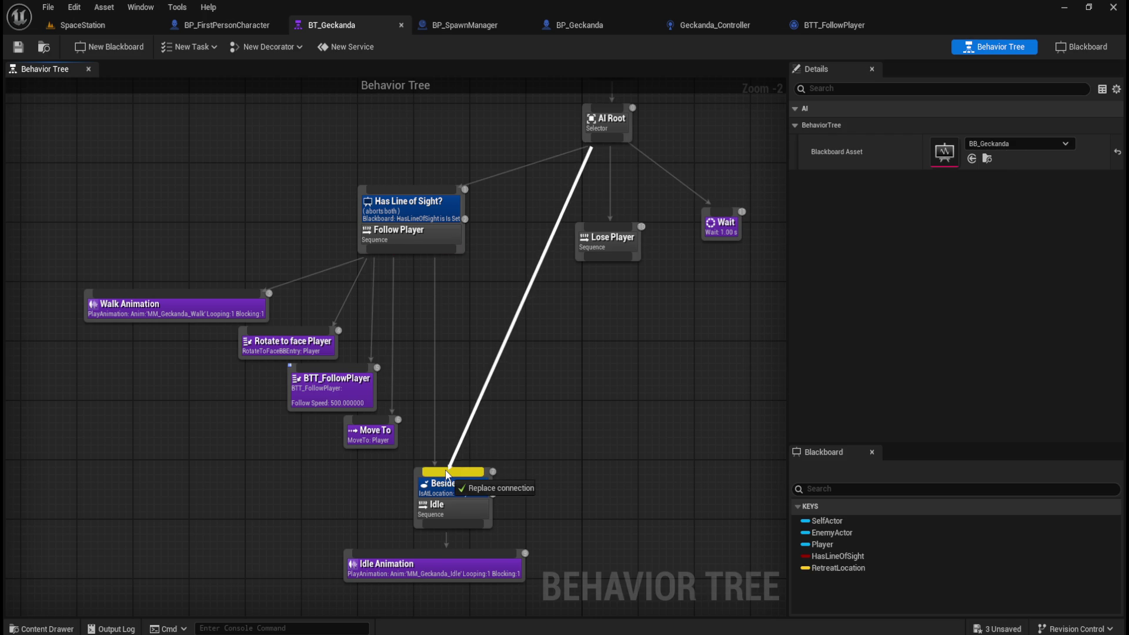
{"action": "left_click_drag", "start_coordinate": [447, 473], "coordinate": [447, 473]}
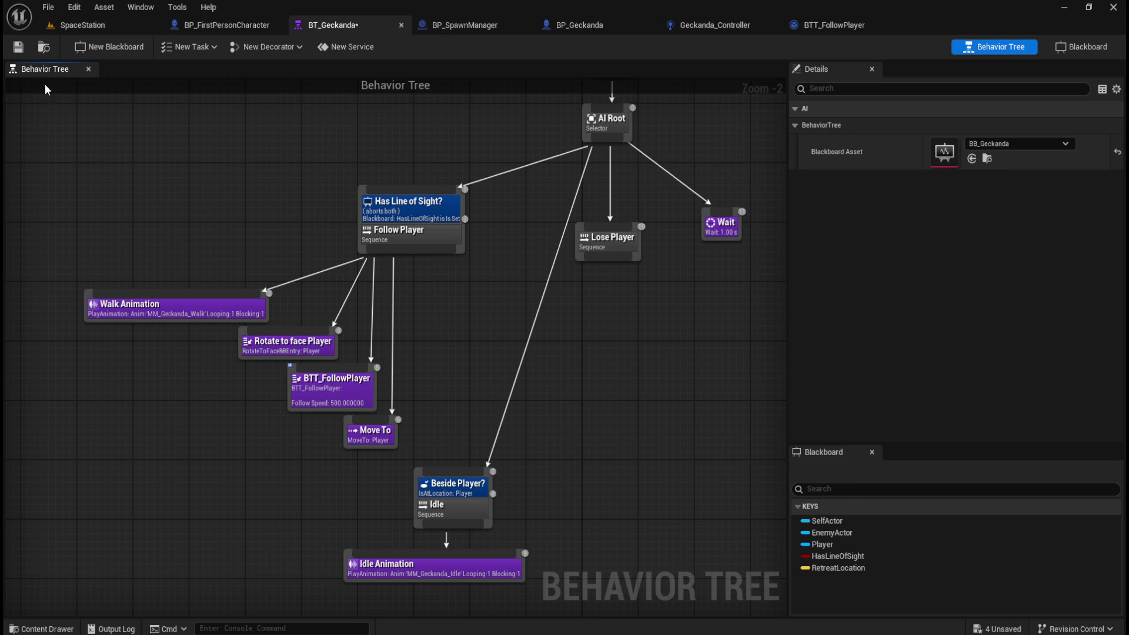
{"action": "left_click", "coordinate": [24, 51]}
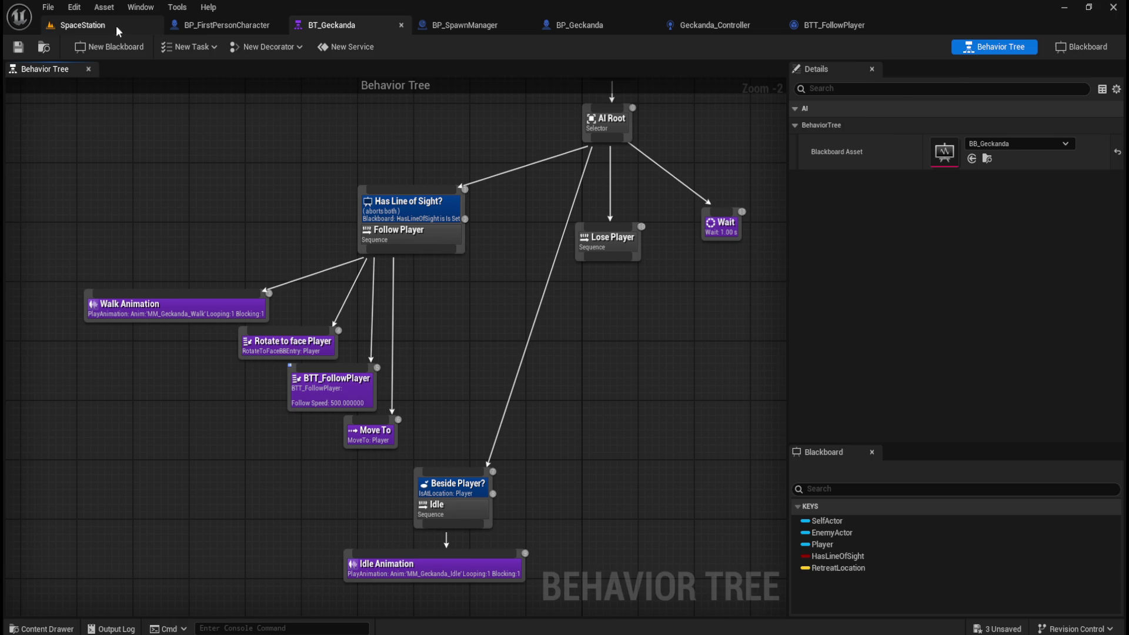
{"action": "left_click", "coordinate": [104, 25]}
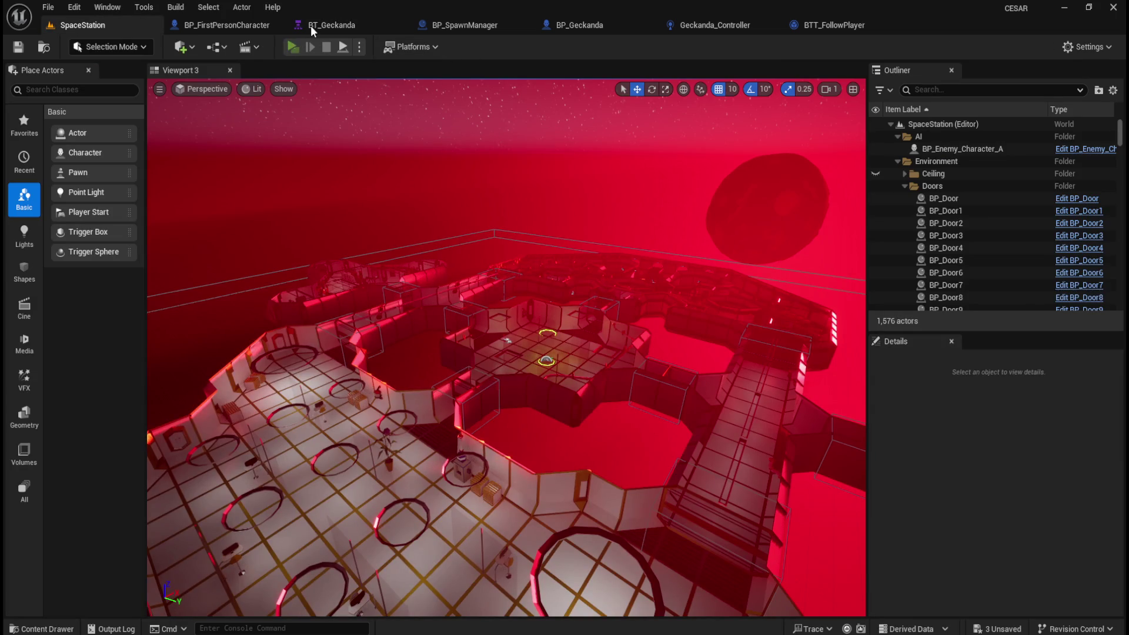
Switch to BT_Geckanda, focus the CESAR game preview and walk down the corridor
{"action": "left_click", "coordinate": [310, 27]}
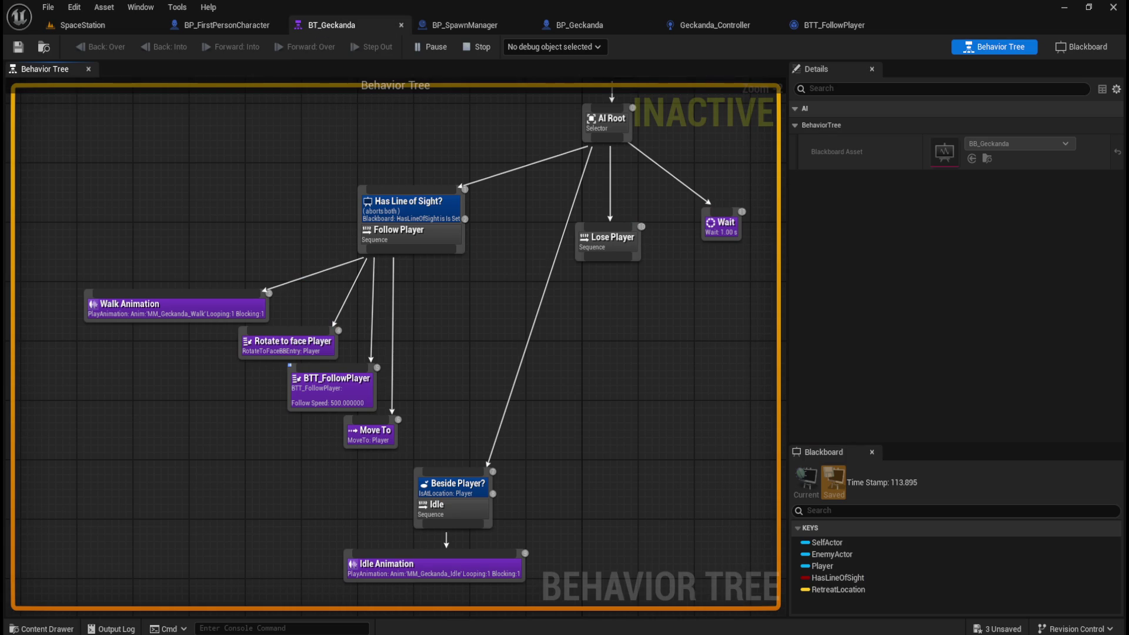
{"action": "left_click", "coordinate": [748, 612]}
{"action": "left_click", "coordinate": [783, 404]}
{"action": "key", "text": "w"}
{"action": "key", "text": "w"}
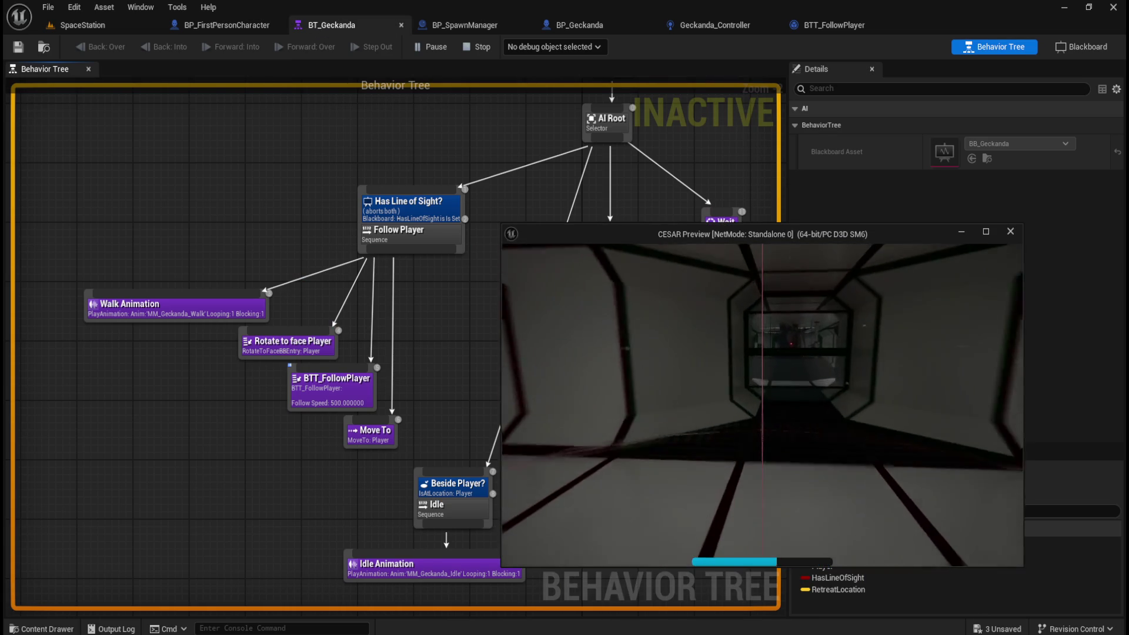
Climb onto the barrels and look around until facing the approaching Geckanda, then view Geckanda_Controller
{"action": "key", "text": "w"}
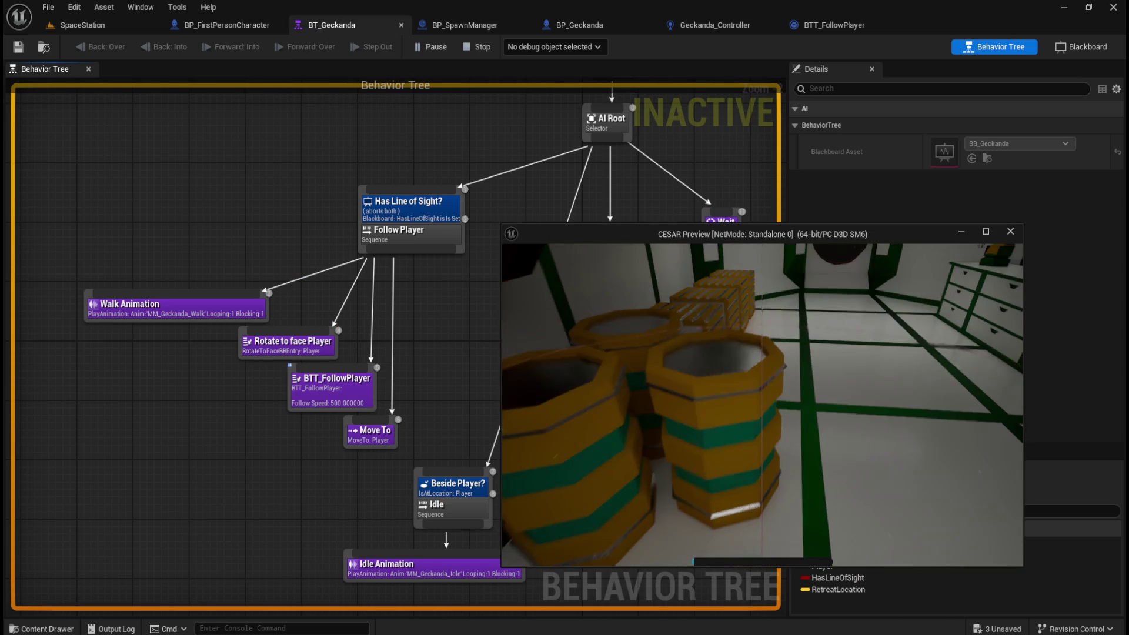
{"action": "key", "text": "w"}
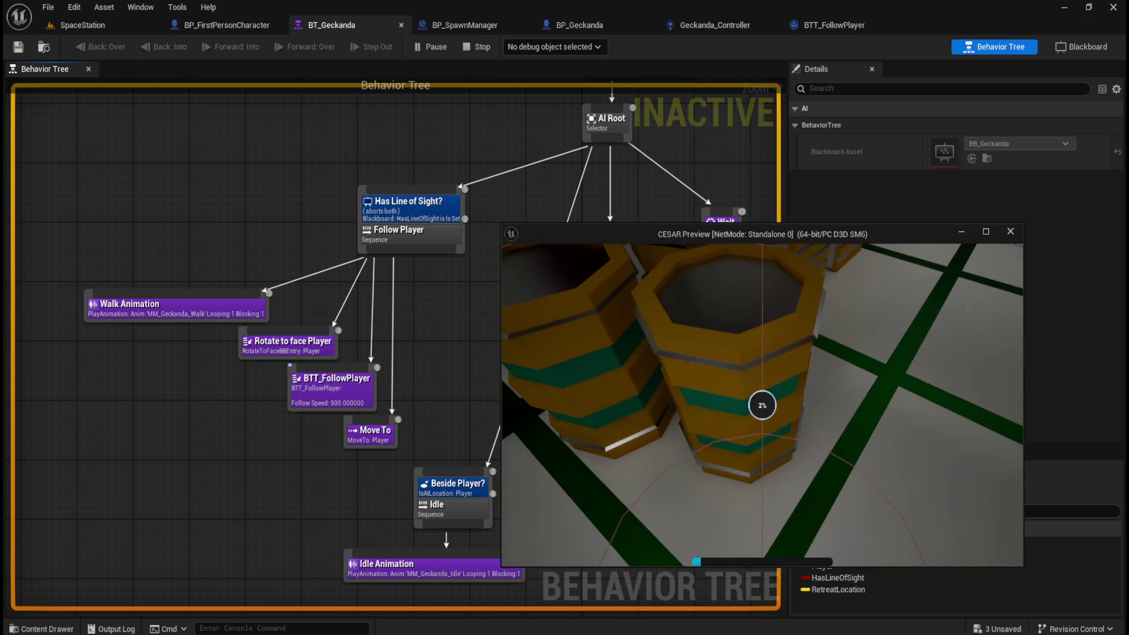
{"action": "key", "text": "w"}
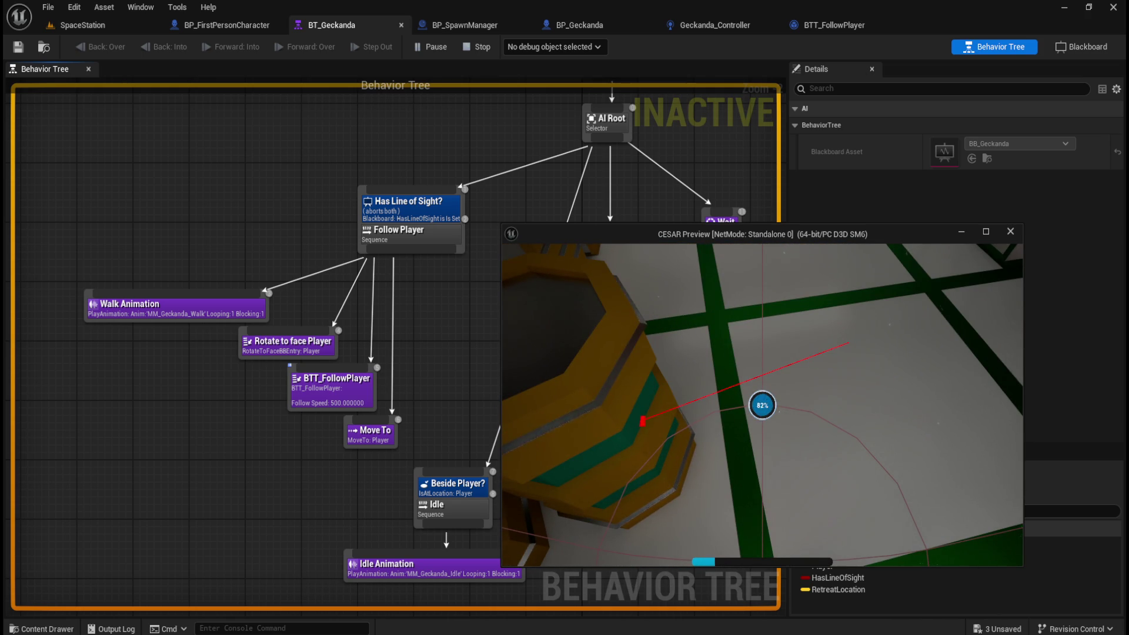
{"action": "key", "text": "w"}
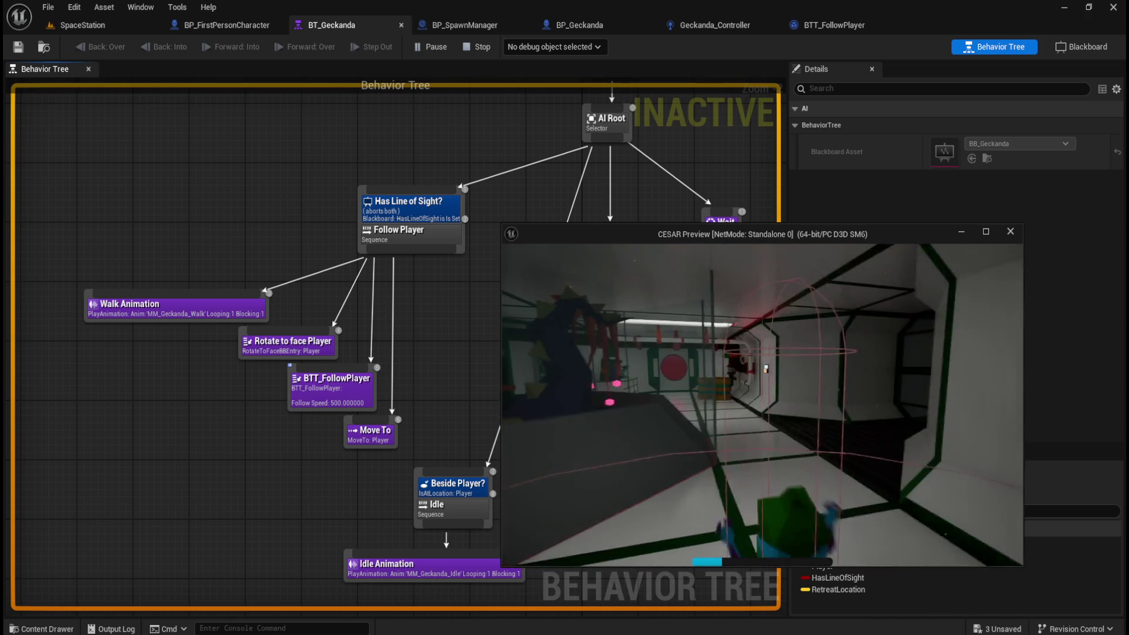
{"action": "key", "text": "w"}
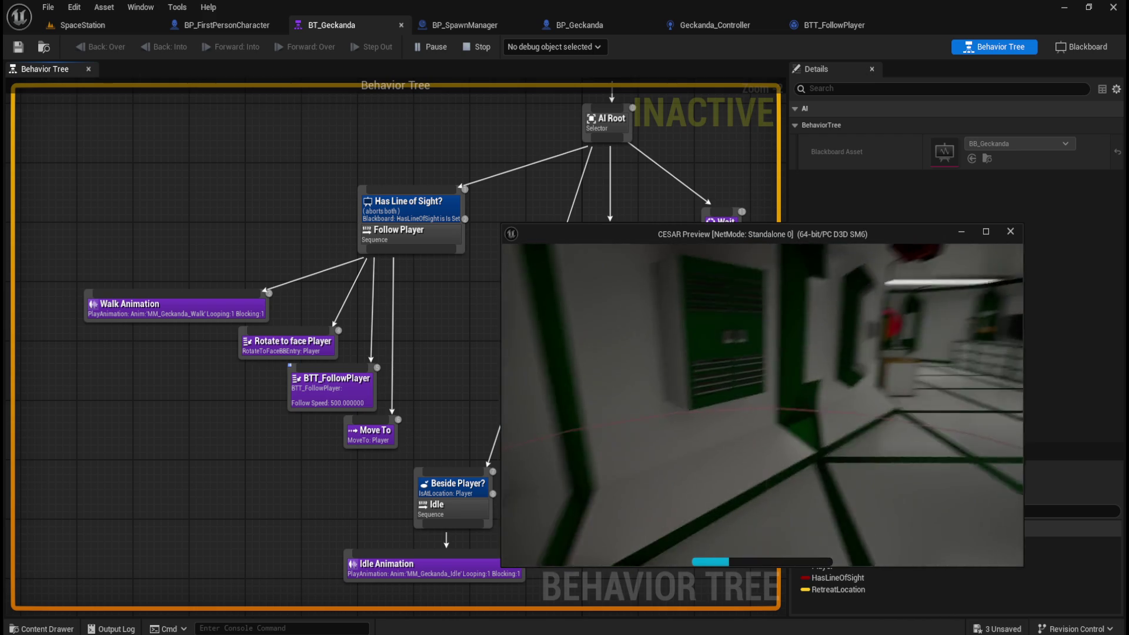
{"action": "key", "text": "w"}
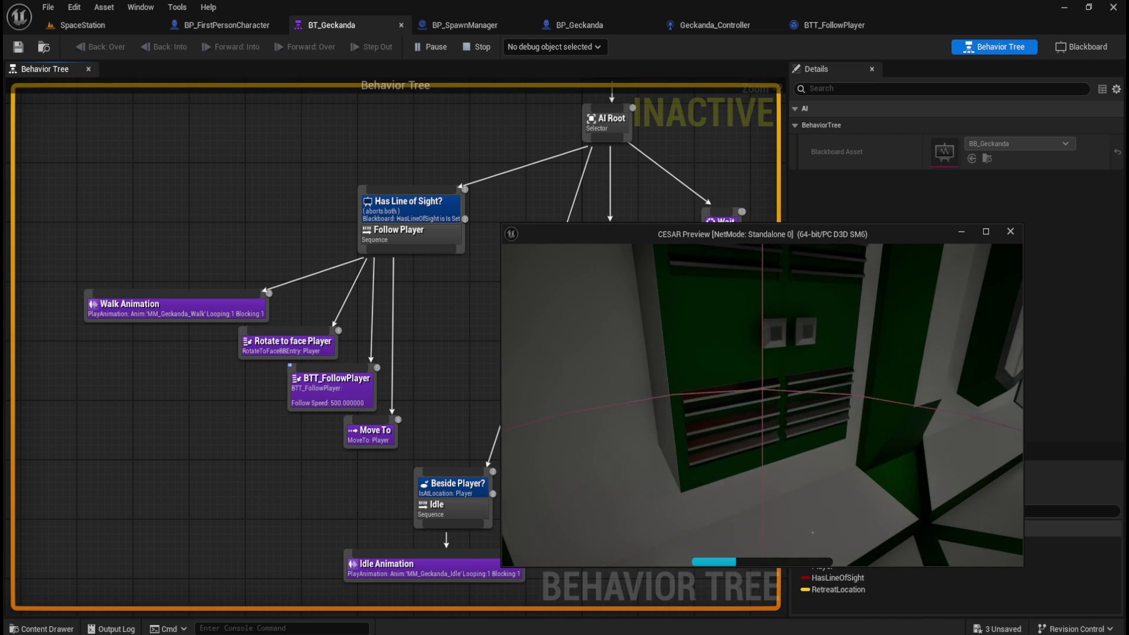
{"action": "key", "text": "w"}
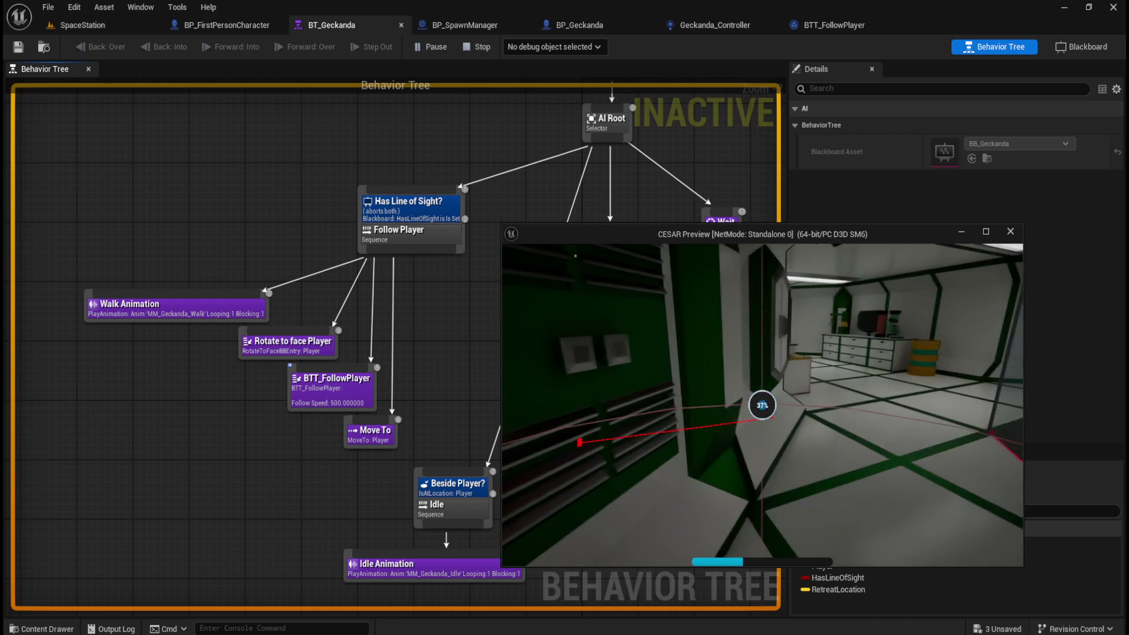
{"action": "key", "text": "w"}
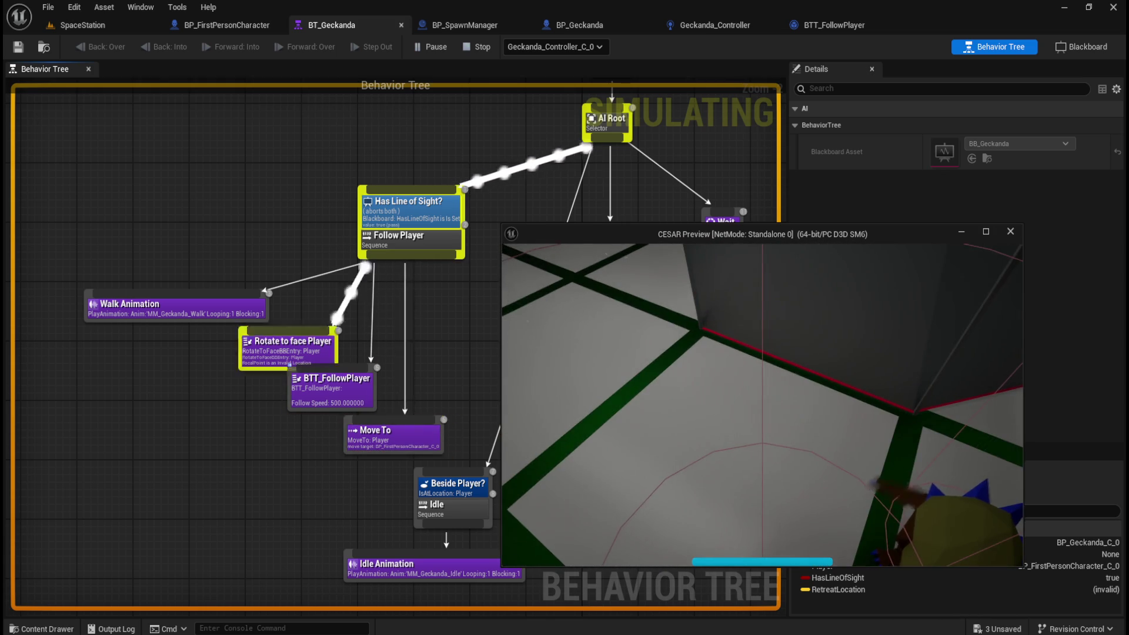
{"action": "left_click", "coordinate": [723, 26]}
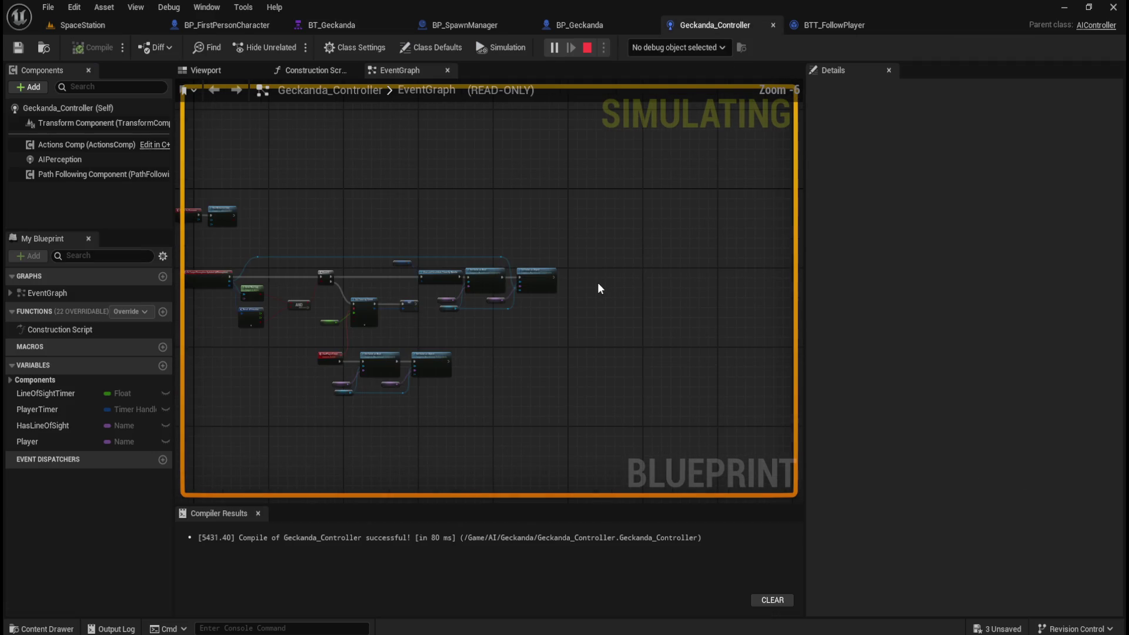
Check BTT_FollowPlayer while the Geckanda follows in the game preview, then stop Play-In-Editor
{"action": "mouse_move", "coordinate": [479, 343]}
{"action": "left_mouse_down"}
{"action": "mouse_move", "coordinate": [642, 348]}
{"action": "mouse_move", "coordinate": [627, 368]}
{"action": "mouse_move", "coordinate": [654, 324]}
{"action": "left_mouse_up"}
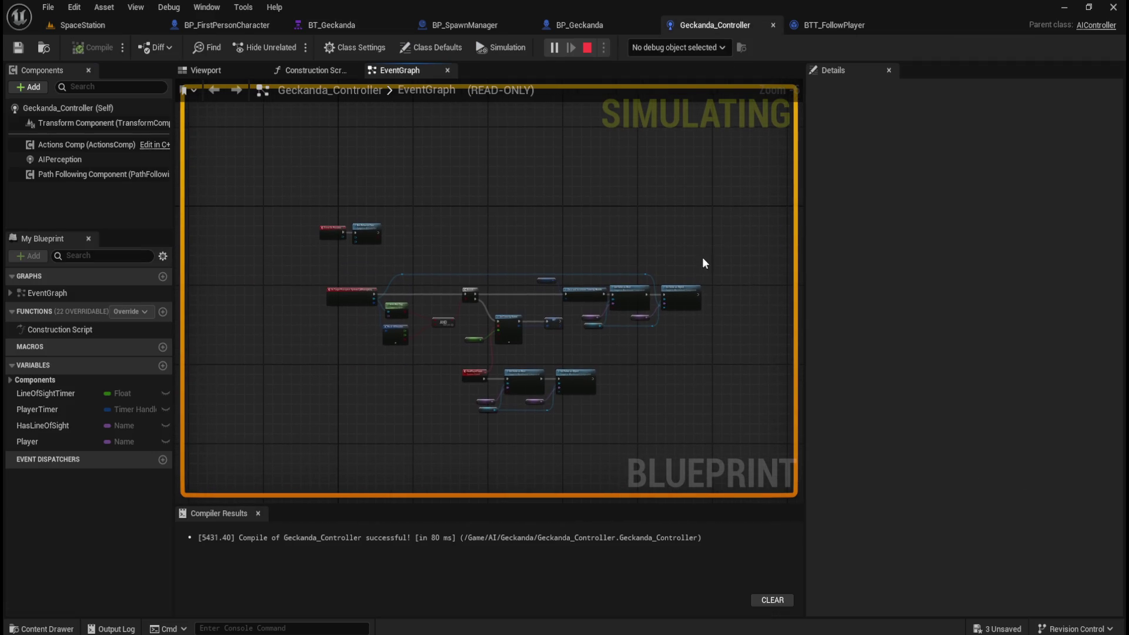
{"action": "left_click", "coordinate": [834, 25]}
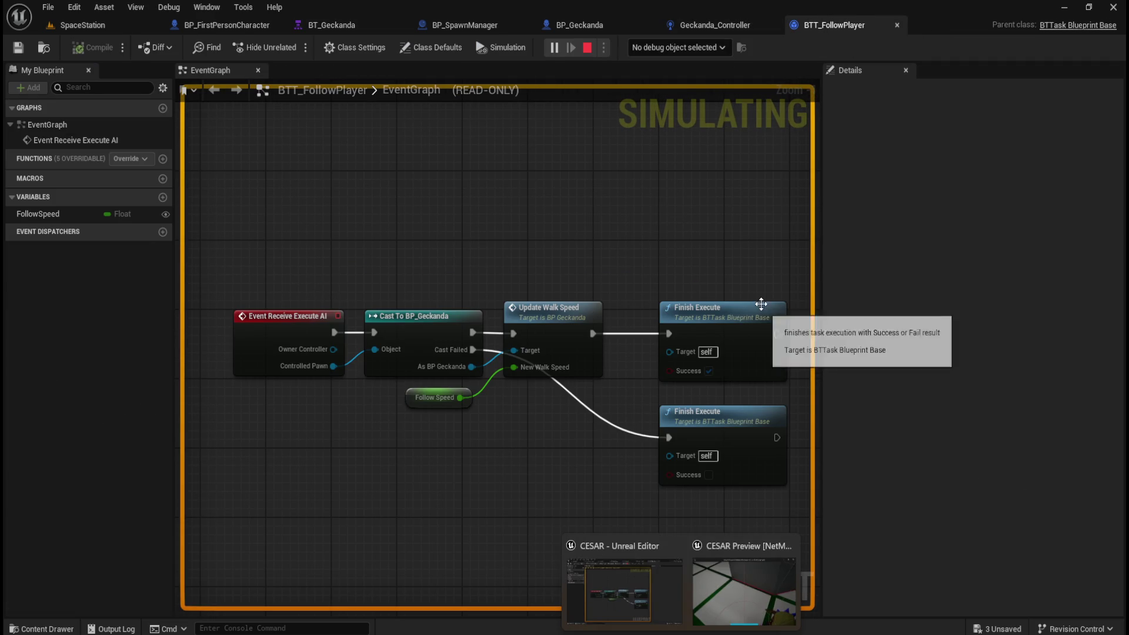
{"action": "left_click", "coordinate": [723, 600]}
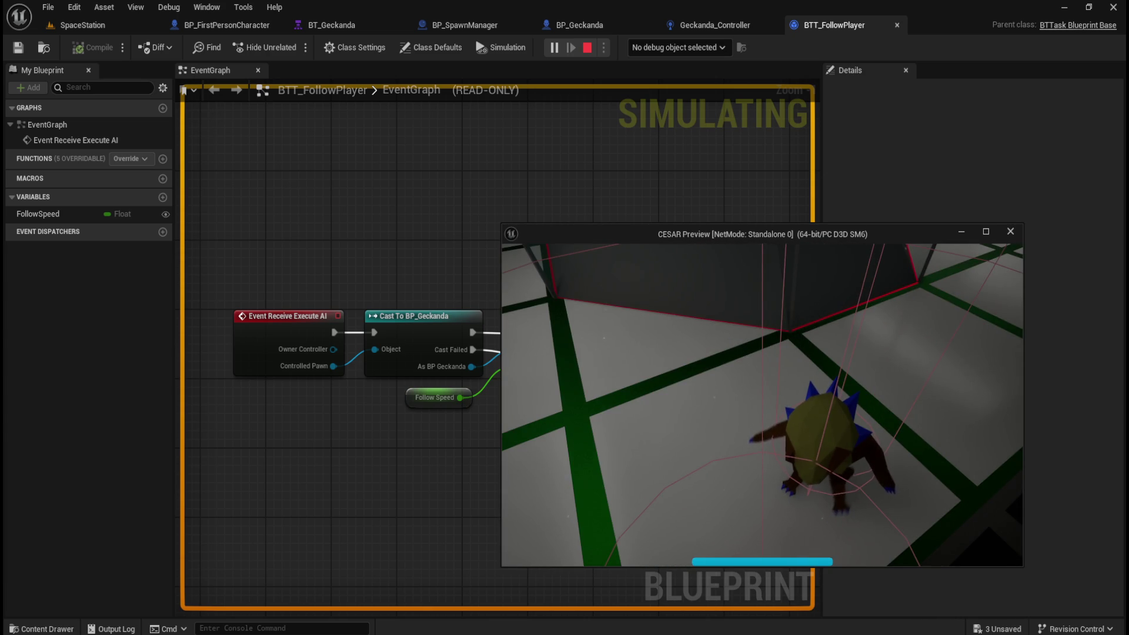
{"action": "key", "text": "Escape"}
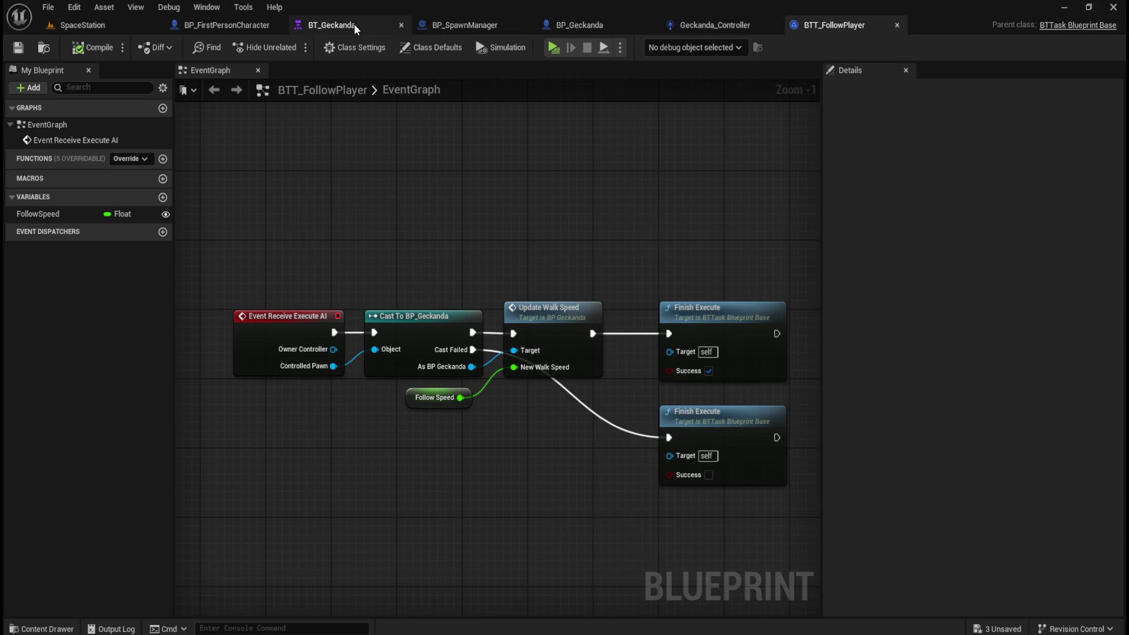
Browse to AI > RobotA, glance at BB_Enemy_A, then open the BT_Enemy_A behavior tree
{"action": "left_click", "coordinate": [352, 25]}
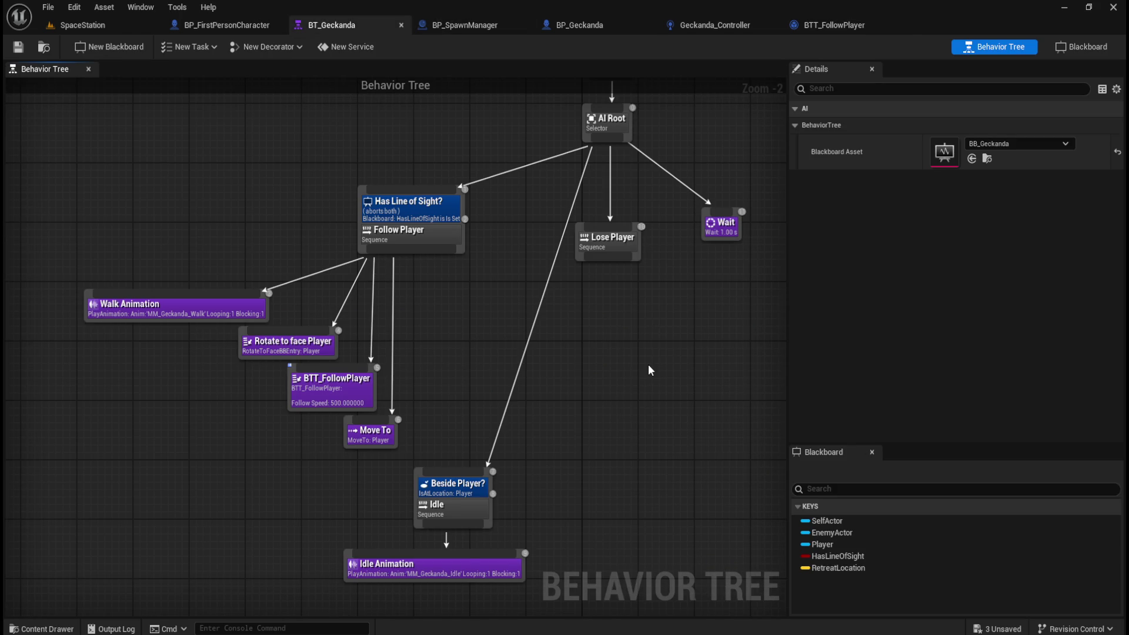
{"action": "key", "text": "ctrl+space"}
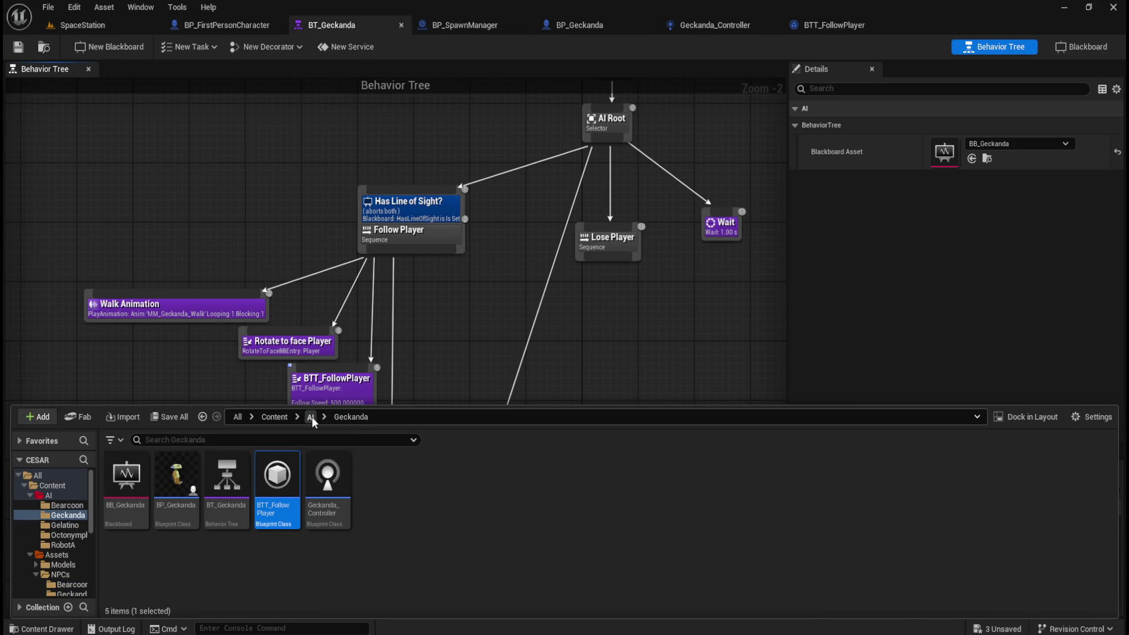
{"action": "left_click", "coordinate": [311, 416]}
{"action": "double_click", "coordinate": [328, 479]}
{"action": "double_click", "coordinate": [126, 479]}
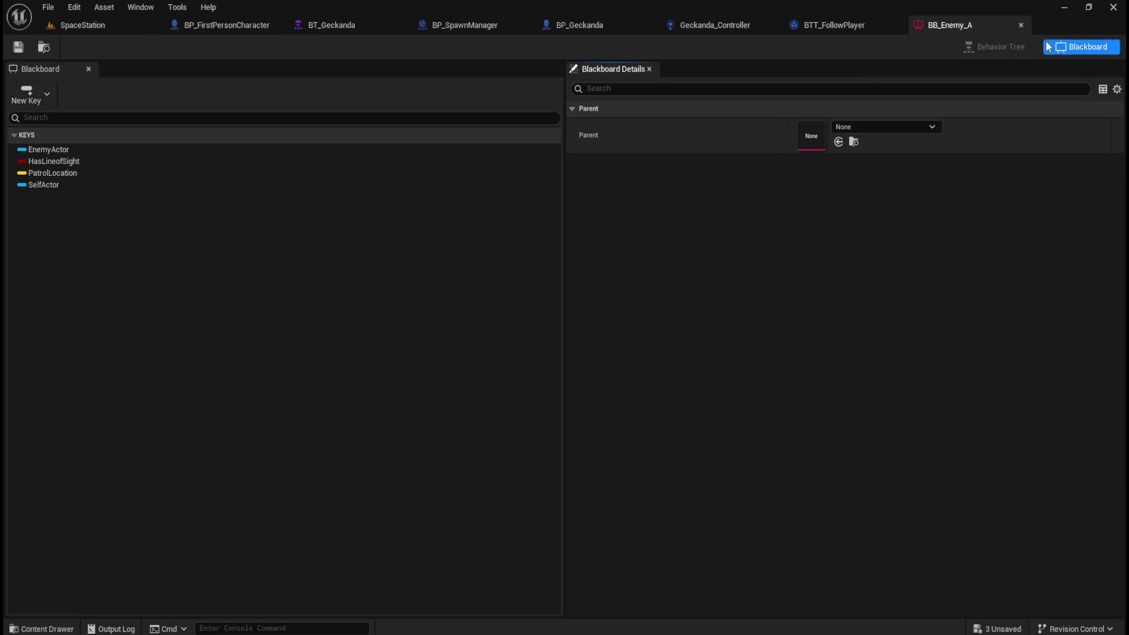
{"action": "left_click", "coordinate": [1021, 25]}
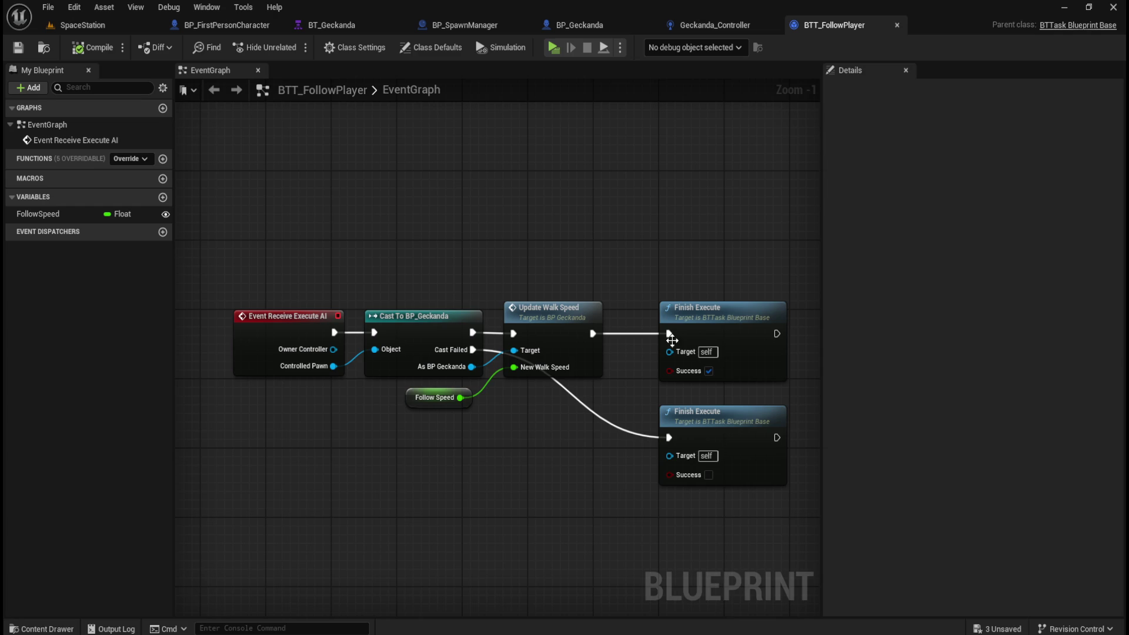
{"action": "key", "text": "ctrl+space"}
{"action": "double_click", "coordinate": [224, 526]}
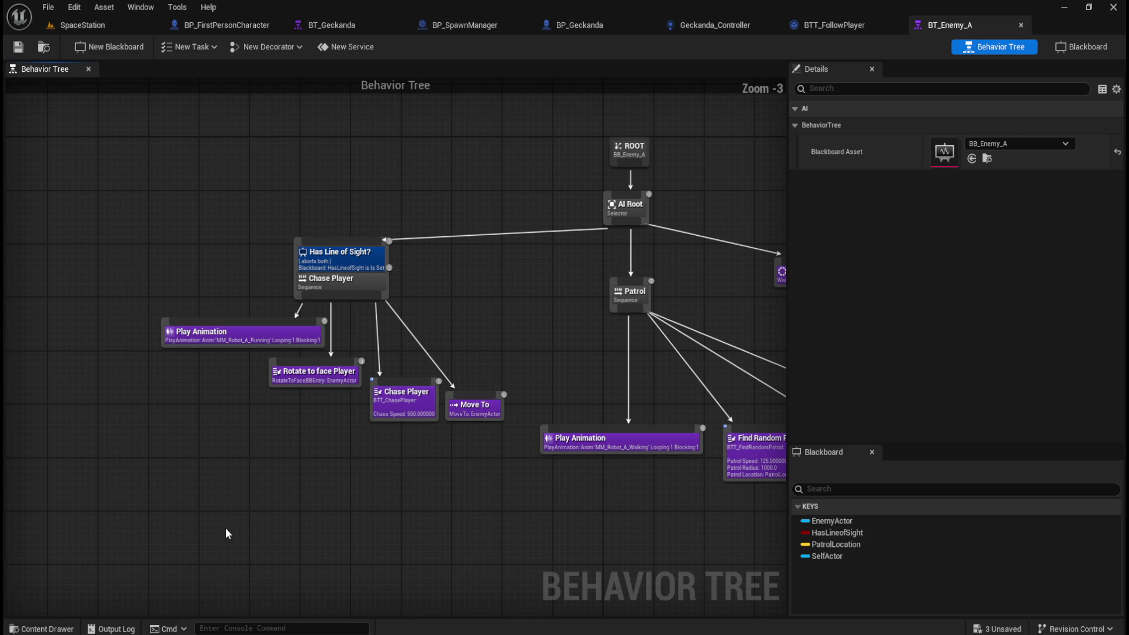
{"action": "mouse_move", "coordinate": [559, 353]}
{"action": "left_mouse_down"}
{"action": "mouse_move", "coordinate": [393, 342]}
{"action": "mouse_move", "coordinate": [393, 322]}
{"action": "mouse_move", "coordinate": [389, 348]}
{"action": "left_mouse_up"}
{"action": "left_click_drag", "start_coordinate": [133, 233], "coordinate": [251, 189]}
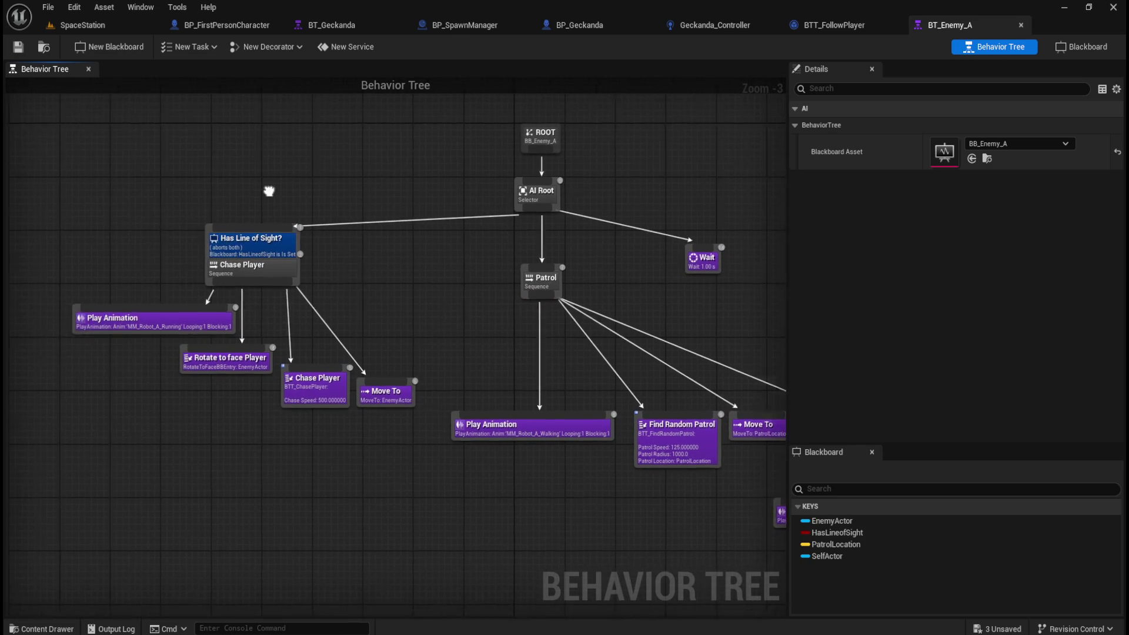
{"action": "mouse_move", "coordinate": [107, 167]}
{"action": "left_mouse_down"}
{"action": "mouse_move", "coordinate": [474, 487]}
{"action": "mouse_move", "coordinate": [455, 485]}
{"action": "left_mouse_up"}
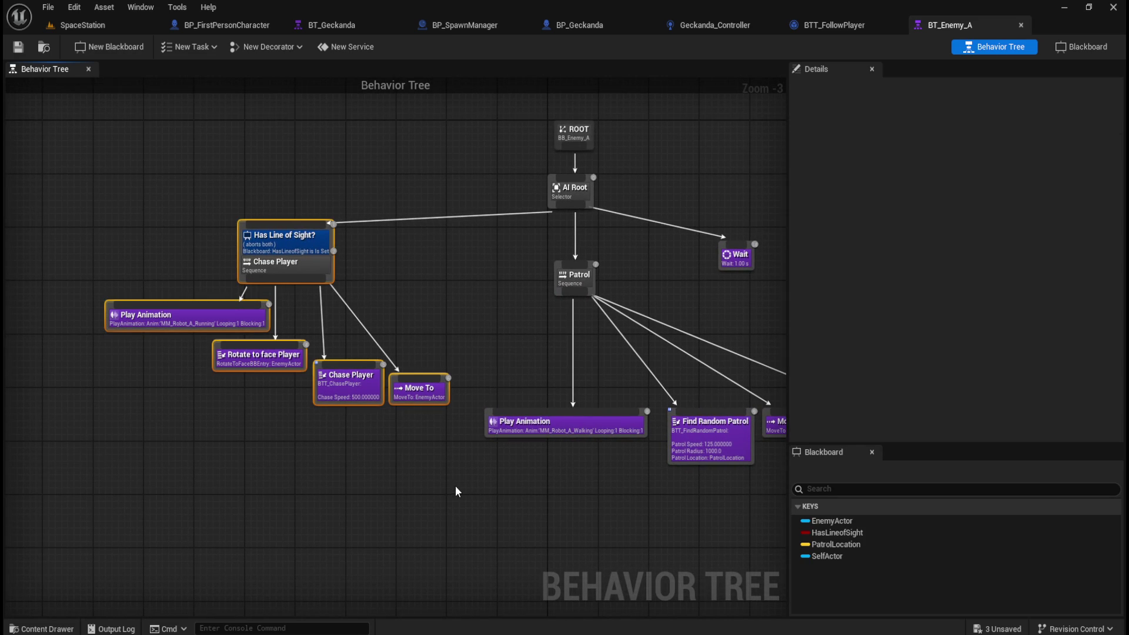
{"action": "mouse_move", "coordinate": [67, 189]}
{"action": "left_mouse_down"}
{"action": "mouse_move", "coordinate": [410, 429]}
{"action": "mouse_move", "coordinate": [458, 474]}
{"action": "left_mouse_up"}
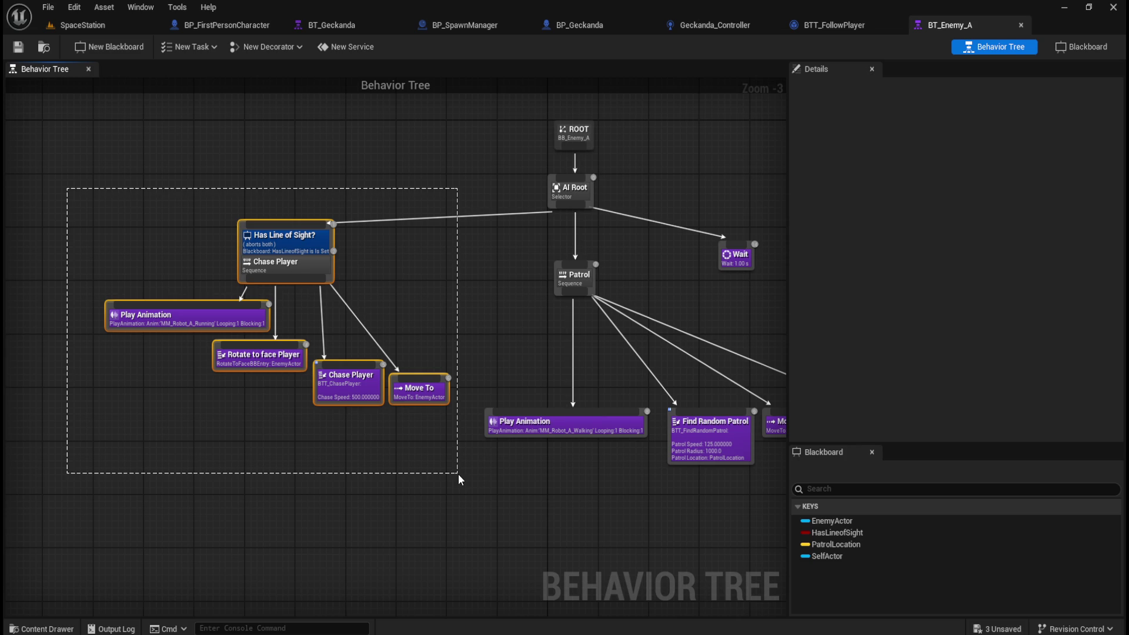
{"action": "left_click_drag", "start_coordinate": [459, 475], "coordinate": [466, 475]}
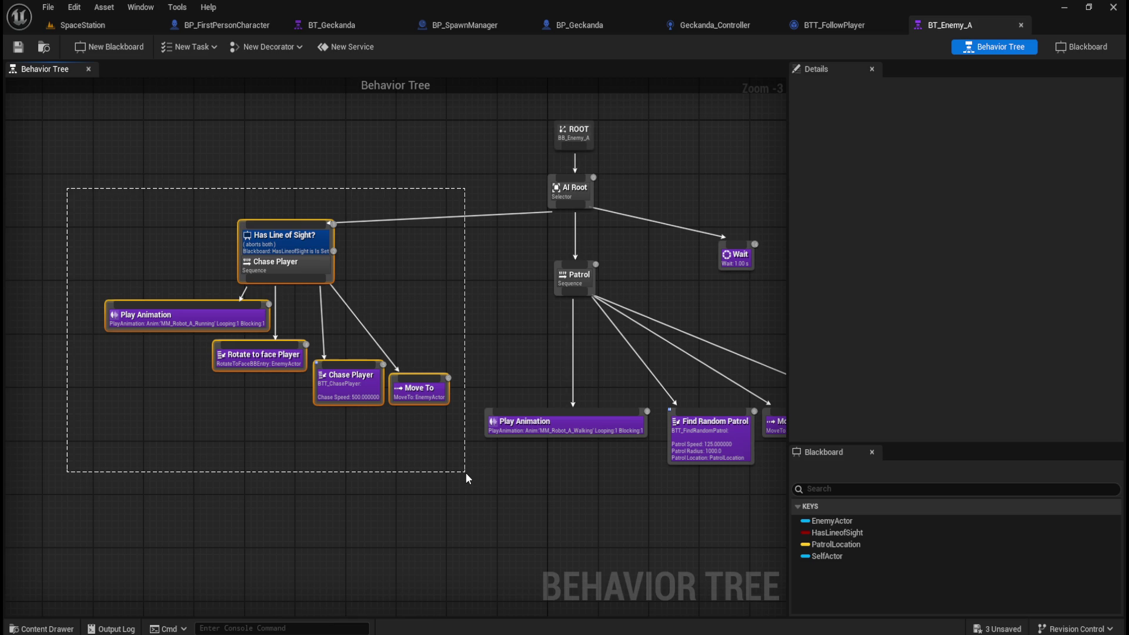
{"action": "left_click_drag", "start_coordinate": [464, 471], "coordinate": [463, 471]}
{"action": "left_click_drag", "start_coordinate": [464, 473], "coordinate": [465, 465]}
{"action": "mouse_move", "coordinate": [336, 252]}
{"action": "left_mouse_down"}
{"action": "mouse_move", "coordinate": [498, 451]}
{"action": "mouse_move", "coordinate": [316, 406]}
{"action": "left_mouse_up"}
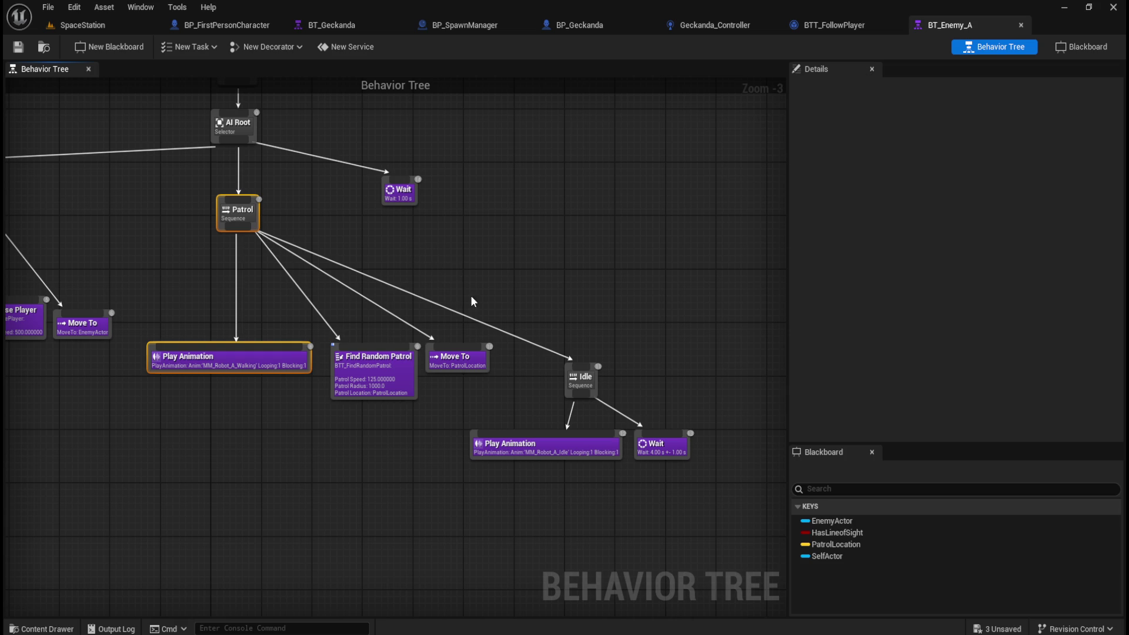
{"action": "left_click", "coordinate": [459, 361]}
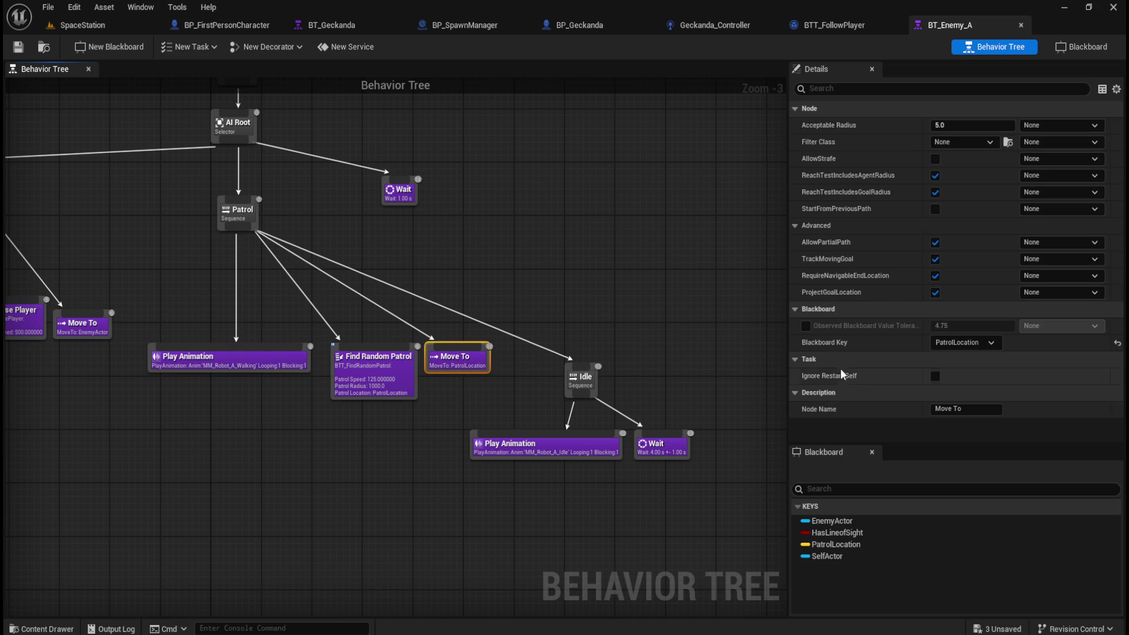
{"action": "mouse_move", "coordinate": [362, 237]}
{"action": "left_mouse_down"}
{"action": "mouse_move", "coordinate": [556, 250]}
{"action": "mouse_move", "coordinate": [697, 287]}
{"action": "left_mouse_up"}
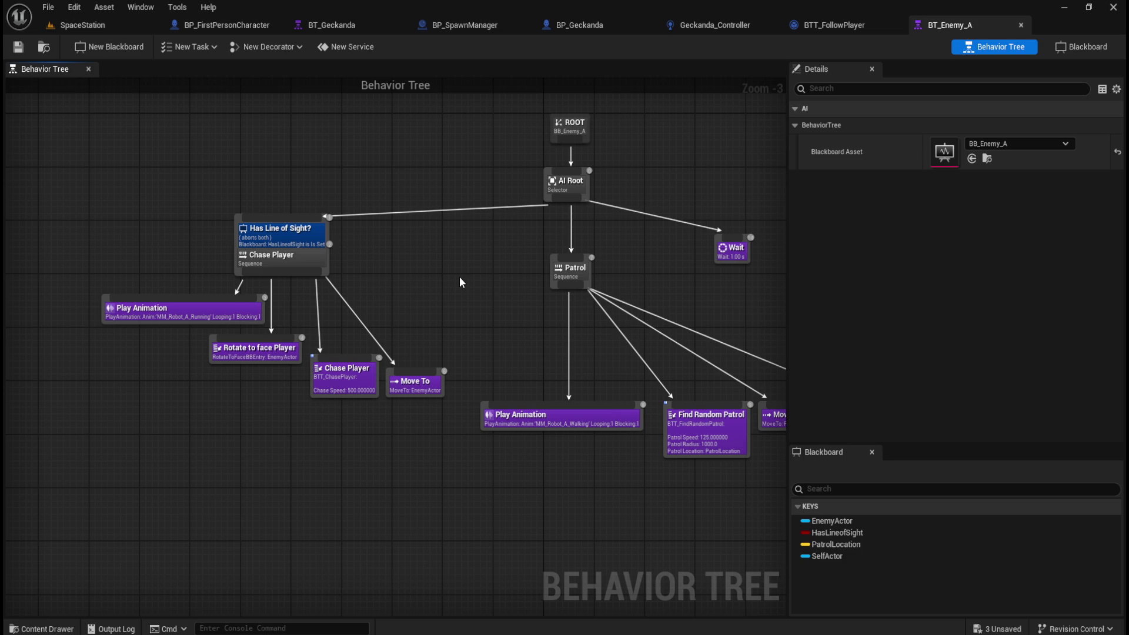
{"action": "left_click", "coordinate": [298, 234]}
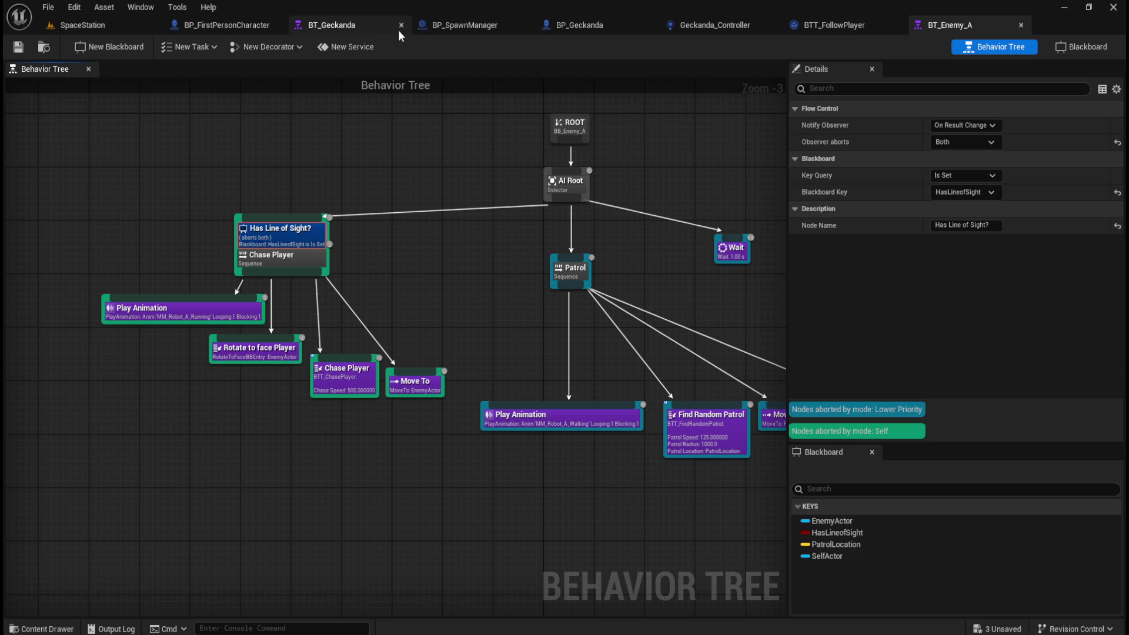
Inspect the Has Line of Sight? and Beside Player? decorator settings in BT_Geckanda
{"action": "left_click", "coordinate": [383, 30]}
{"action": "left_click", "coordinate": [417, 211]}
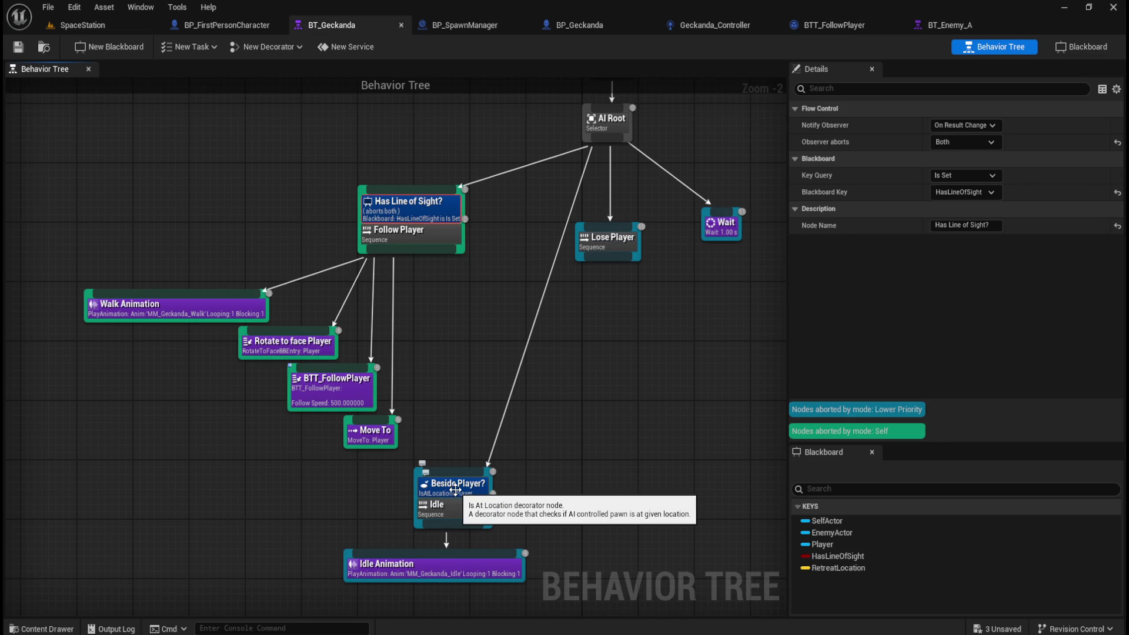
{"action": "left_click", "coordinate": [455, 491]}
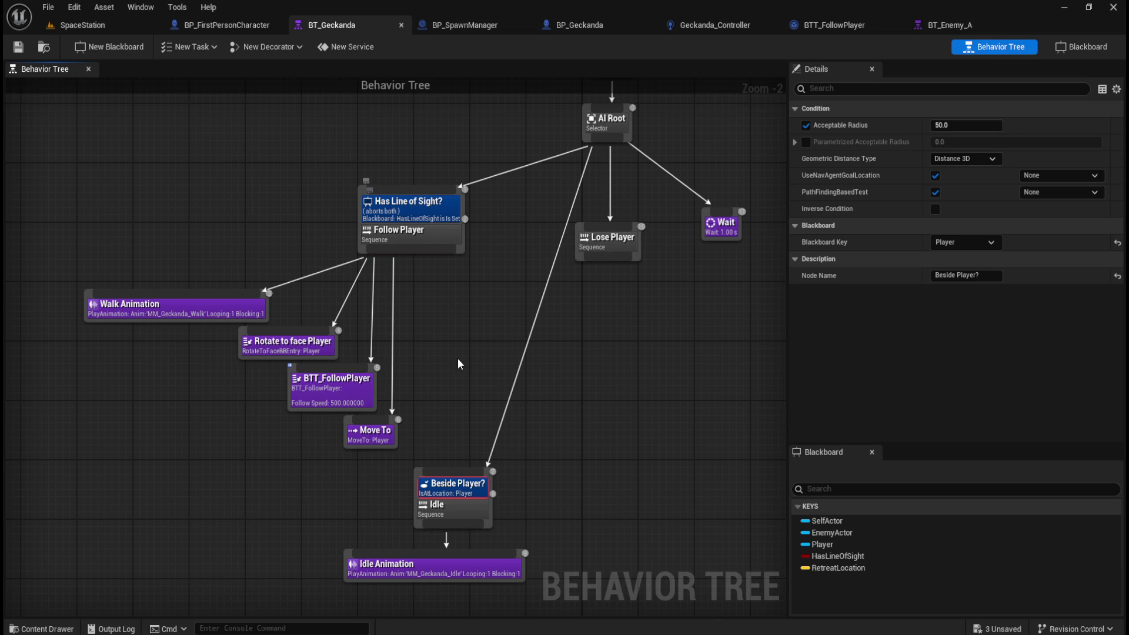
{"action": "left_click", "coordinate": [560, 468]}
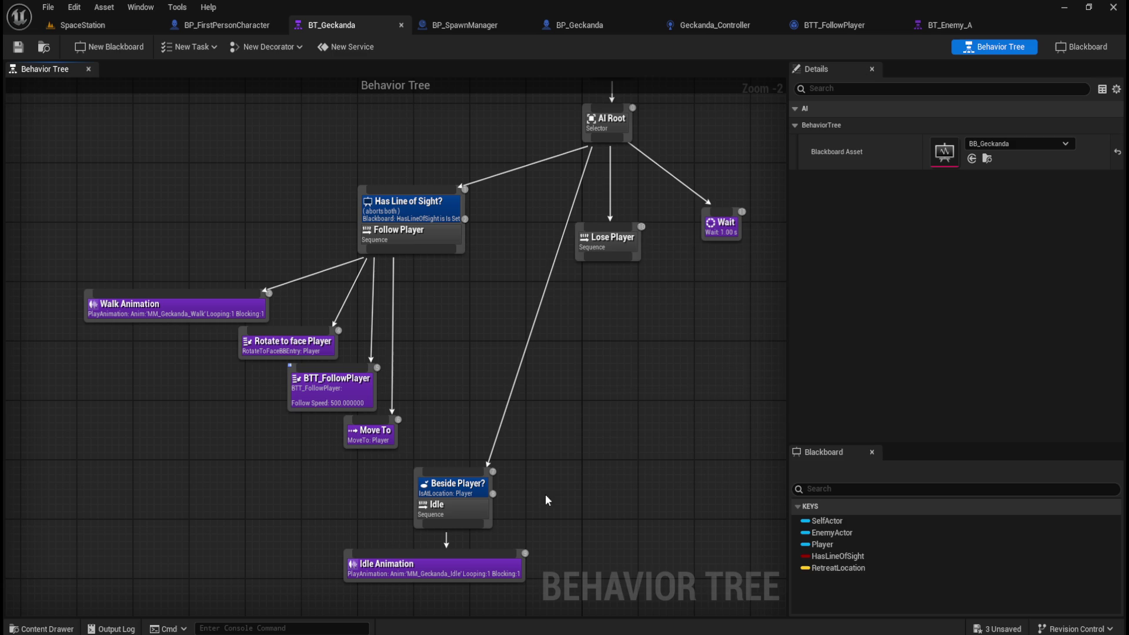
Browse the Add Decorator options on Idle and Move To without adding any
{"action": "right_click", "coordinate": [551, 477]}
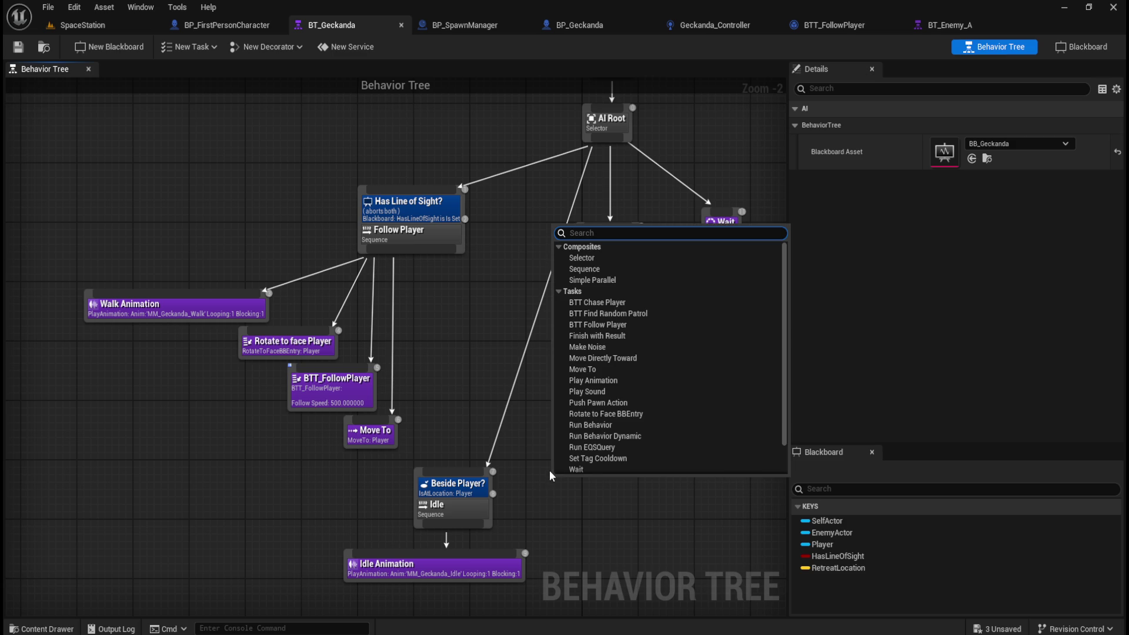
{"action": "left_click", "coordinate": [529, 499]}
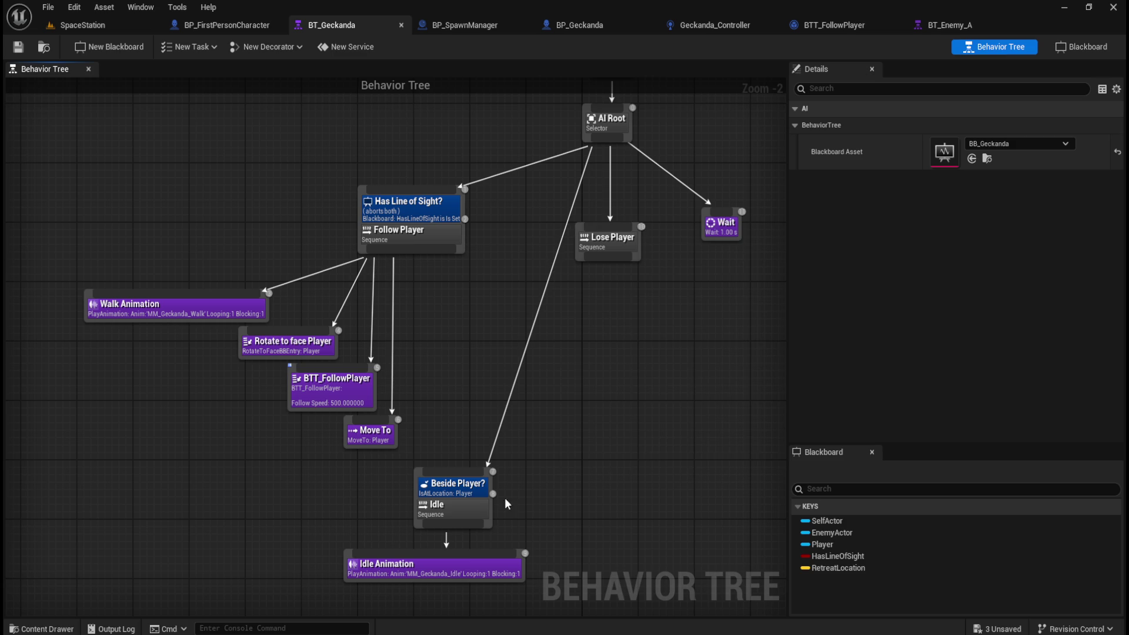
{"action": "right_click", "coordinate": [445, 518]}
{"action": "mouse_move", "coordinate": [487, 486]}
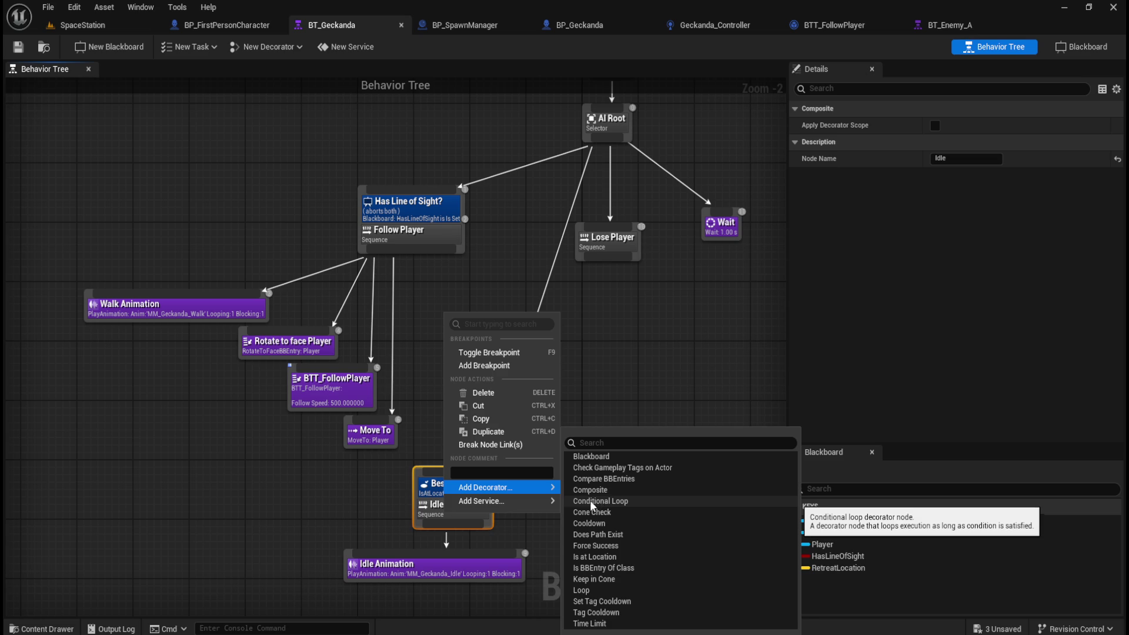
{"action": "right_click", "coordinate": [371, 436]}
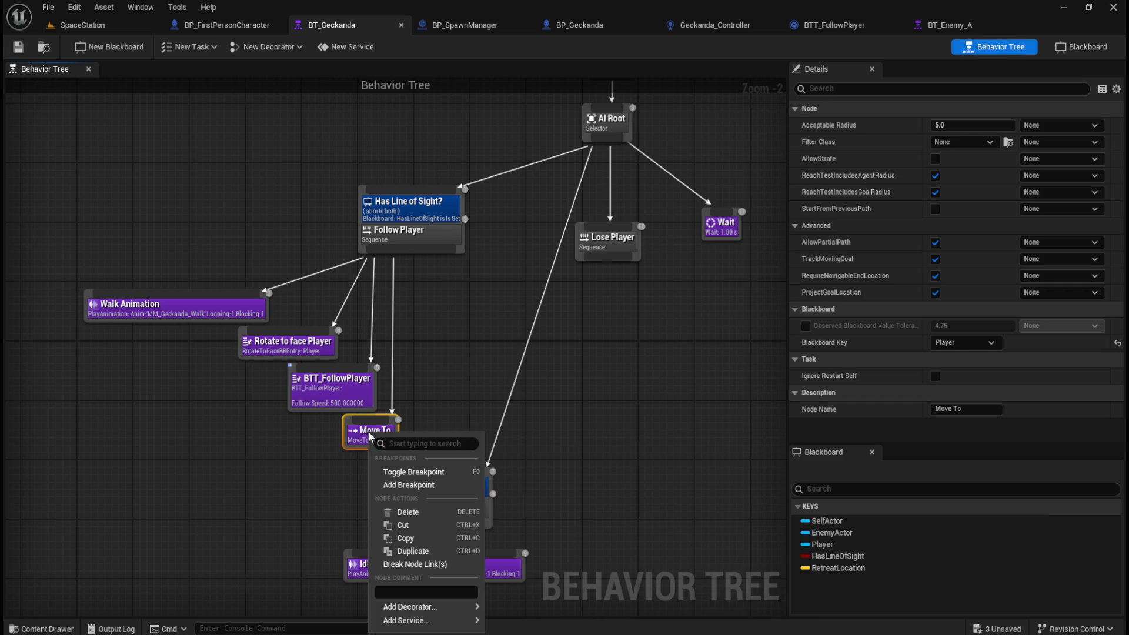
{"action": "mouse_move", "coordinate": [440, 605]}
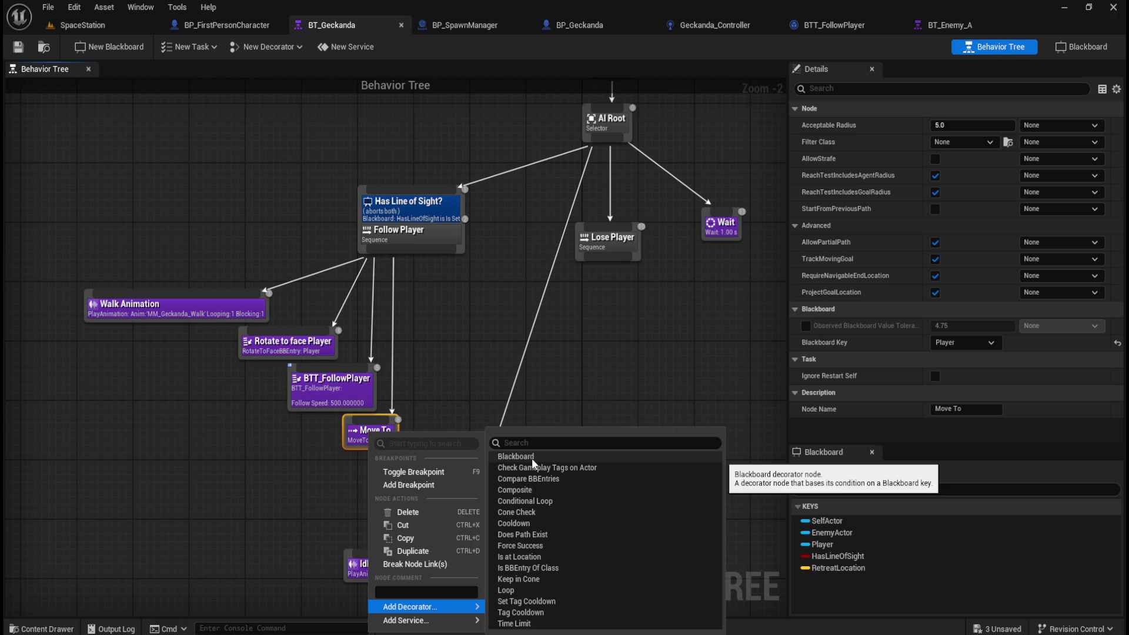
{"action": "left_click", "coordinate": [471, 337]}
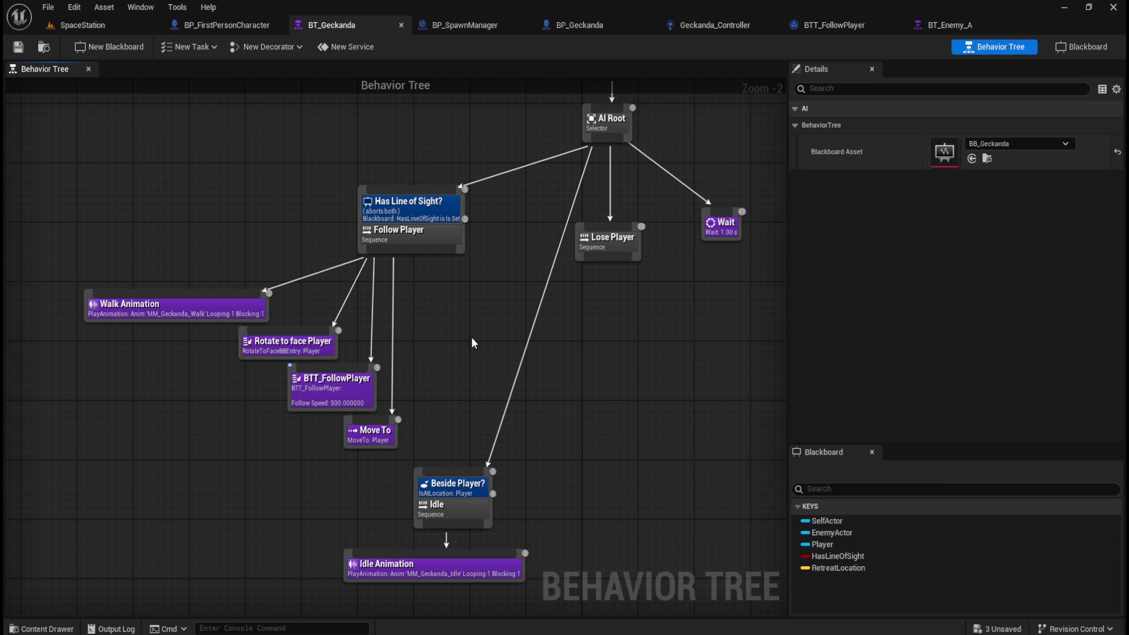
{"action": "left_click", "coordinate": [434, 222]}
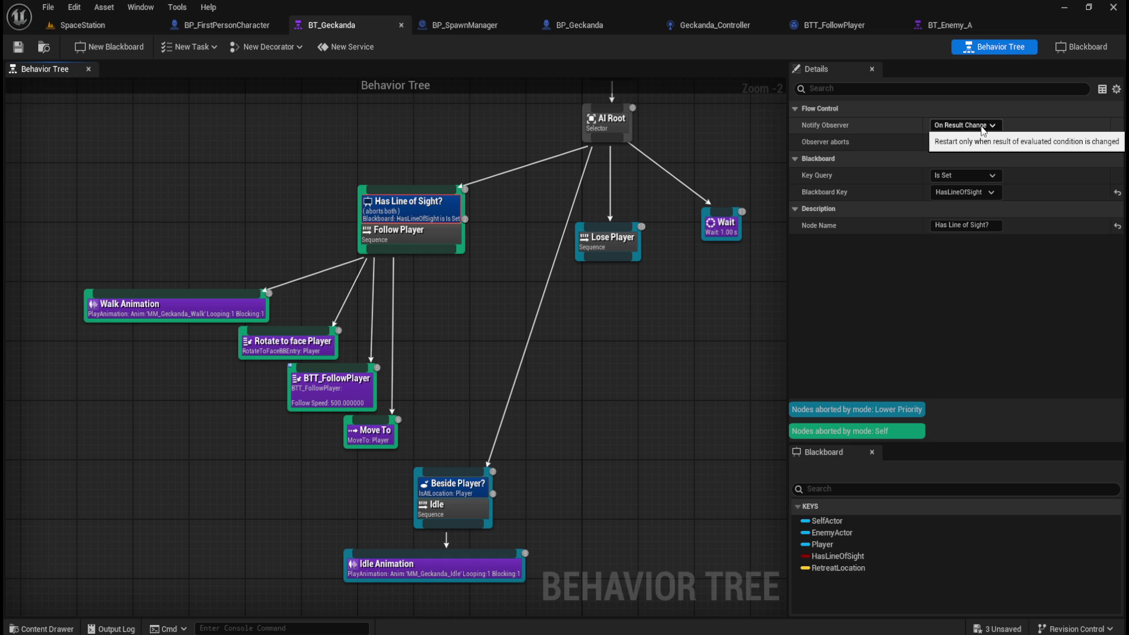
Rewire the Beside Player? Idle branch from AI Root to Follow Player's output
{"action": "left_click", "coordinate": [474, 358]}
{"action": "left_click_drag", "start_coordinate": [459, 378], "coordinate": [483, 417]}
{"action": "left_click_drag", "start_coordinate": [402, 456], "coordinate": [514, 534]}
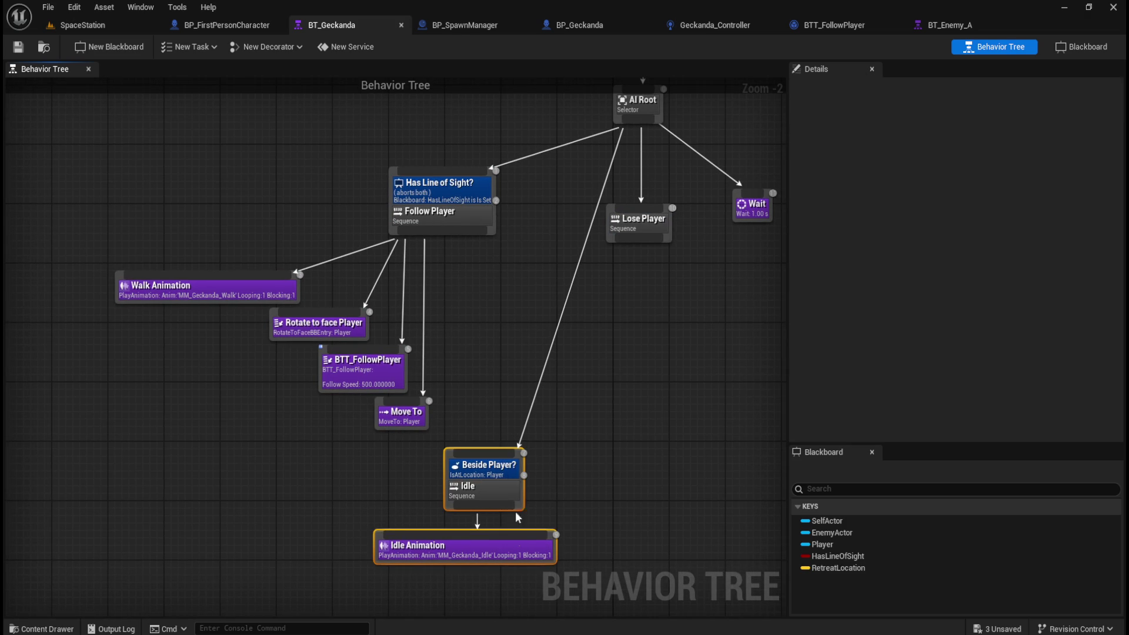
{"action": "left_click_drag", "start_coordinate": [493, 466], "coordinate": [506, 467]}
{"action": "left_click", "coordinate": [566, 442]}
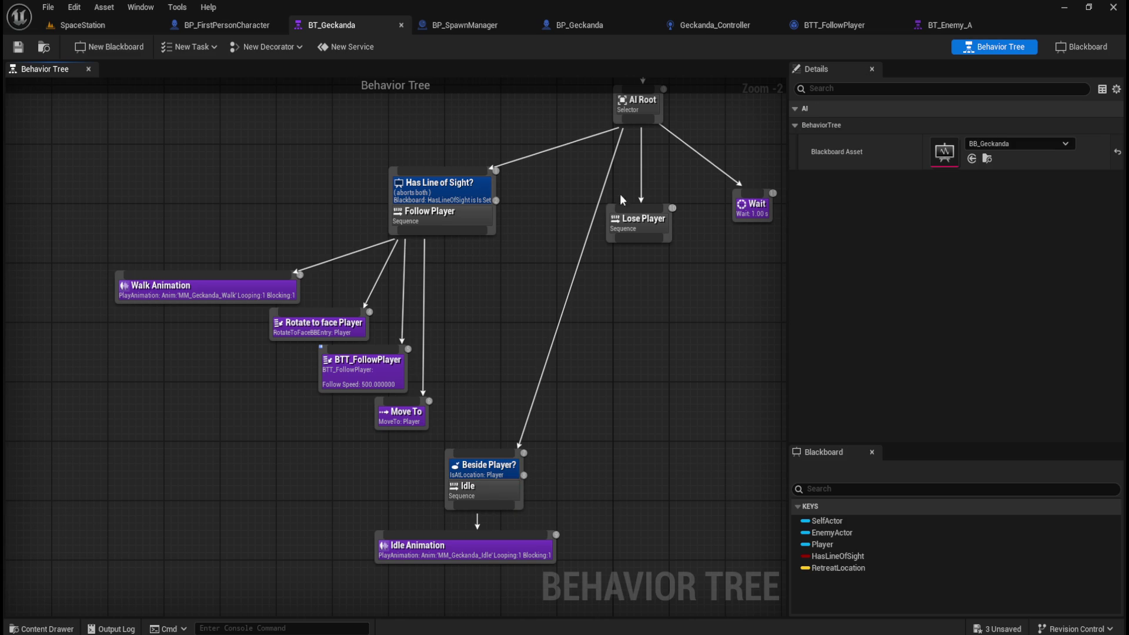
{"action": "left_click_drag", "start_coordinate": [466, 234], "coordinate": [481, 454]}
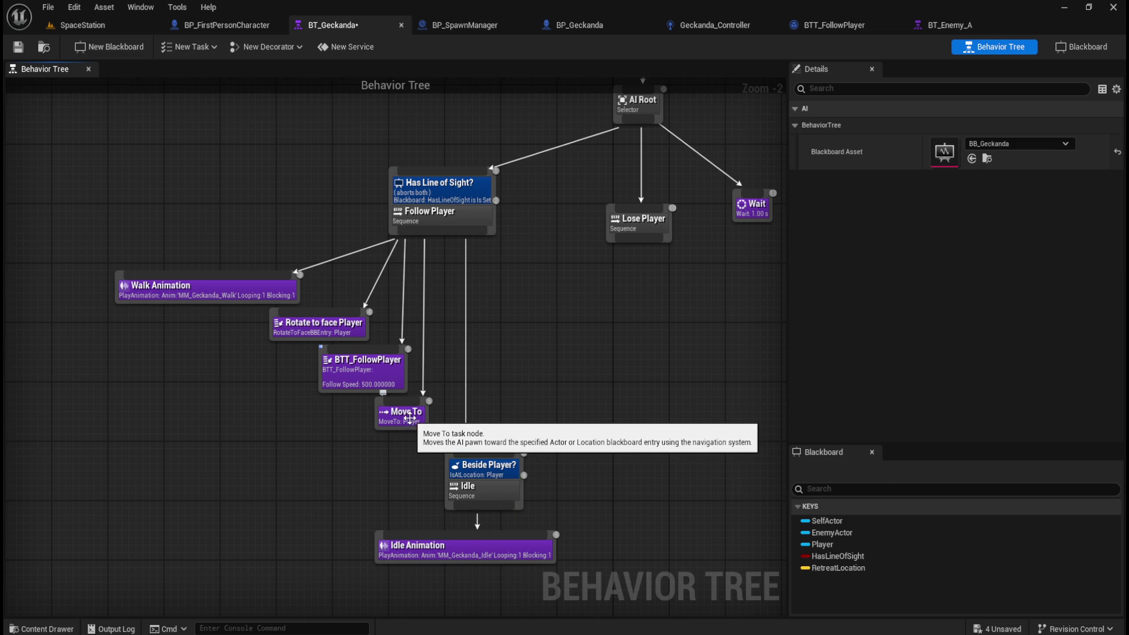
{"action": "mouse_move", "coordinate": [402, 424]}
{"action": "left_mouse_down"}
{"action": "mouse_move", "coordinate": [437, 547]}
{"action": "mouse_move", "coordinate": [433, 533]}
{"action": "left_mouse_up"}
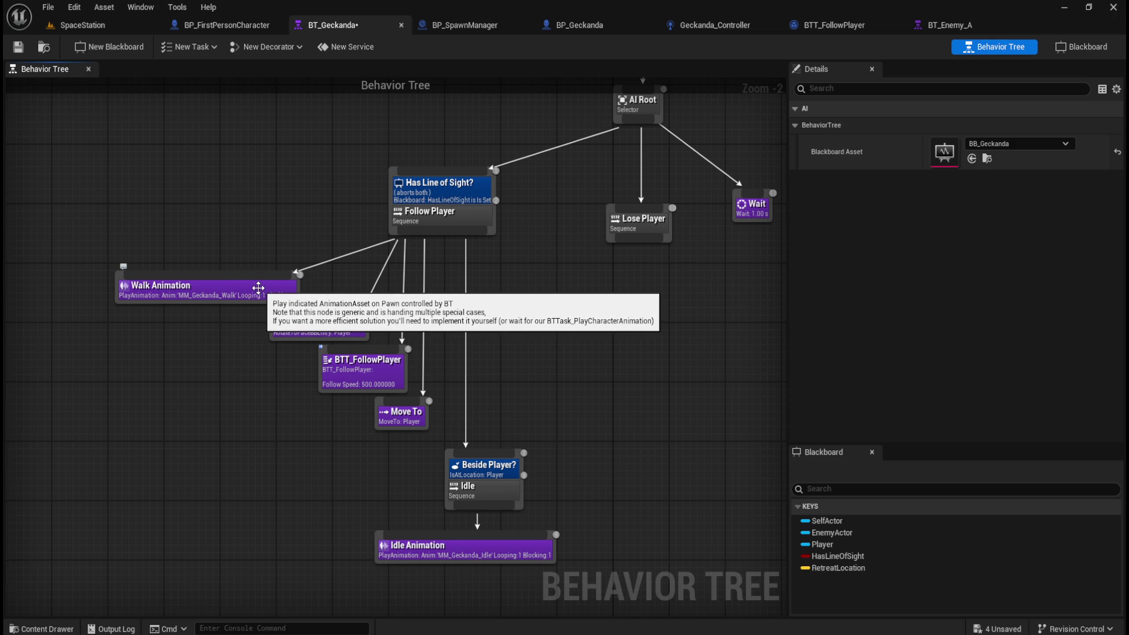
{"action": "right_click", "coordinate": [262, 289]}
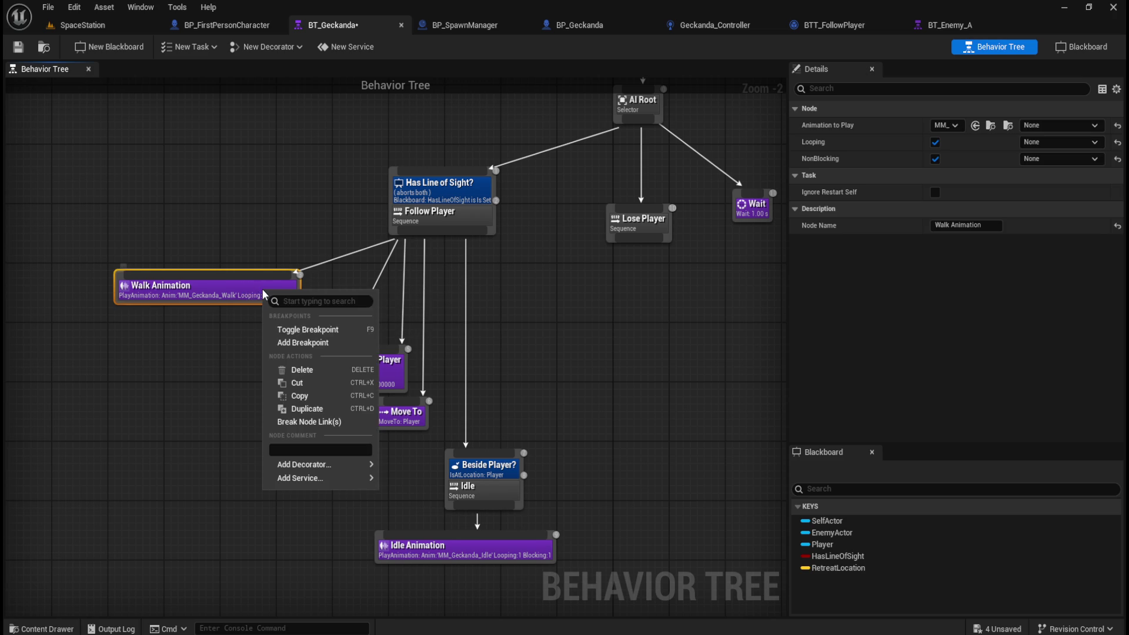
Add an Is At Location decorator to Walk Animation on the Player key with Inverse Condition ticked
{"action": "mouse_move", "coordinate": [314, 480]}
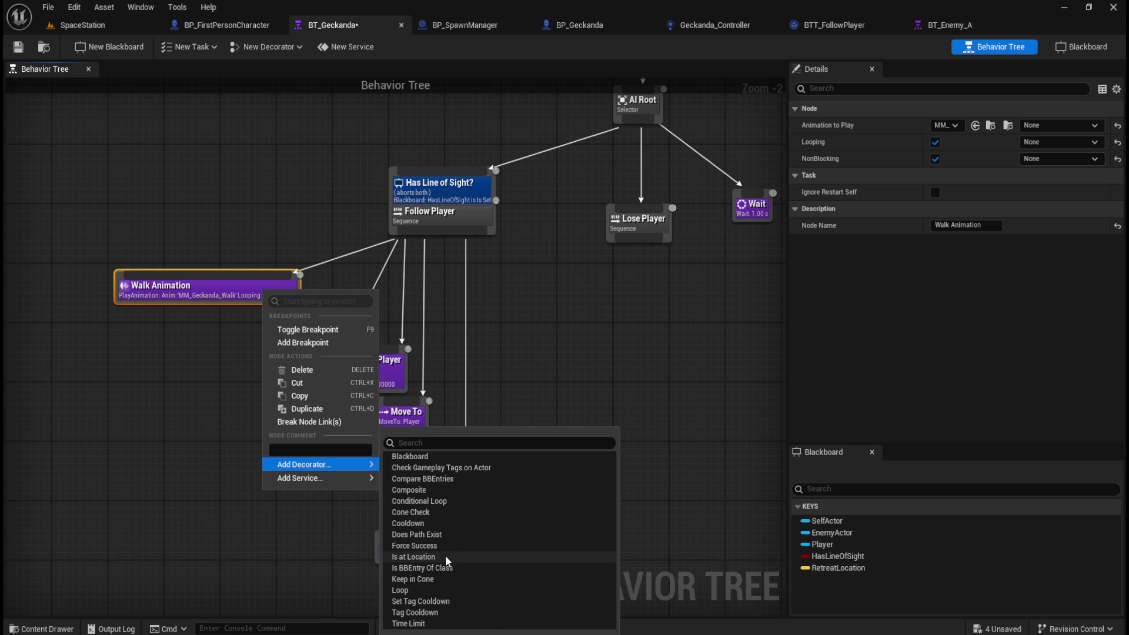
{"action": "left_click", "coordinate": [136, 389]}
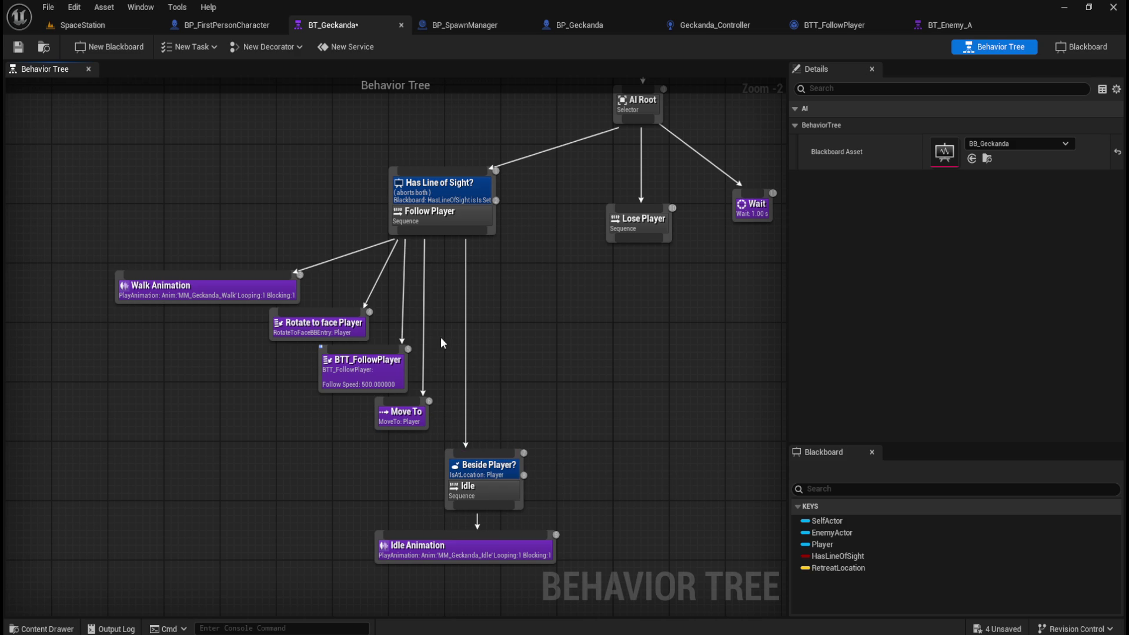
{"action": "left_click", "coordinate": [245, 290]}
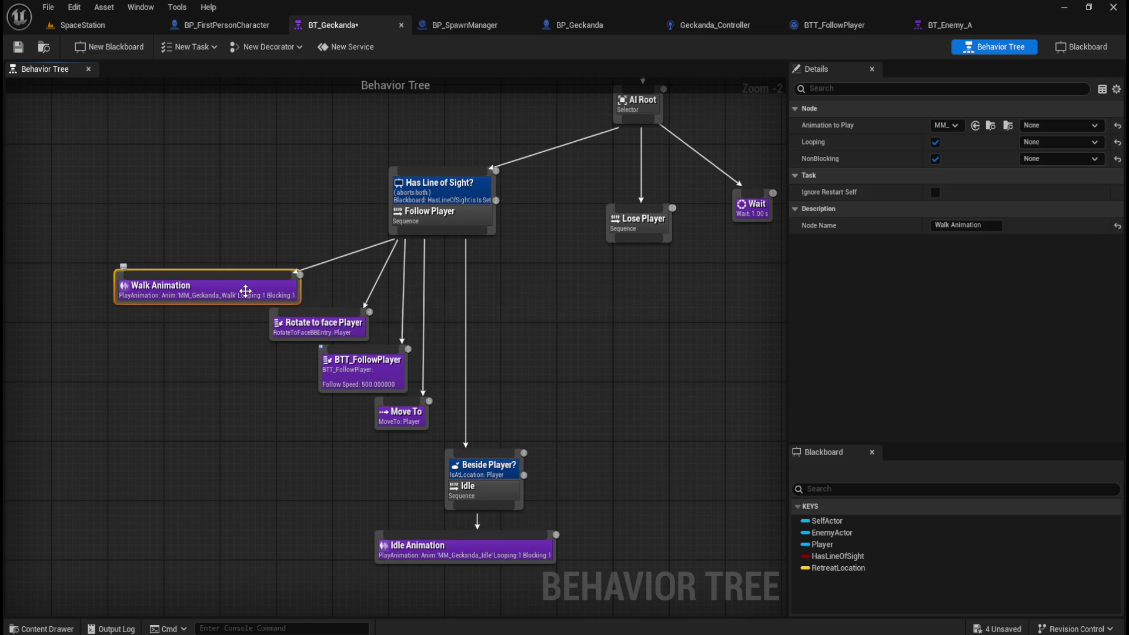
{"action": "right_click", "coordinate": [230, 291]}
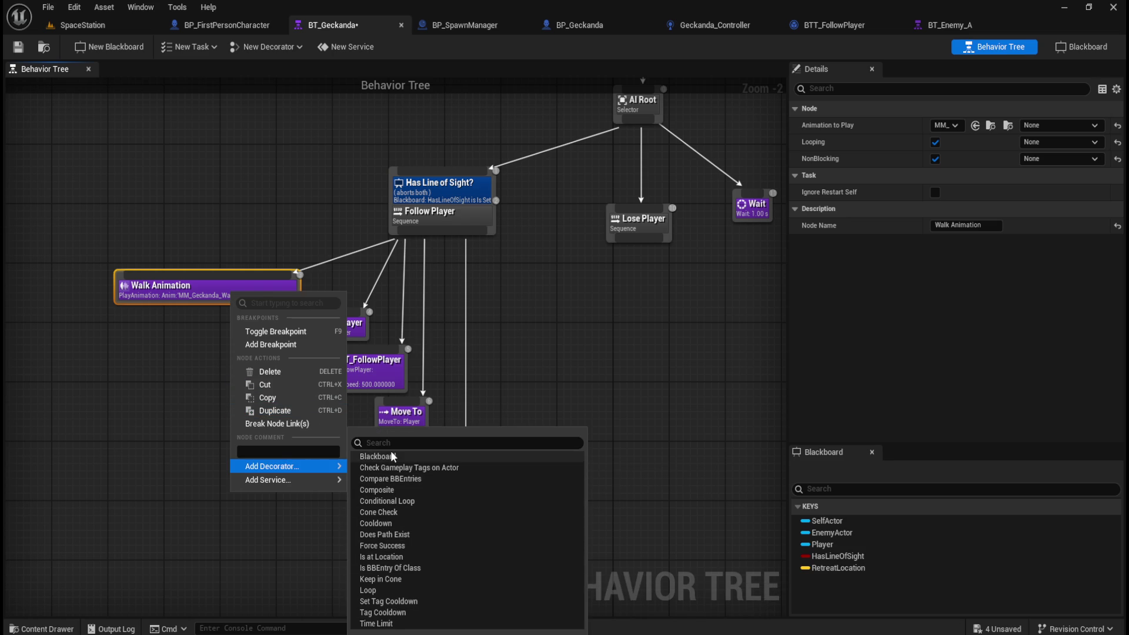
{"action": "left_click", "coordinate": [397, 555]}
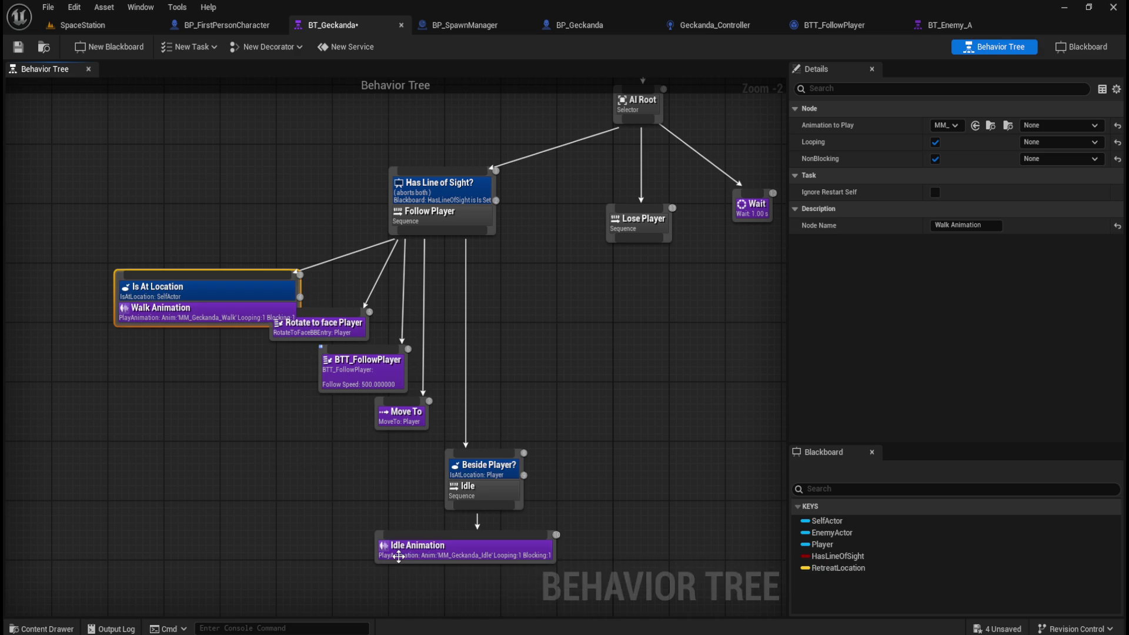
{"action": "left_click", "coordinate": [214, 292]}
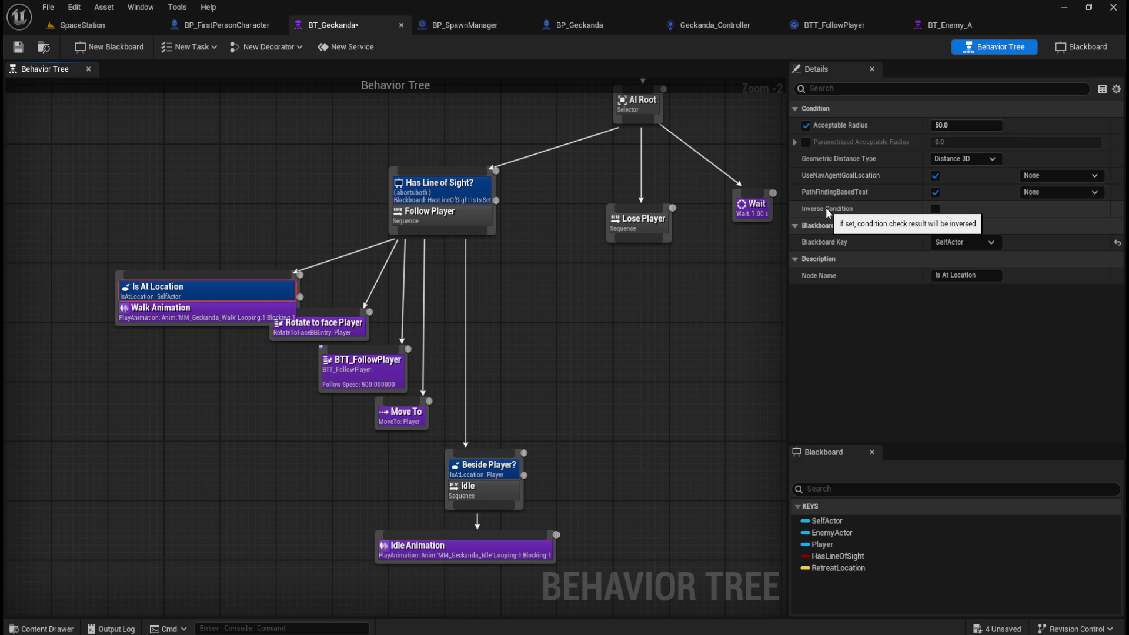
{"action": "left_click", "coordinate": [959, 243]}
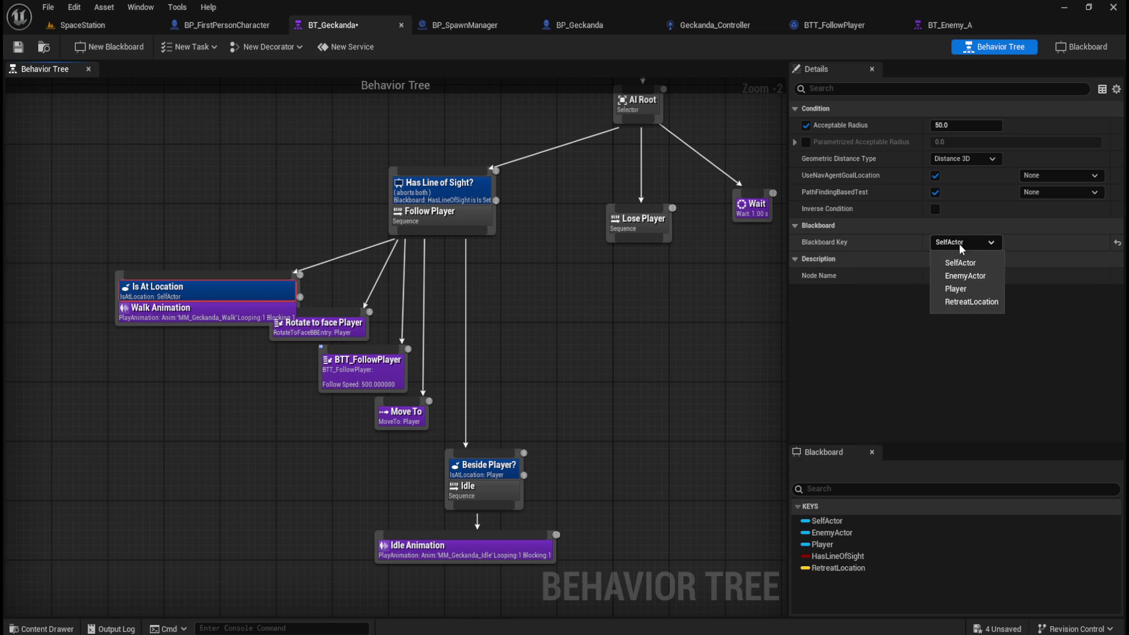
{"action": "left_click", "coordinate": [955, 291]}
{"action": "left_click", "coordinate": [934, 209]}
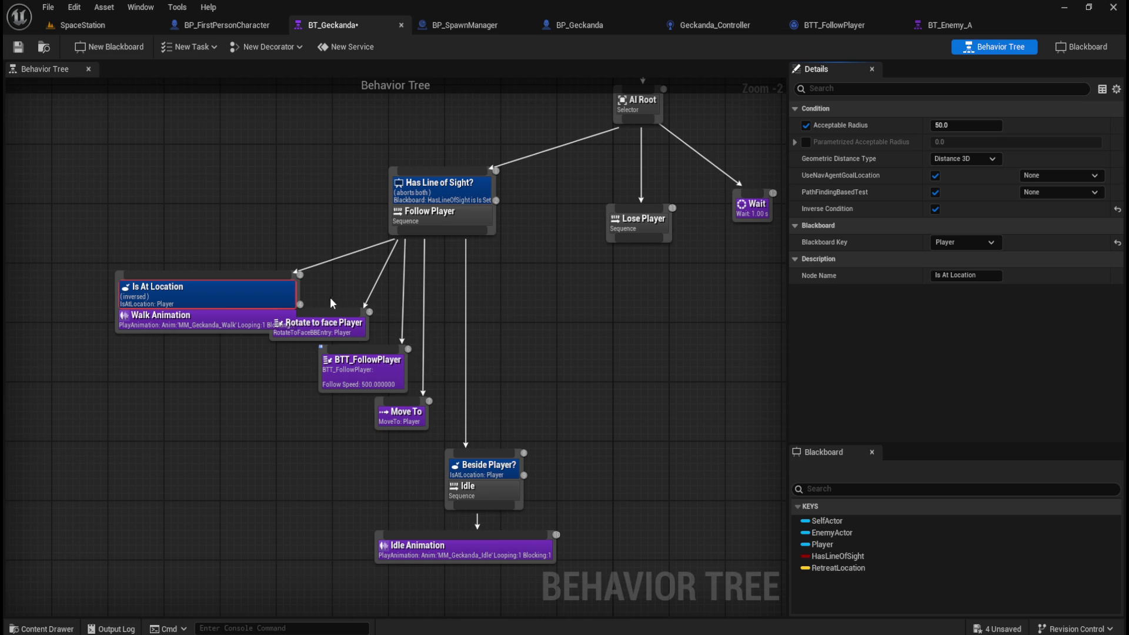
{"action": "left_click_drag", "start_coordinate": [336, 298], "coordinate": [525, 548]}
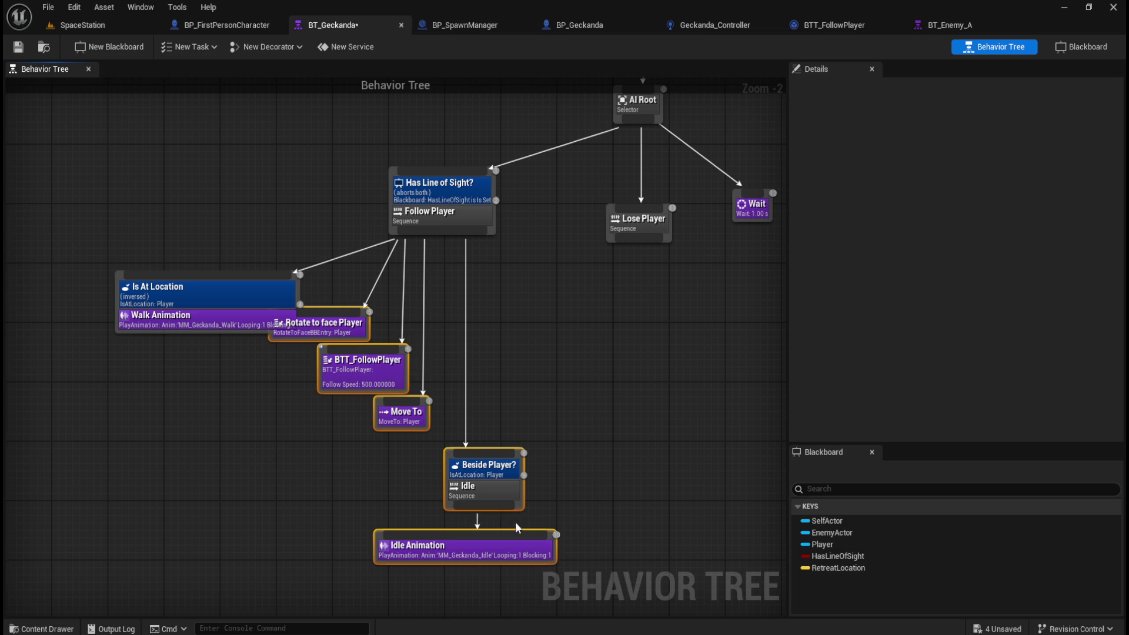
Select Move To and the Idle branch and shift them further right
{"action": "left_click_drag", "start_coordinate": [492, 477], "coordinate": [514, 477]}
{"action": "mouse_move", "coordinate": [588, 339]}
{"action": "left_mouse_down"}
{"action": "mouse_move", "coordinate": [413, 561]}
{"action": "mouse_move", "coordinate": [317, 554]}
{"action": "left_mouse_up"}
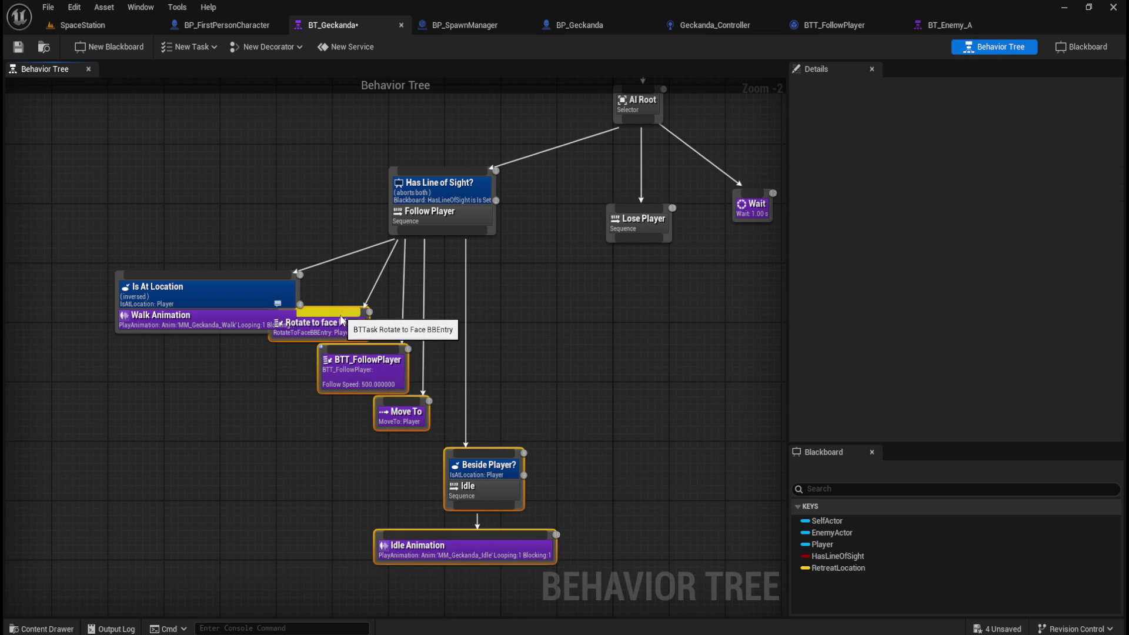
{"action": "left_click_drag", "start_coordinate": [337, 325], "coordinate": [379, 328]}
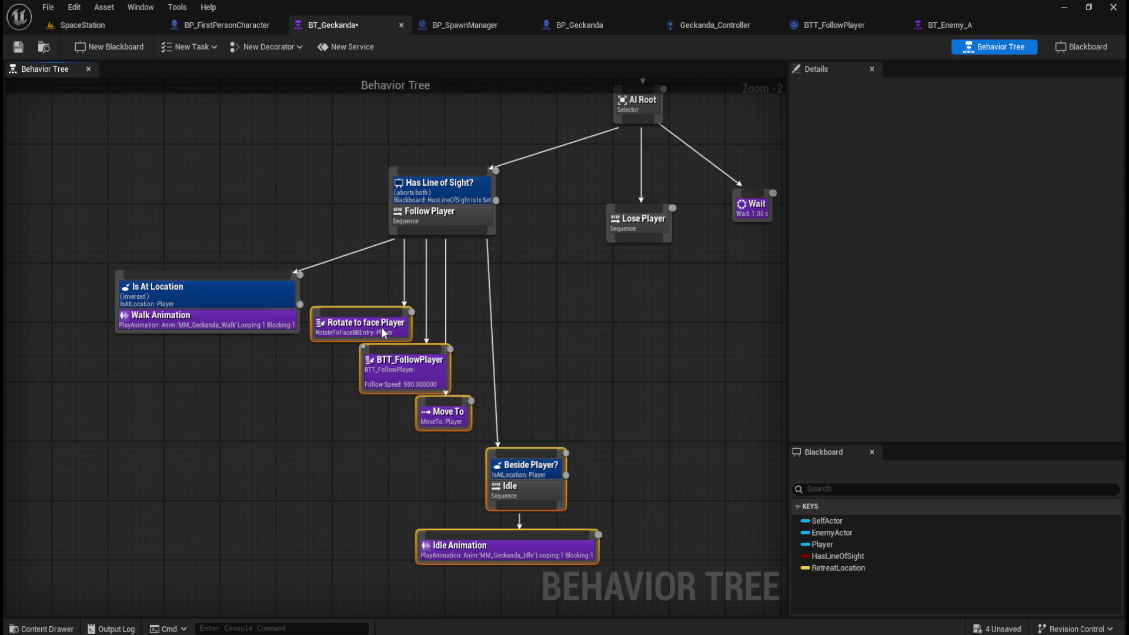
{"action": "left_click", "coordinate": [263, 211]}
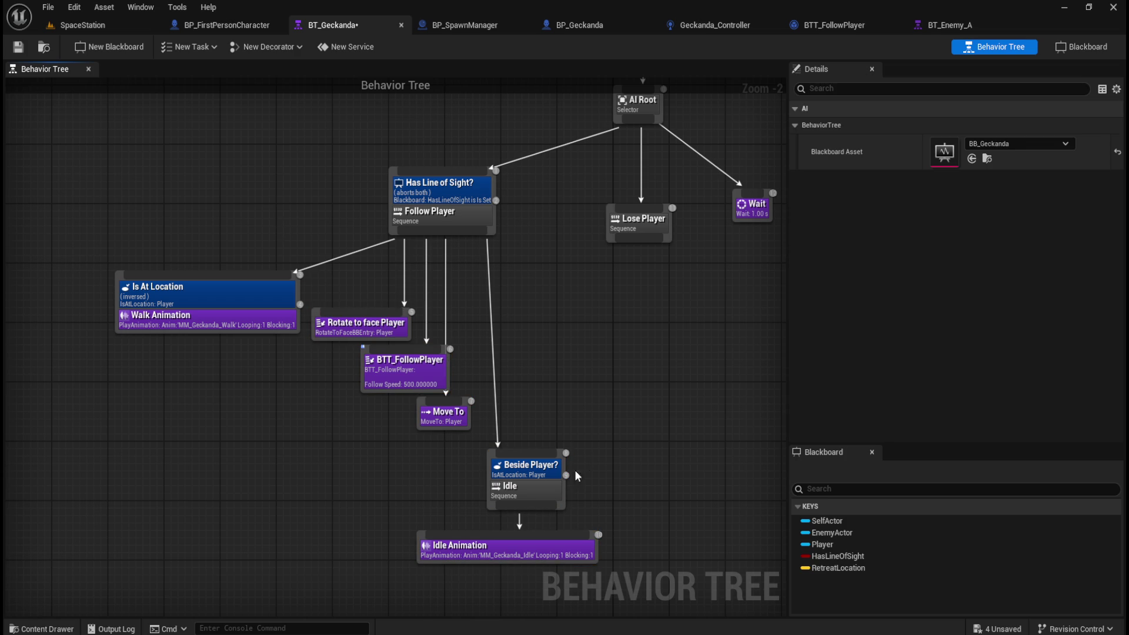
Delete the Beside Player? decorator and tuck Idle Animation closer under Idle
{"action": "left_click_drag", "start_coordinate": [526, 466], "coordinate": [520, 470]}
{"action": "key", "text": "Delete"}
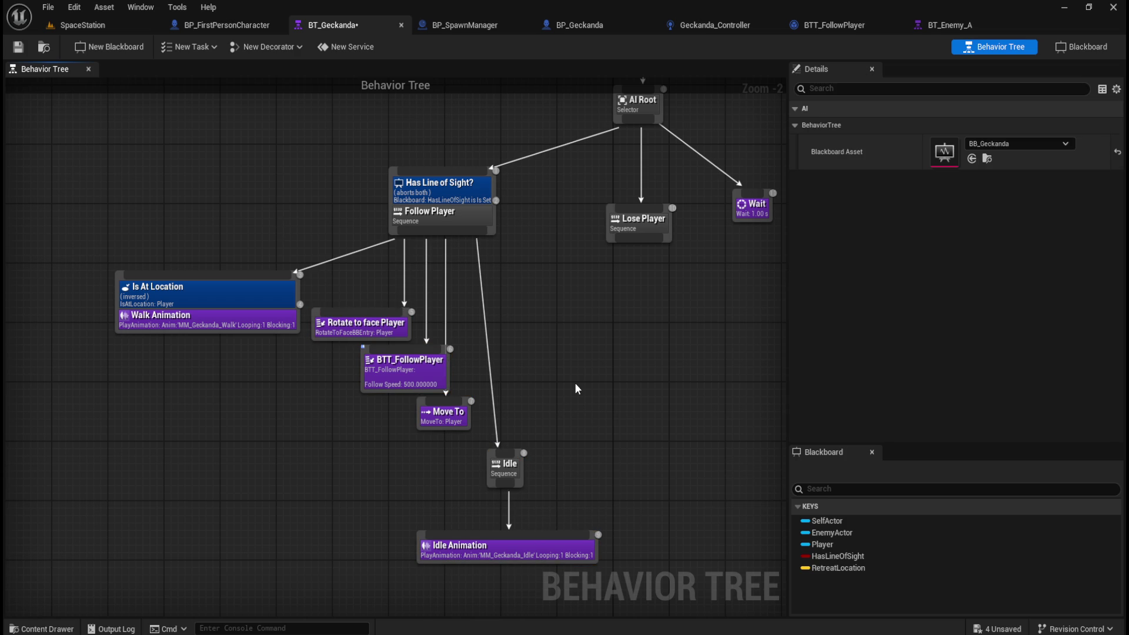
{"action": "left_click_drag", "start_coordinate": [539, 550], "coordinate": [534, 538]}
{"action": "left_click", "coordinate": [539, 483]}
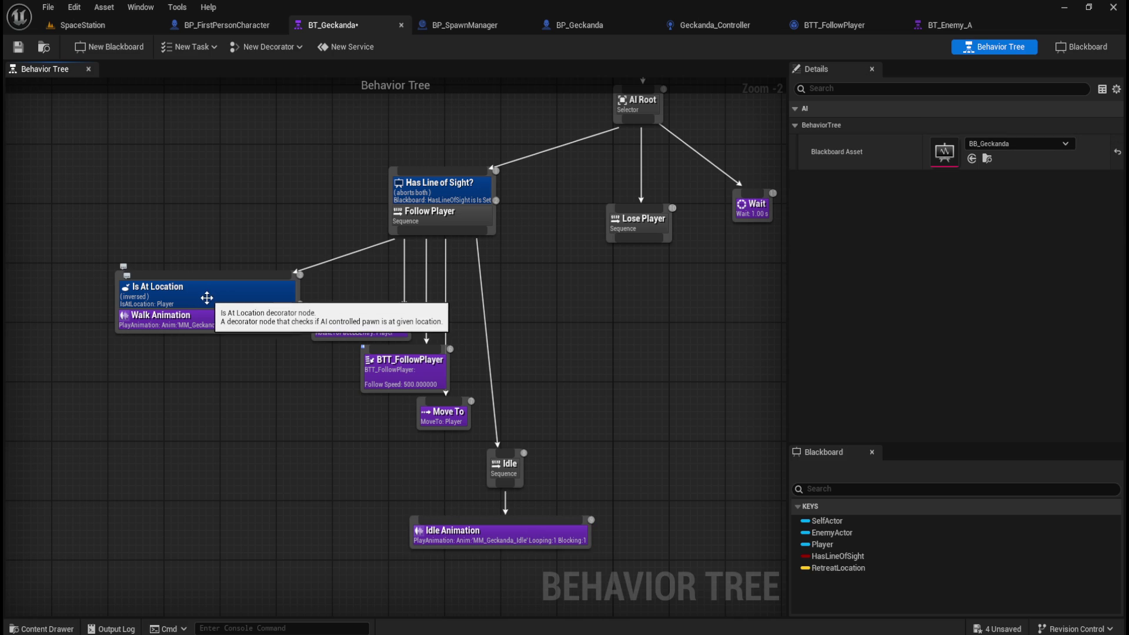
{"action": "left_click", "coordinate": [205, 297]}
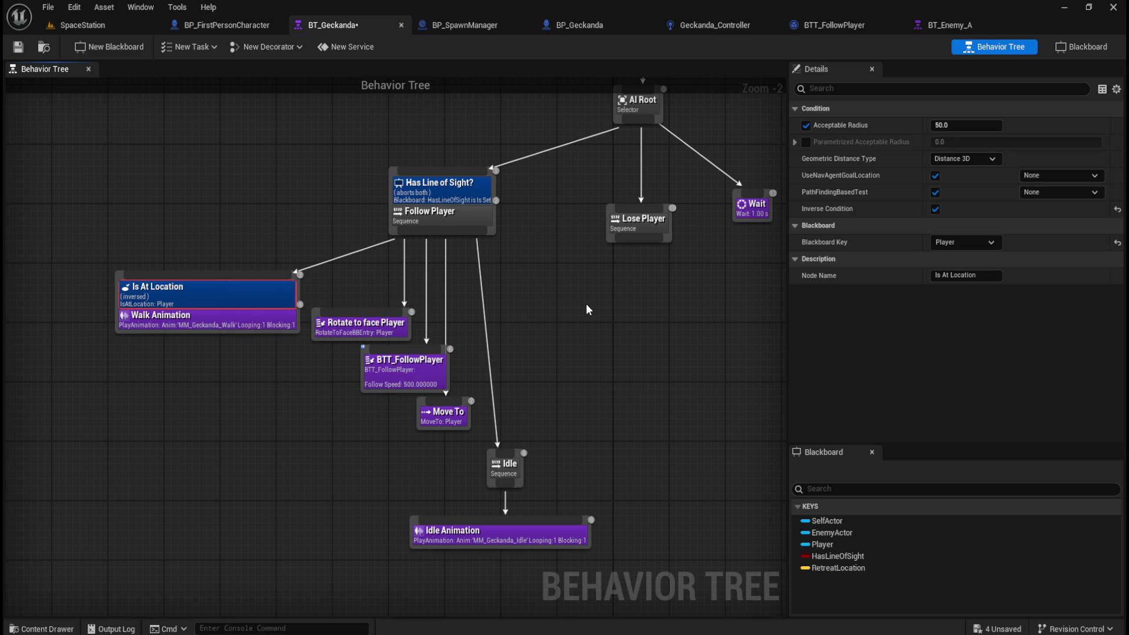
Save BT_Geckanda and return to the SpaceStation level
{"action": "left_click", "coordinate": [18, 47]}
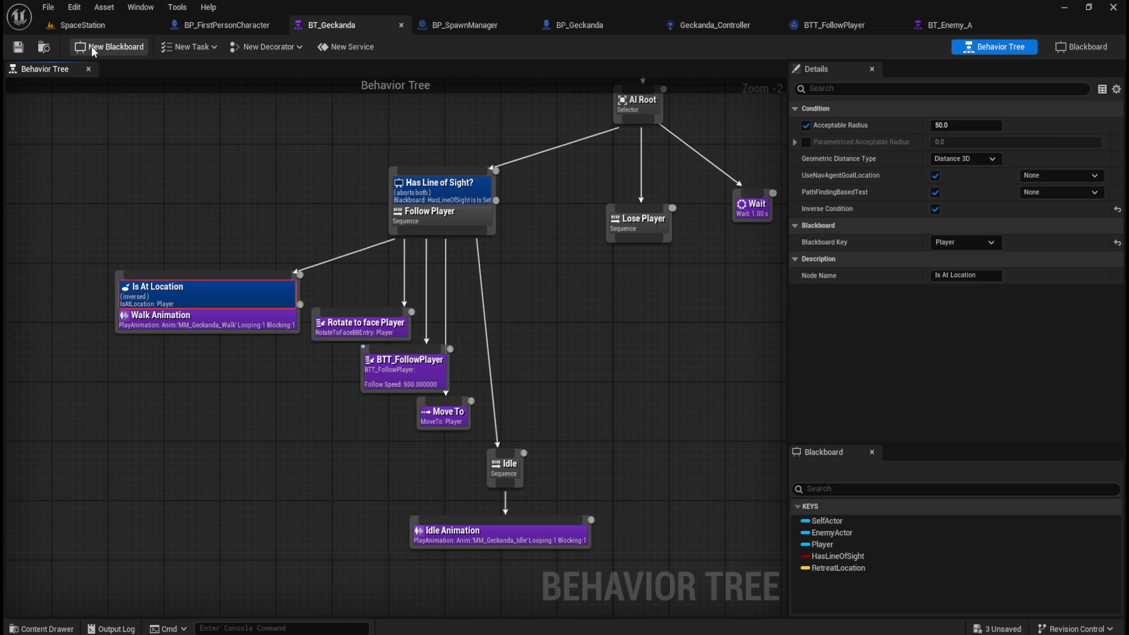
{"action": "left_click", "coordinate": [105, 25]}
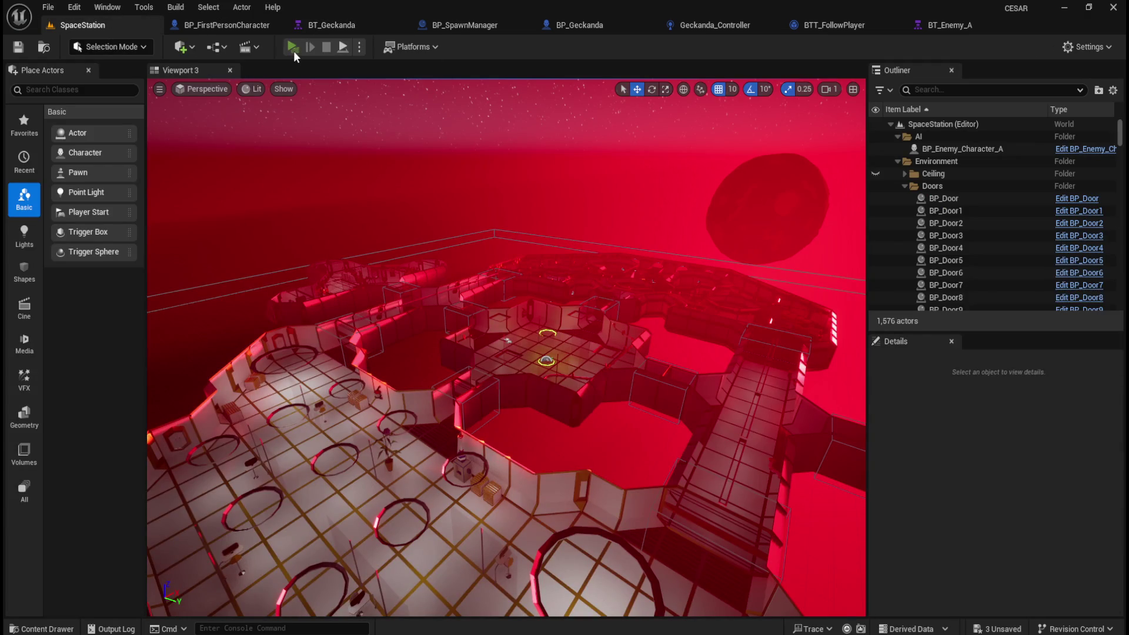
Start a standalone play-test and walk through the railing room to the yellow crates
{"action": "left_click", "coordinate": [318, 25]}
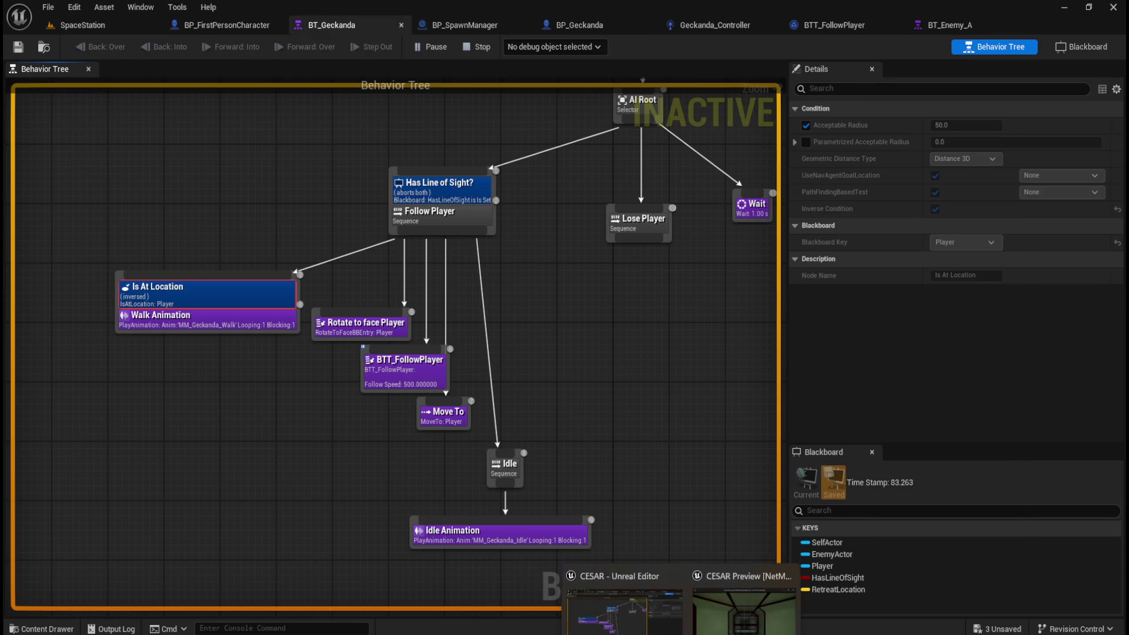
{"action": "key", "text": "w"}
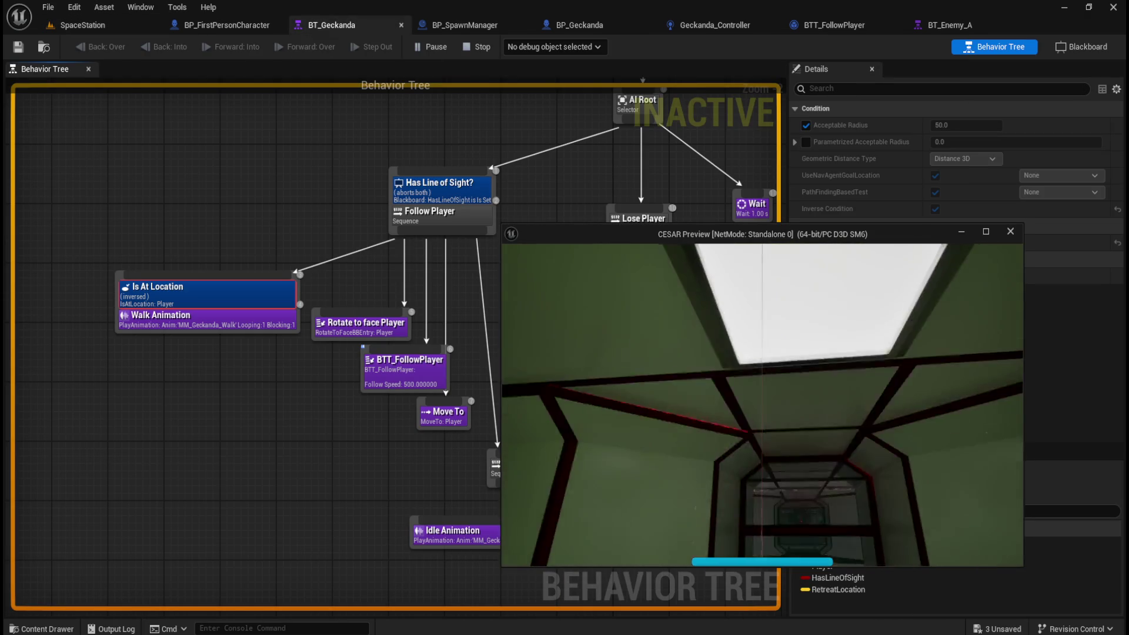
{"action": "key", "text": "w"}
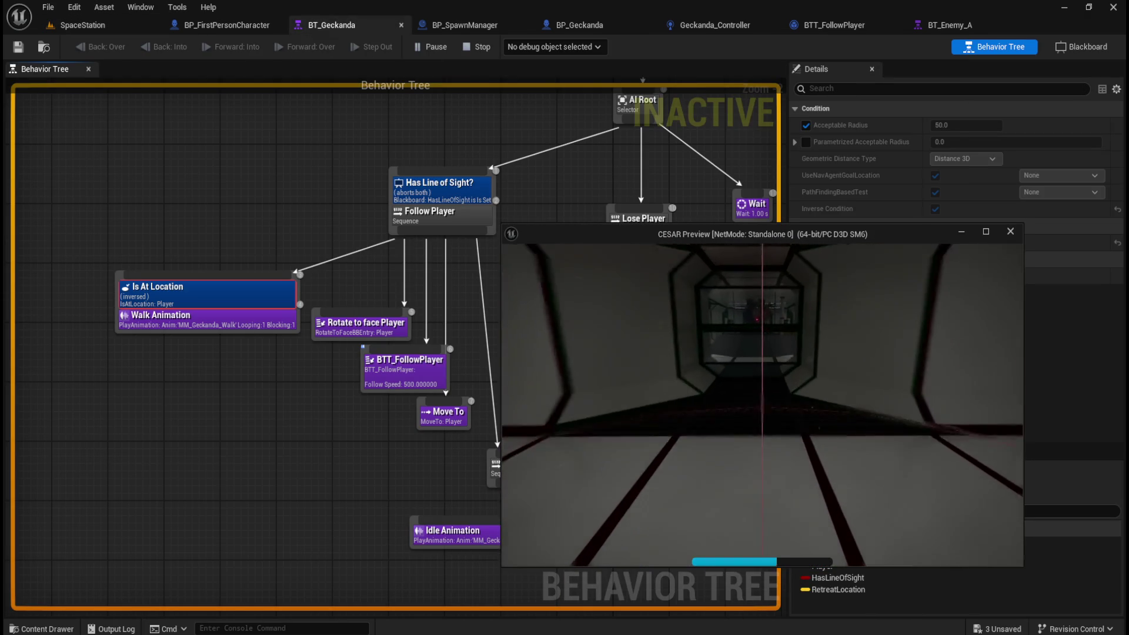
{"action": "key", "text": "w"}
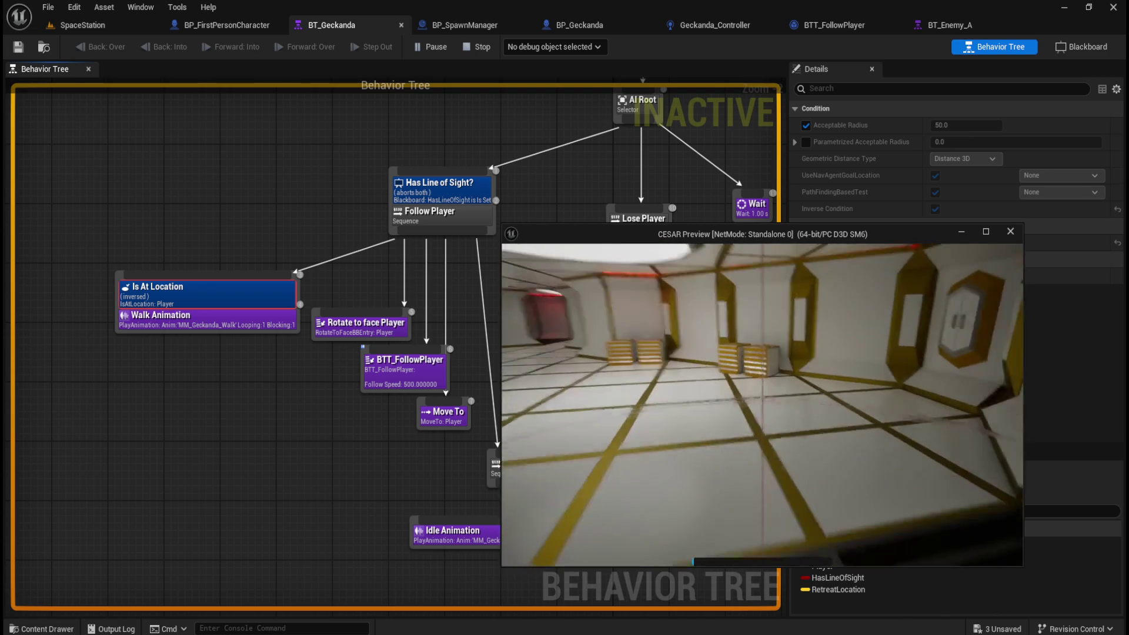
{"action": "key", "text": "w"}
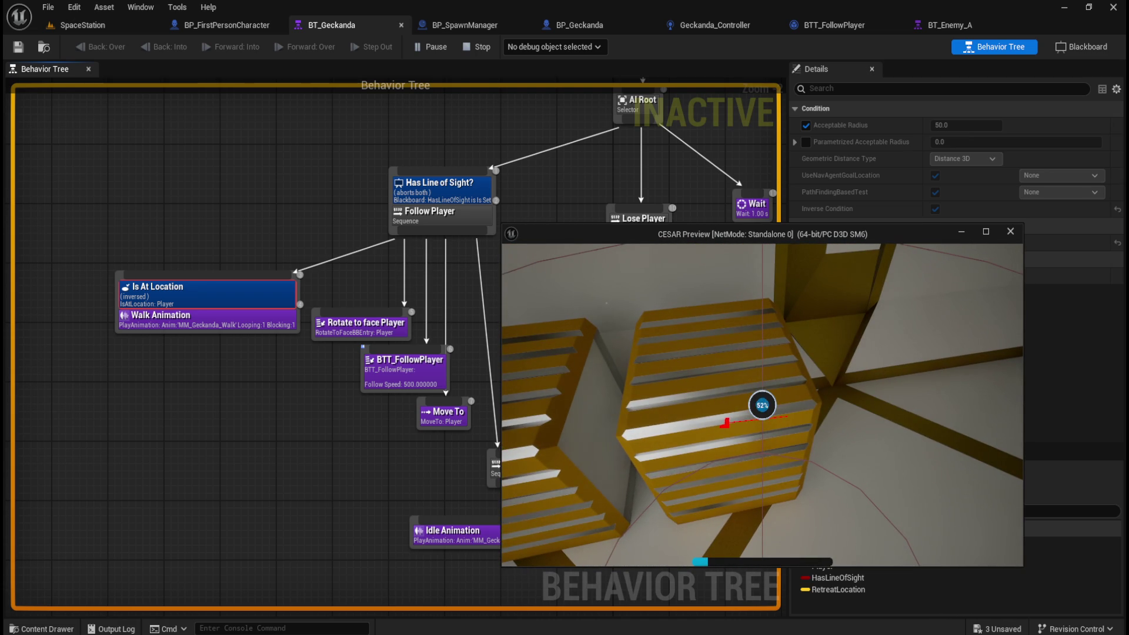
{"action": "key", "text": "w"}
{"action": "key", "text": "w"}
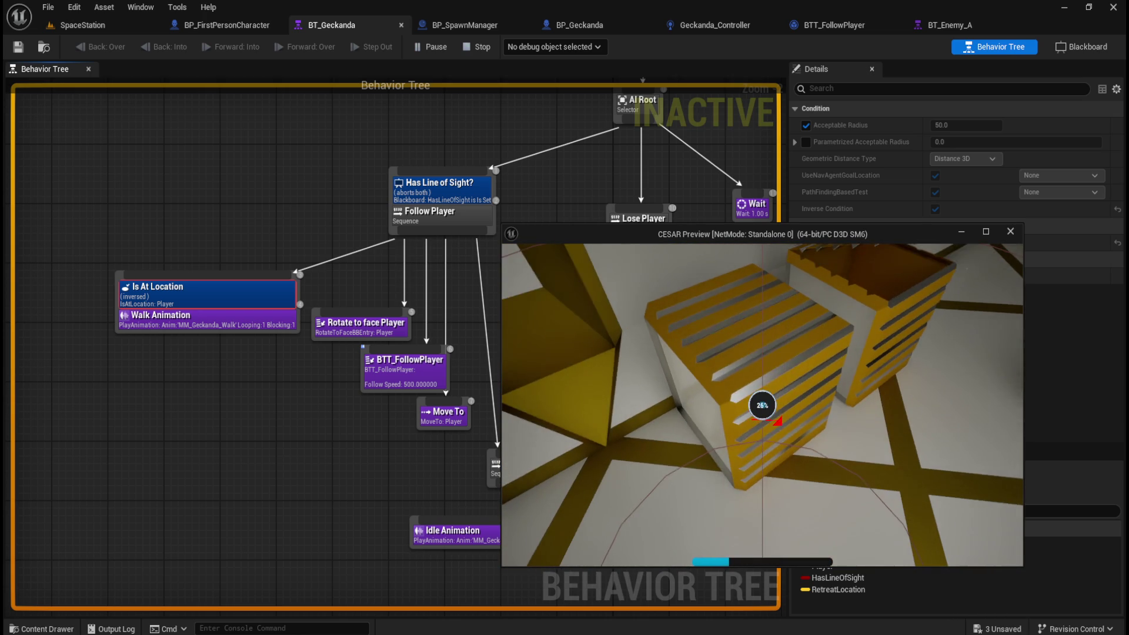
{"action": "key", "text": "s"}
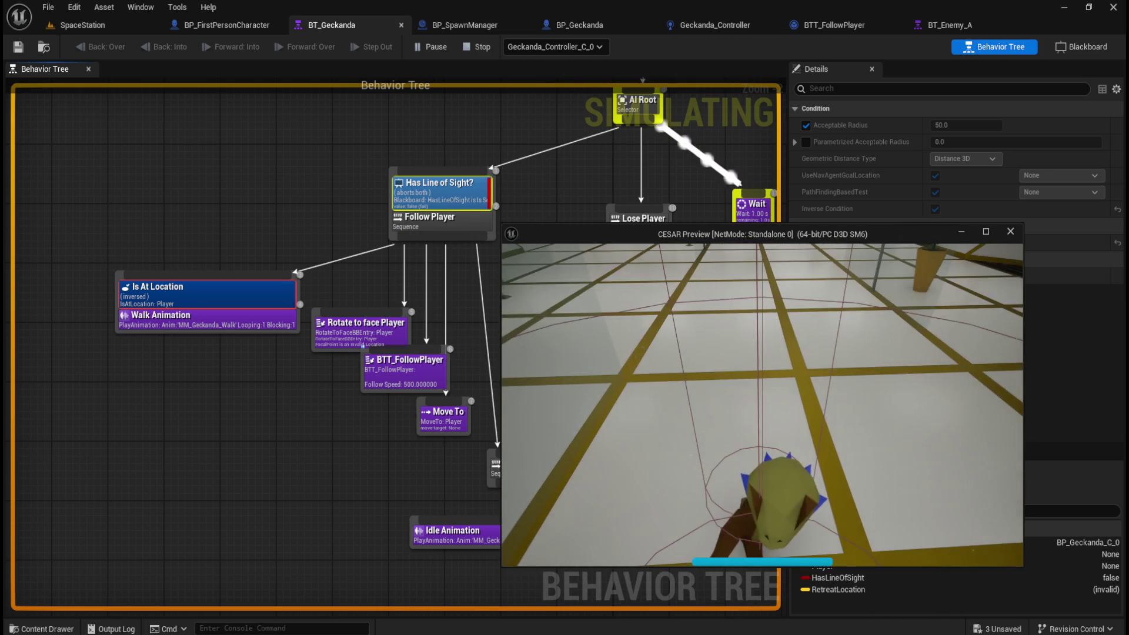
{"action": "left_click", "coordinate": [520, 464]}
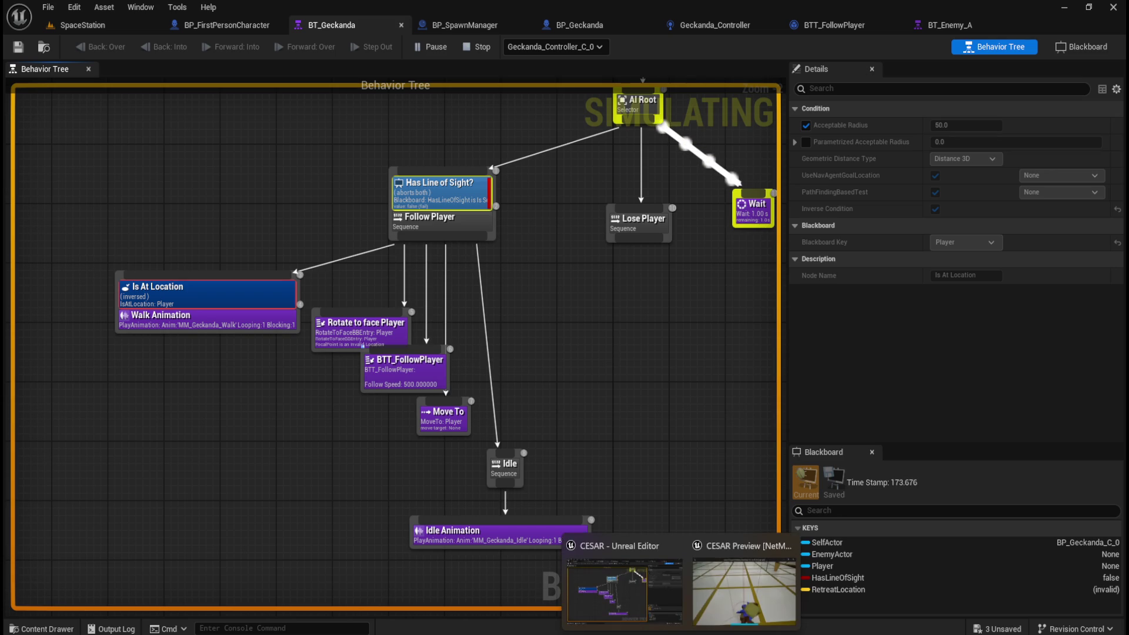
{"action": "left_click", "coordinate": [678, 371]}
{"action": "scroll", "coordinate": [594, 395], "scroll_direction": "down", "scroll_amount": 4}
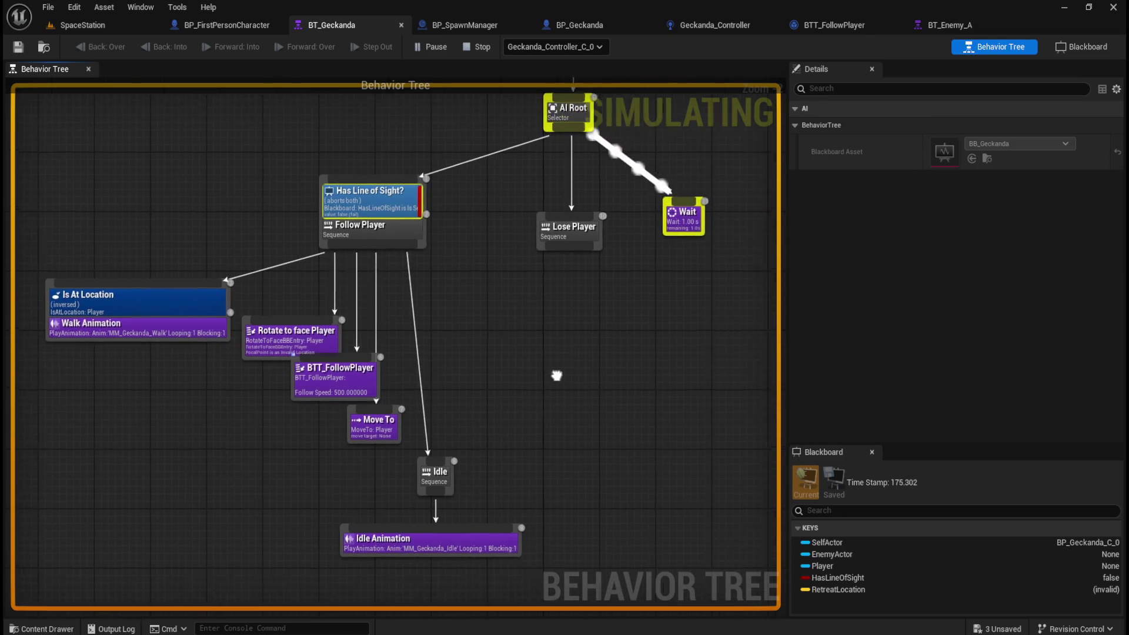
{"action": "scroll", "coordinate": [495, 378], "scroll_direction": "up", "scroll_amount": 1}
{"action": "scroll", "coordinate": [495, 379], "scroll_direction": "down", "scroll_amount": 1}
{"action": "mouse_move", "coordinate": [726, 623]}
{"action": "left_click", "coordinate": [758, 590]}
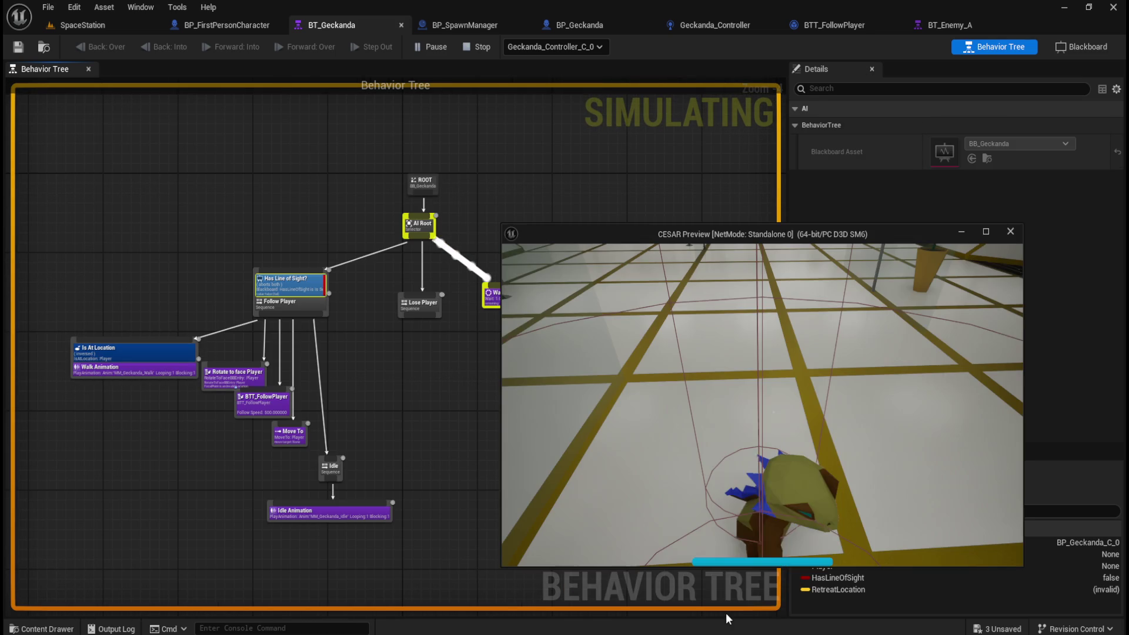
{"action": "left_click_drag", "start_coordinate": [590, 229], "coordinate": [627, 245]}
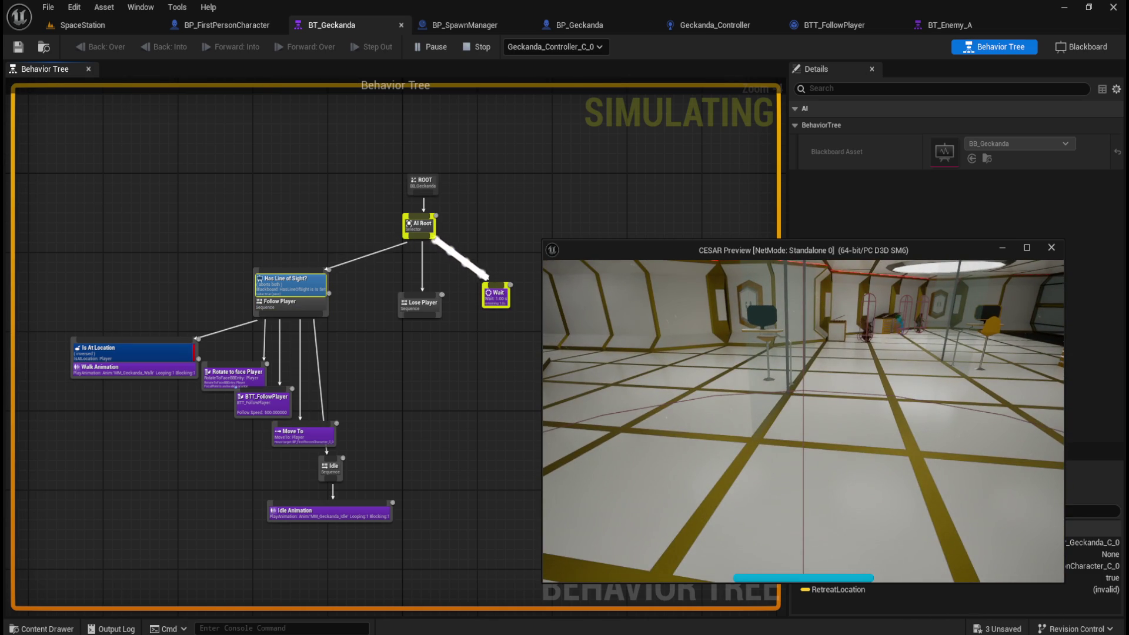
Stop the session, remove the AI Root→Wait link, and save BT_Geckanda
{"action": "key", "text": "Escape"}
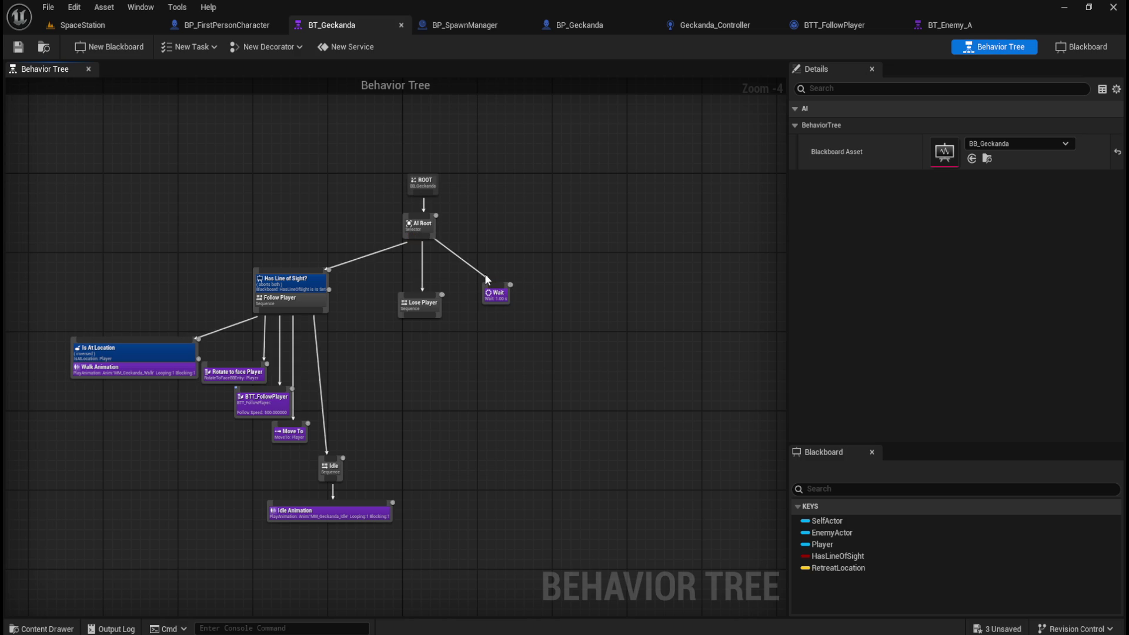
{"action": "left_click", "coordinate": [487, 280], "text": "alt"}
{"action": "left_click", "coordinate": [19, 49]}
Play the SpaceStation level again, walk up the corridor, then stop the session
{"action": "left_click", "coordinate": [75, 26]}
{"action": "left_click", "coordinate": [296, 45]}
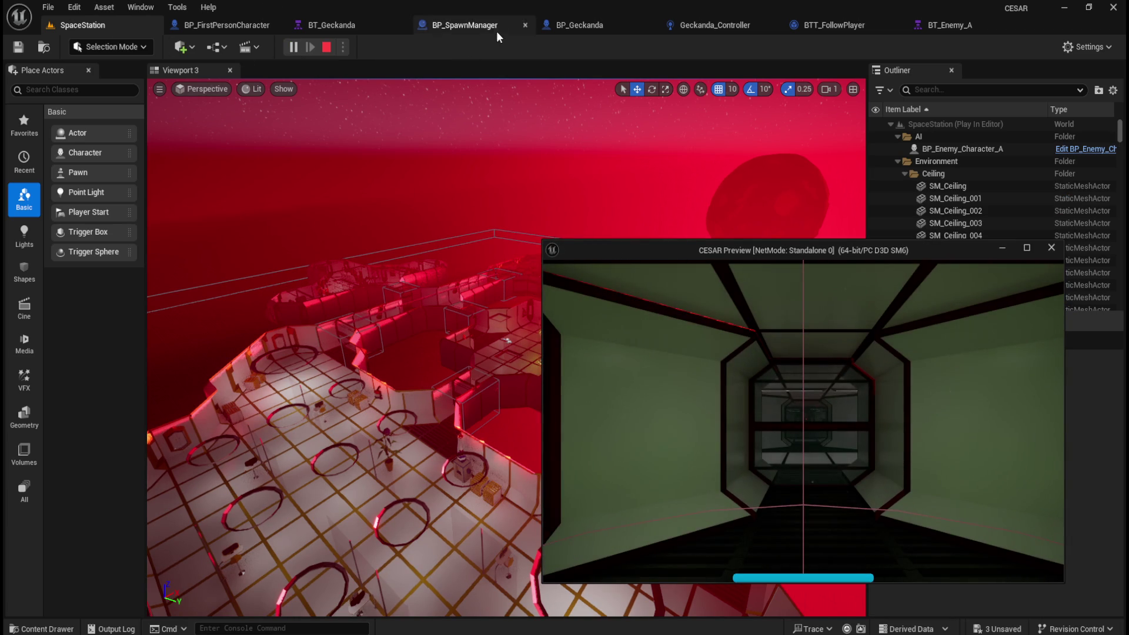
{"action": "left_click", "coordinate": [335, 23]}
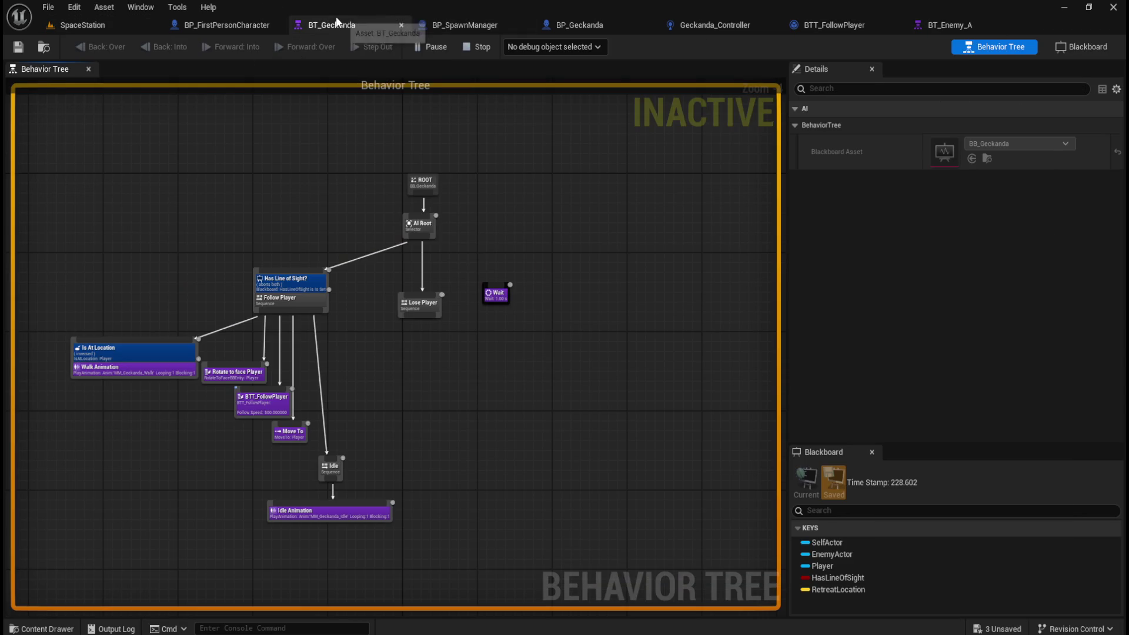
{"action": "mouse_move", "coordinate": [681, 624]}
{"action": "left_click", "coordinate": [747, 582]}
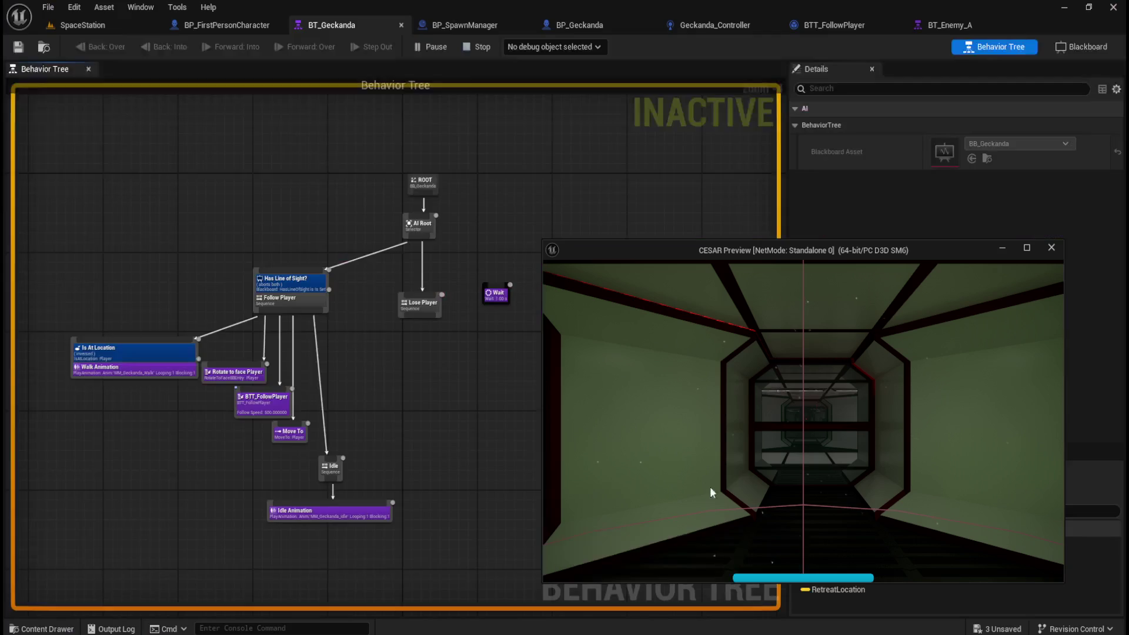
{"action": "left_click", "coordinate": [736, 392]}
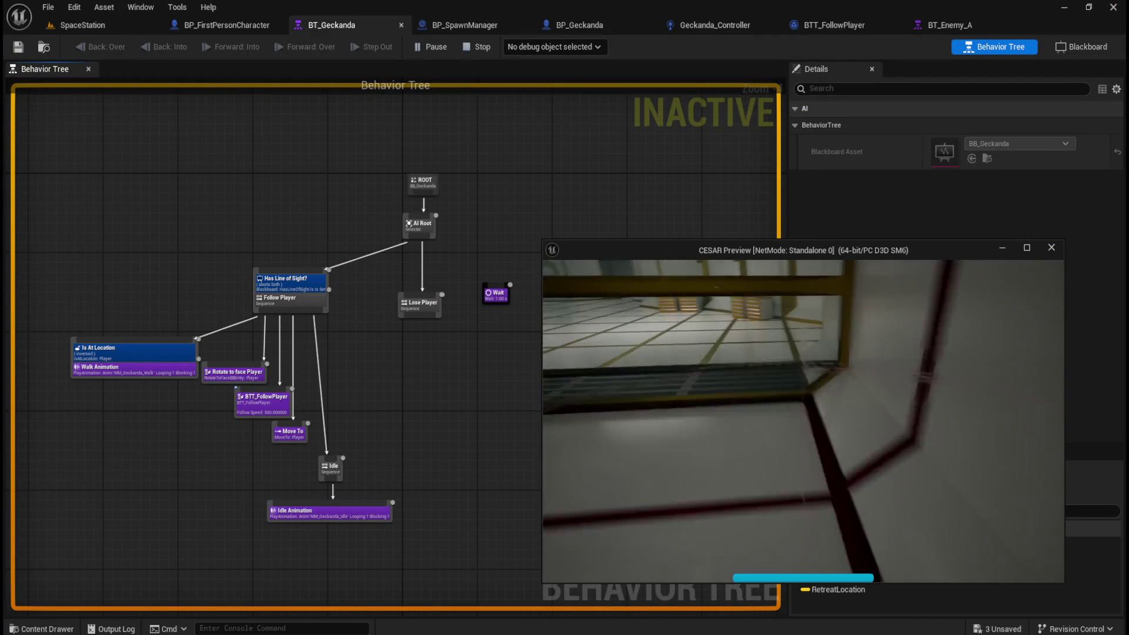
{"action": "key", "text": "w"}
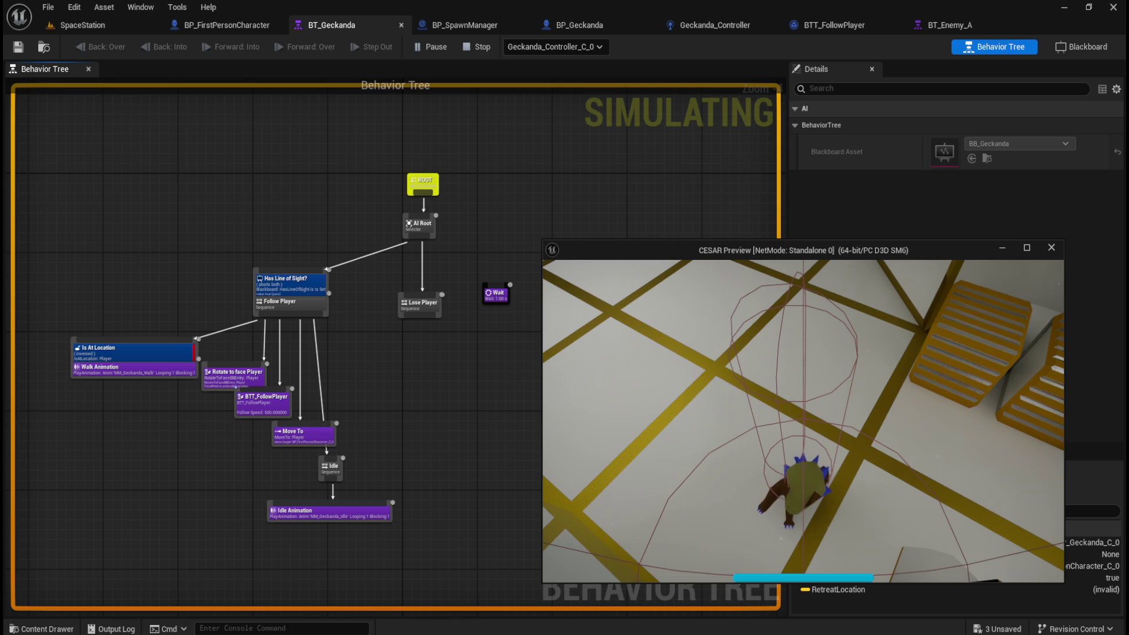
{"action": "key", "text": "Escape"}
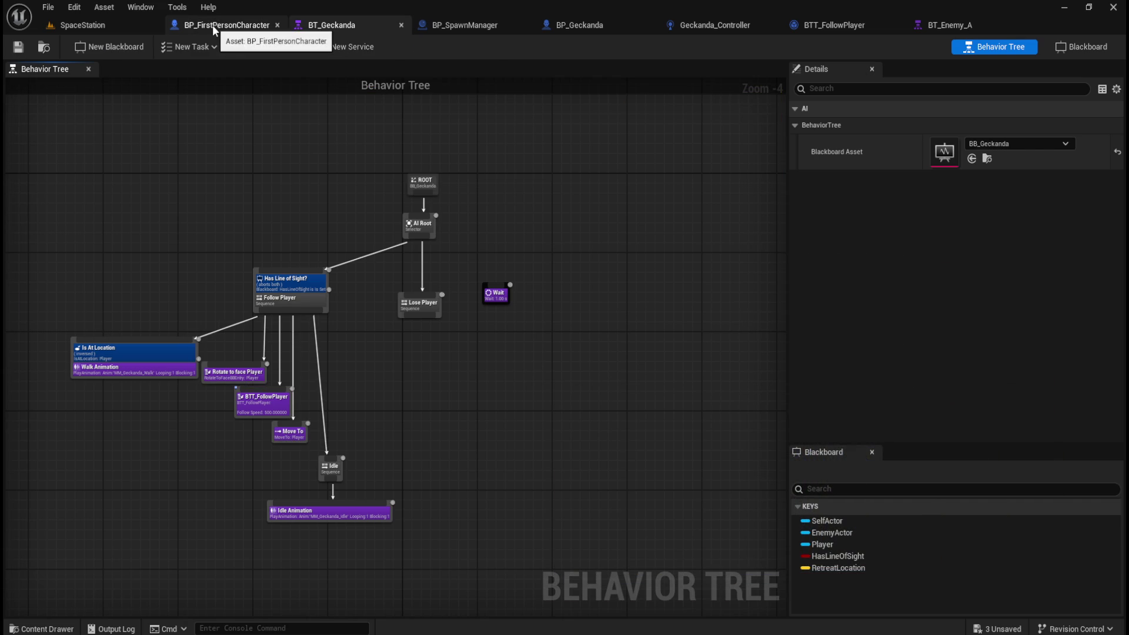
In BP_Geckanda, select the Capsule Component and bring its Collision settings into view
{"action": "left_click", "coordinate": [595, 23]}
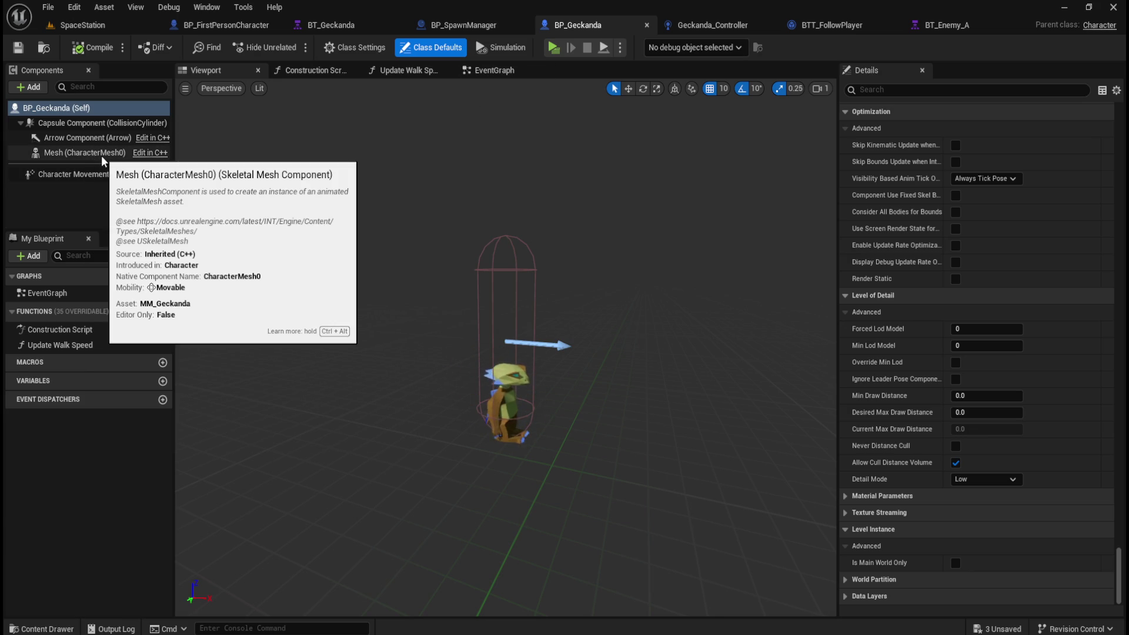
{"action": "left_click", "coordinate": [98, 124]}
{"action": "scroll", "coordinate": [912, 331], "scroll_direction": "up", "scroll_amount": 5}
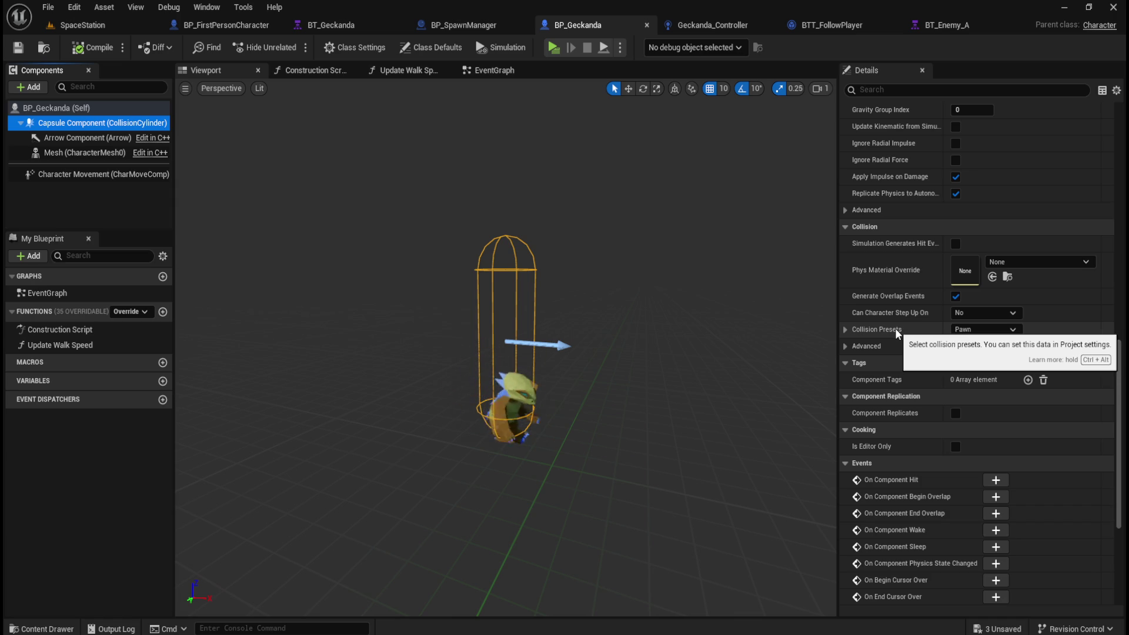
Expand the capsule's Collision Presets and Advanced sections to confirm the Pawn preset blocks Pawn
{"action": "left_click", "coordinate": [845, 329]}
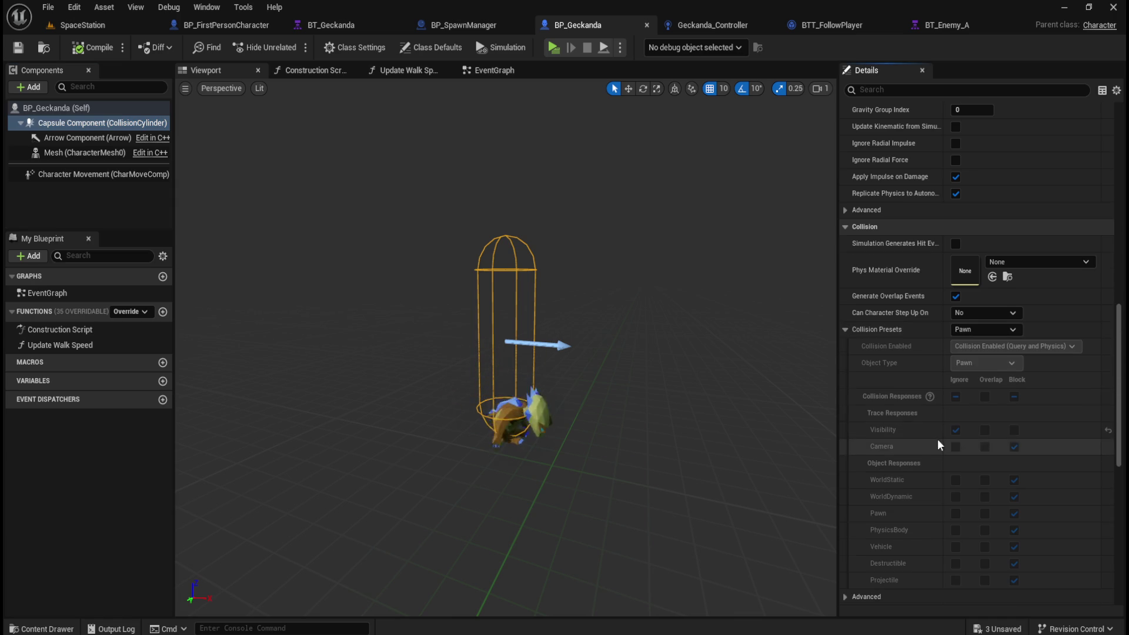
{"action": "scroll", "coordinate": [939, 445], "scroll_direction": "down", "scroll_amount": 1}
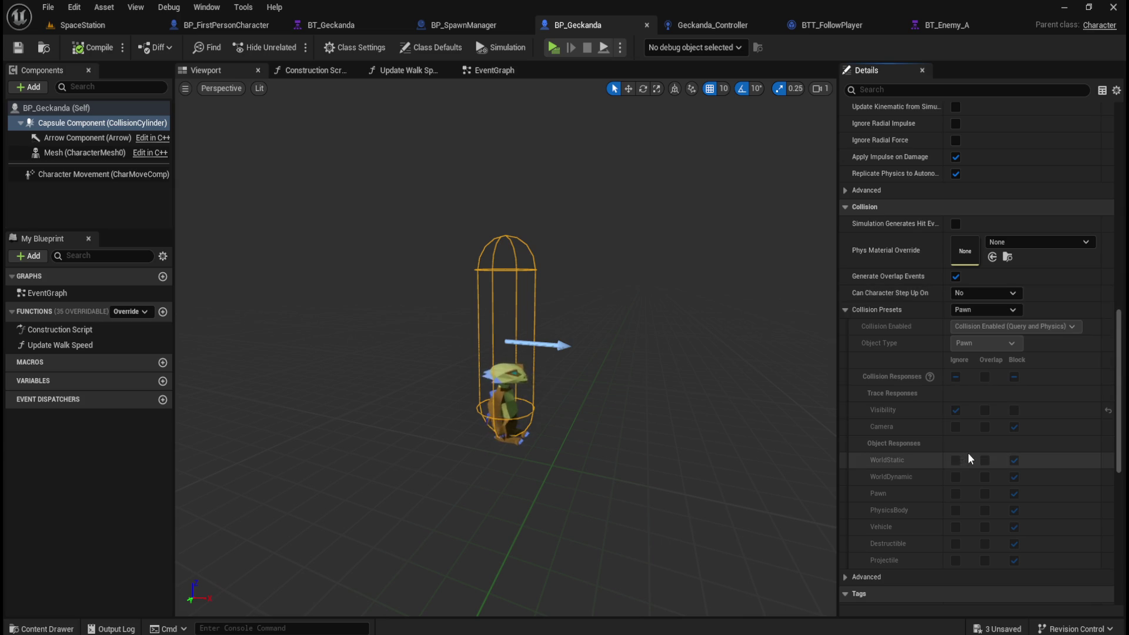
{"action": "scroll", "coordinate": [865, 502], "scroll_direction": "down", "scroll_amount": 2}
{"action": "left_click", "coordinate": [847, 535]}
{"action": "scroll", "coordinate": [887, 508], "scroll_direction": "down", "scroll_amount": 5}
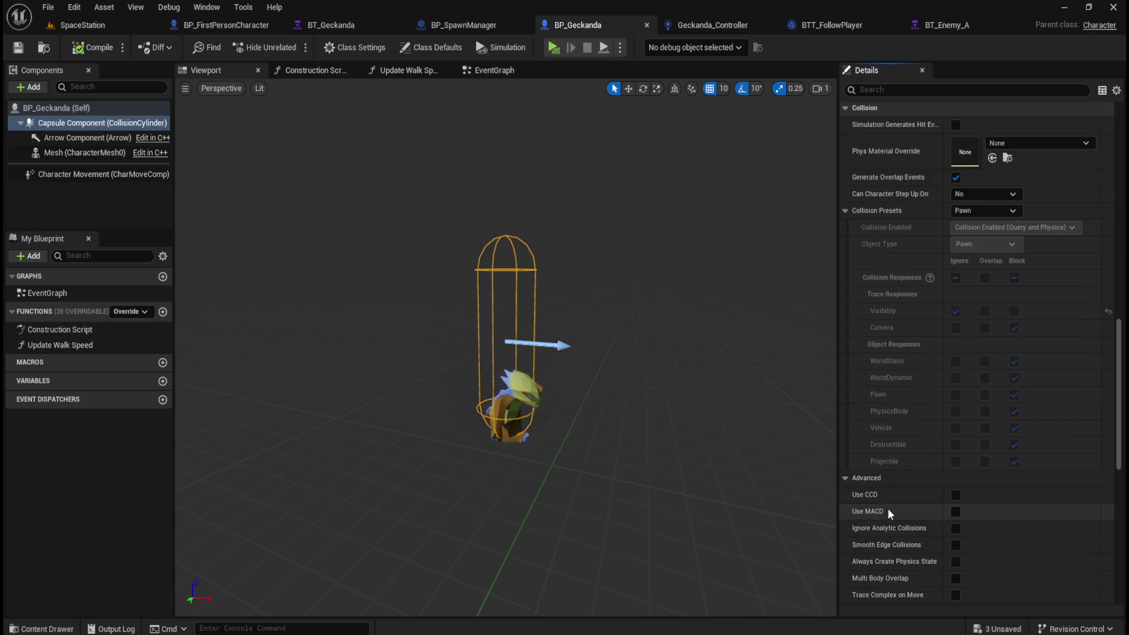
{"action": "scroll", "coordinate": [894, 498], "scroll_direction": "down", "scroll_amount": 2}
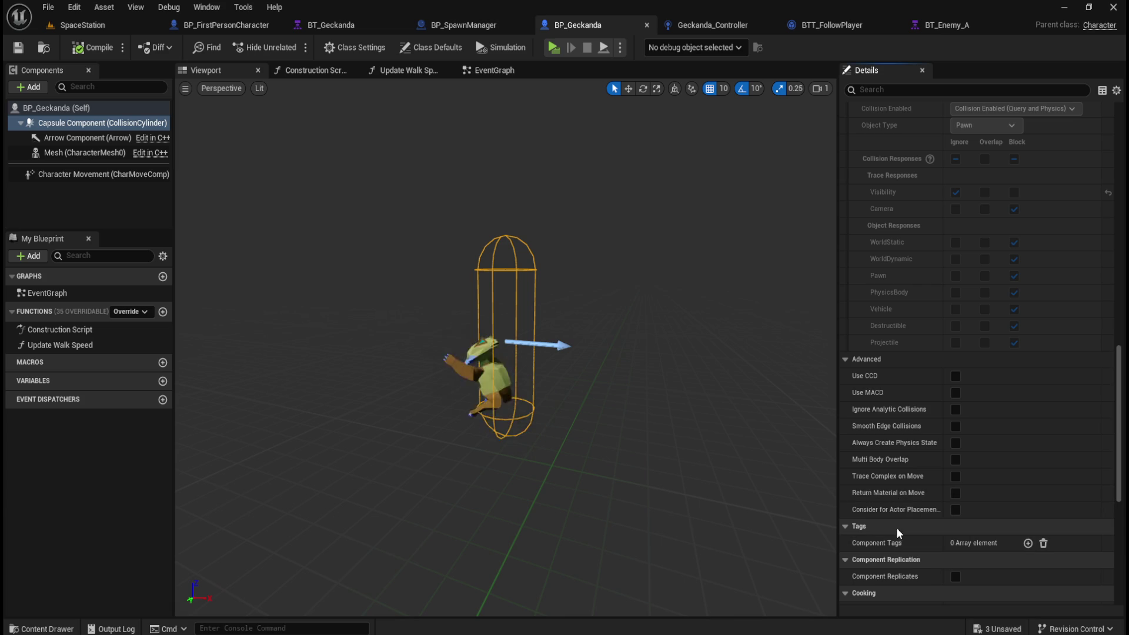
{"action": "left_click", "coordinate": [845, 359]}
{"action": "scroll", "coordinate": [900, 340], "scroll_direction": "up", "scroll_amount": 3}
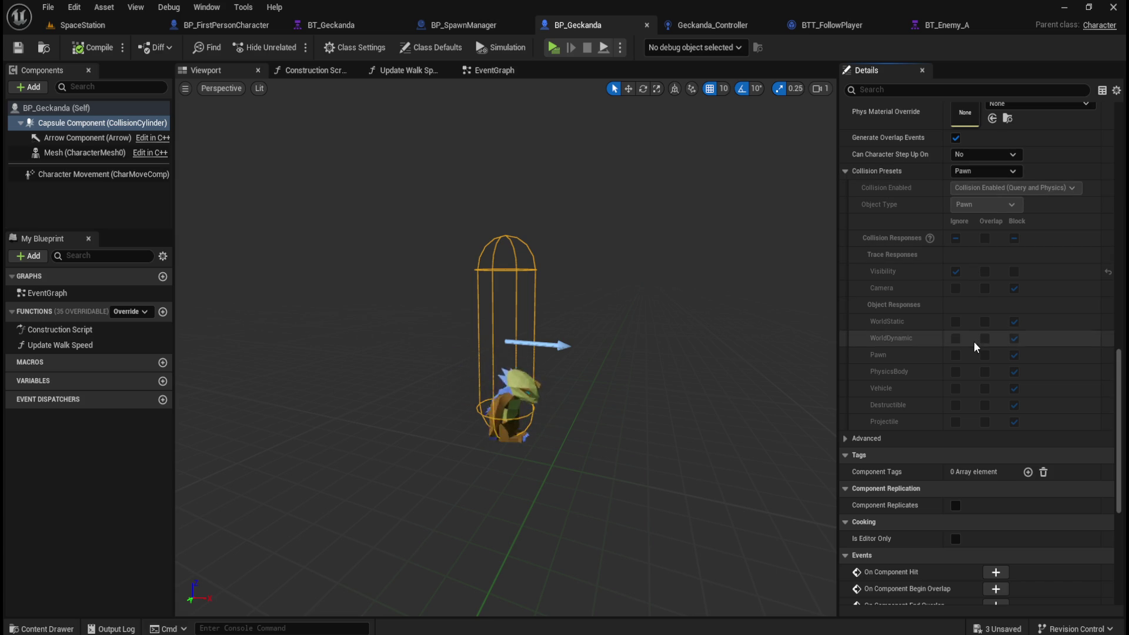
{"action": "scroll", "coordinate": [980, 364], "scroll_direction": "up", "scroll_amount": 2}
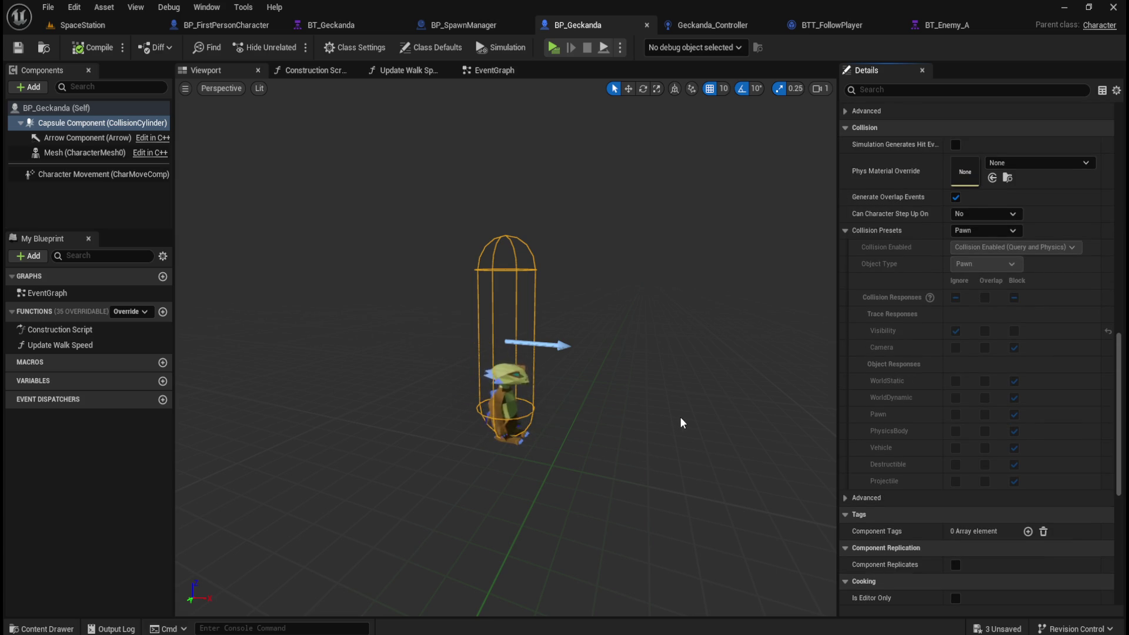
{"action": "key", "text": "super+shift+s"}
{"action": "key", "text": "Escape"}
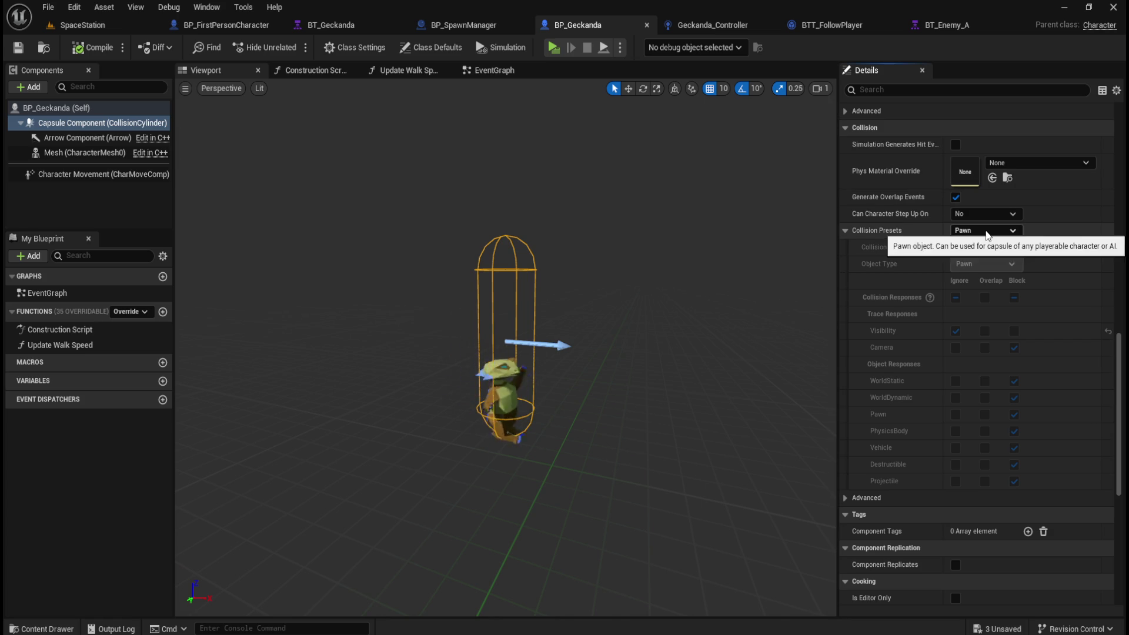
Switch the capsule to Custom collision overlapping Pawn, compile, and go back to SpaceStation
{"action": "left_click", "coordinate": [987, 233]}
{"action": "left_click", "coordinate": [978, 243]}
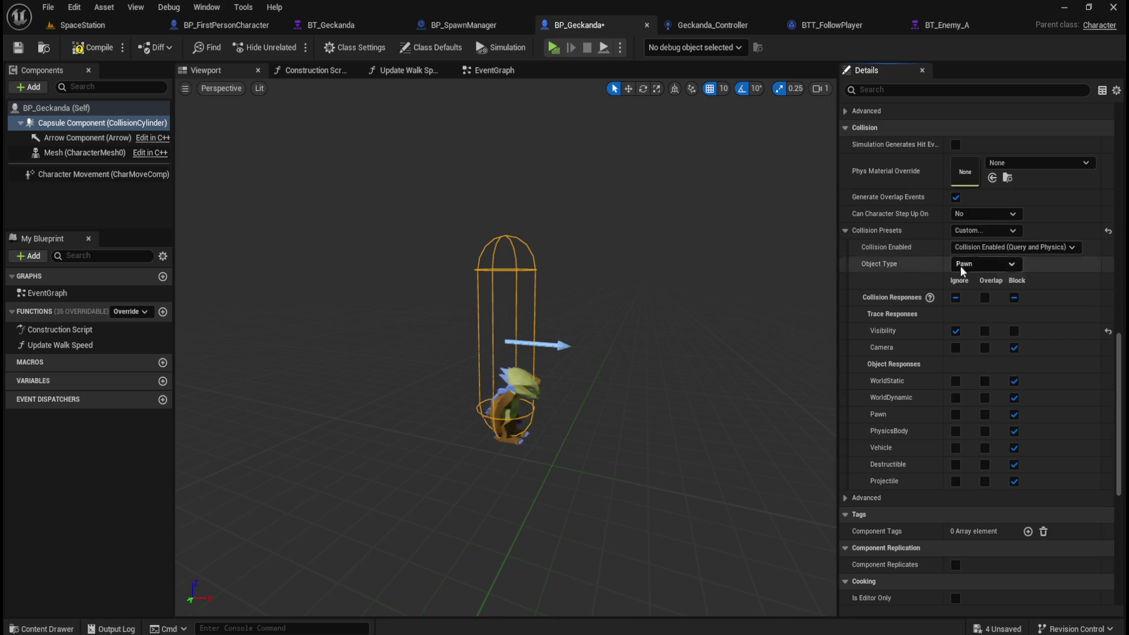
{"action": "left_click", "coordinate": [985, 415]}
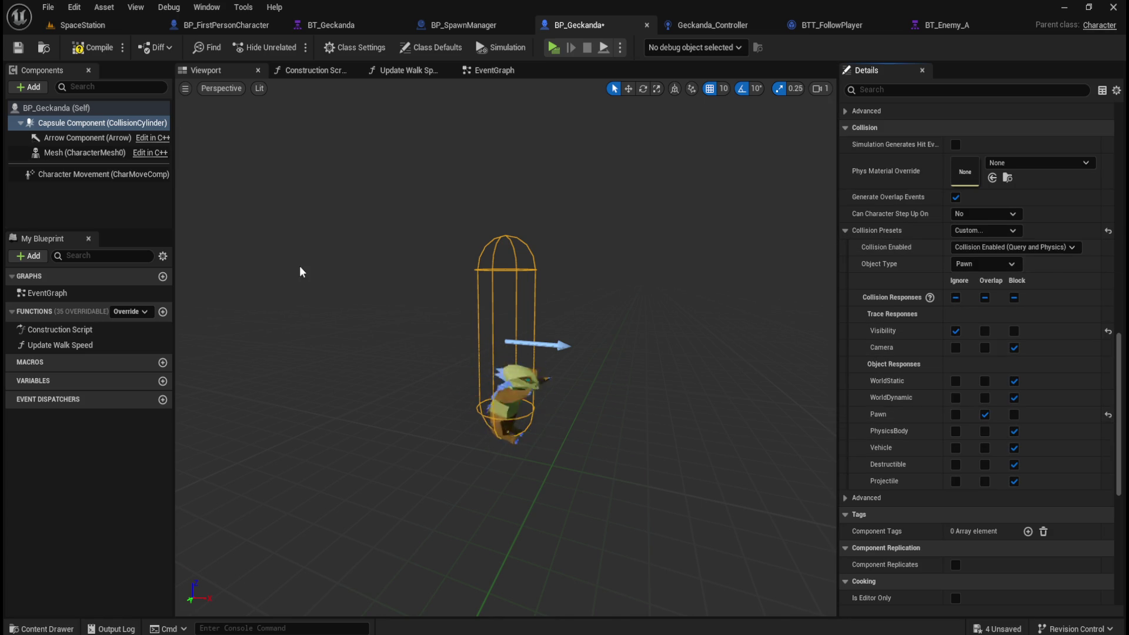
{"action": "left_click", "coordinate": [87, 49]}
{"action": "left_click", "coordinate": [88, 25]}
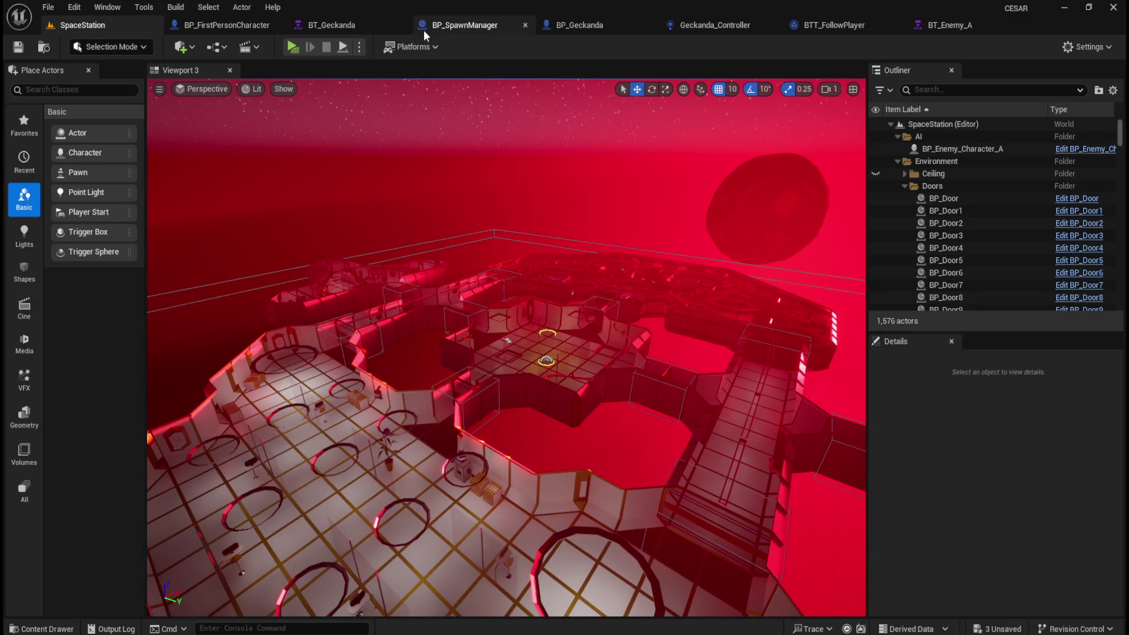
Play-test again with BT_Geckanda open behind, walking the player toward the yellow crates
{"action": "left_click", "coordinate": [295, 47]}
{"action": "left_click", "coordinate": [321, 24]}
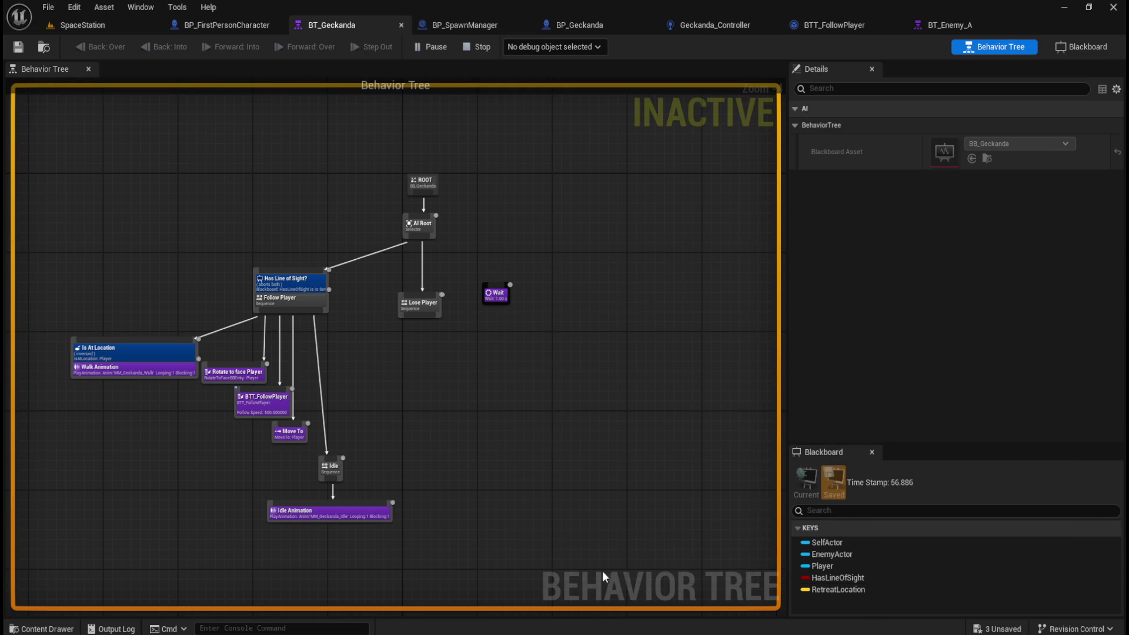
{"action": "mouse_move", "coordinate": [774, 621]}
{"action": "left_click", "coordinate": [760, 597]}
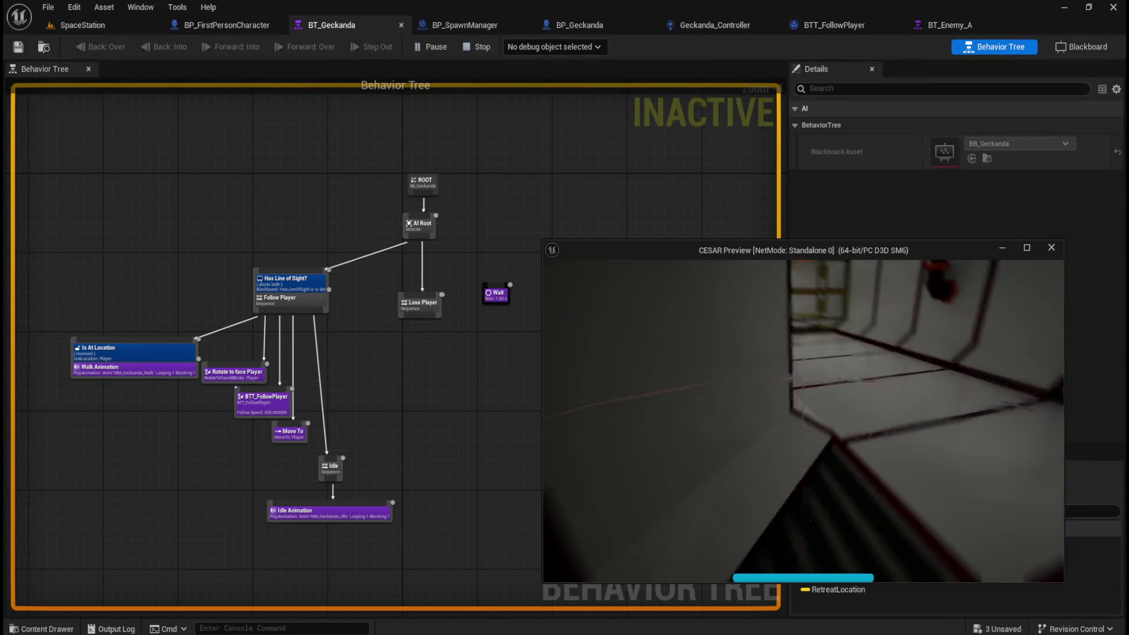
{"action": "key", "text": "w"}
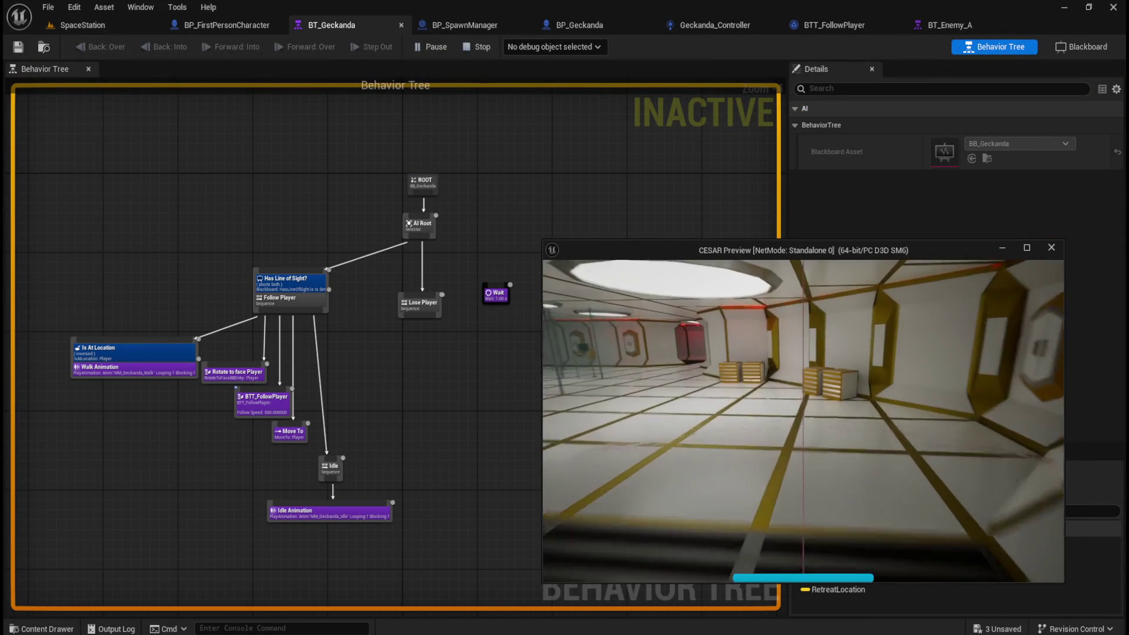
{"action": "key", "text": "w"}
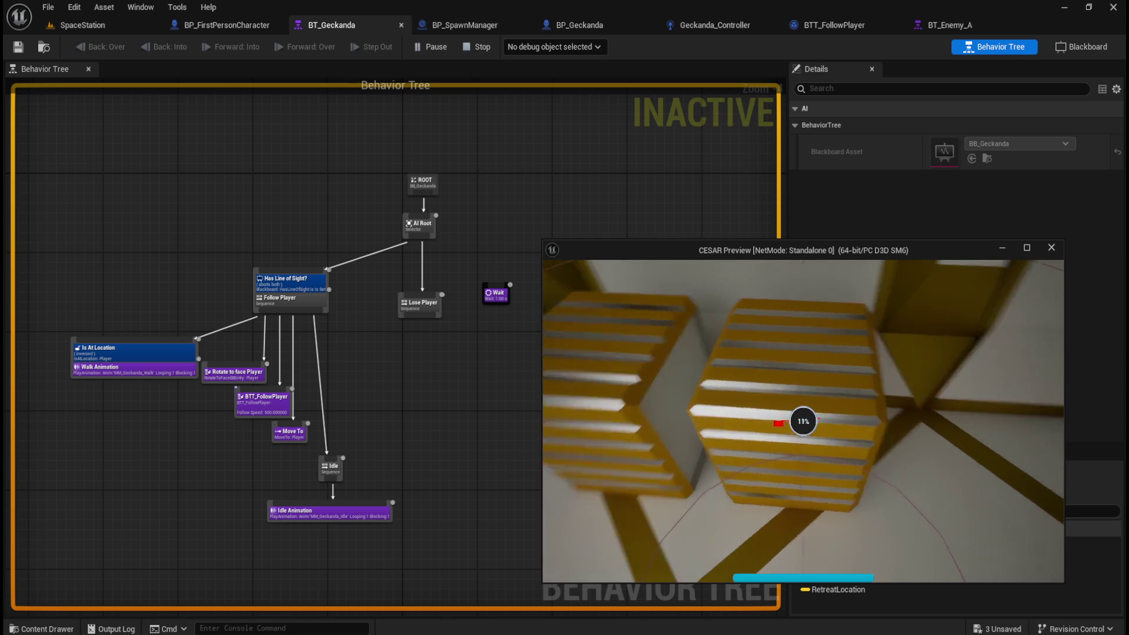
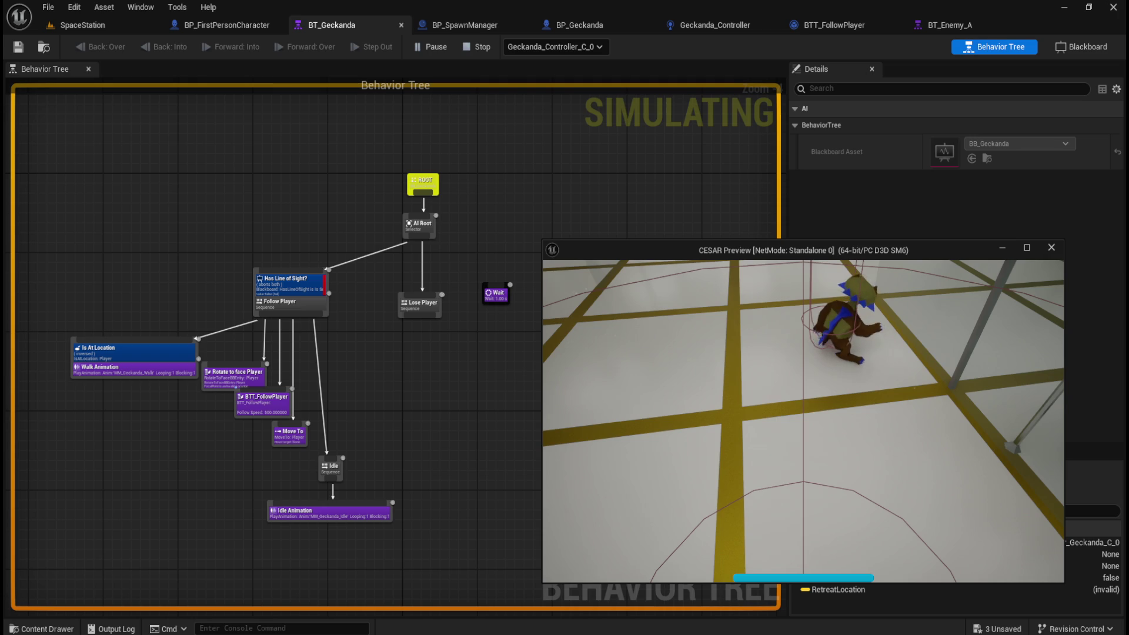
Stop the playtest and look at the BP_FirstPersonCharacter blueprint
{"action": "key", "text": "Escape"}
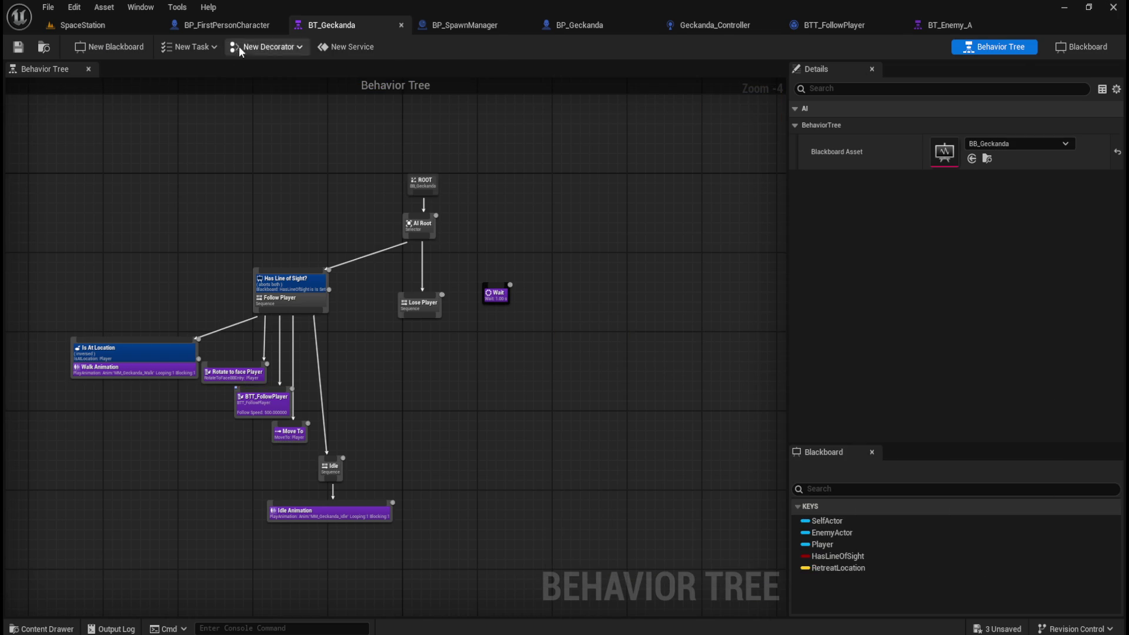
{"action": "left_click", "coordinate": [226, 25]}
{"action": "left_click", "coordinate": [103, 123]}
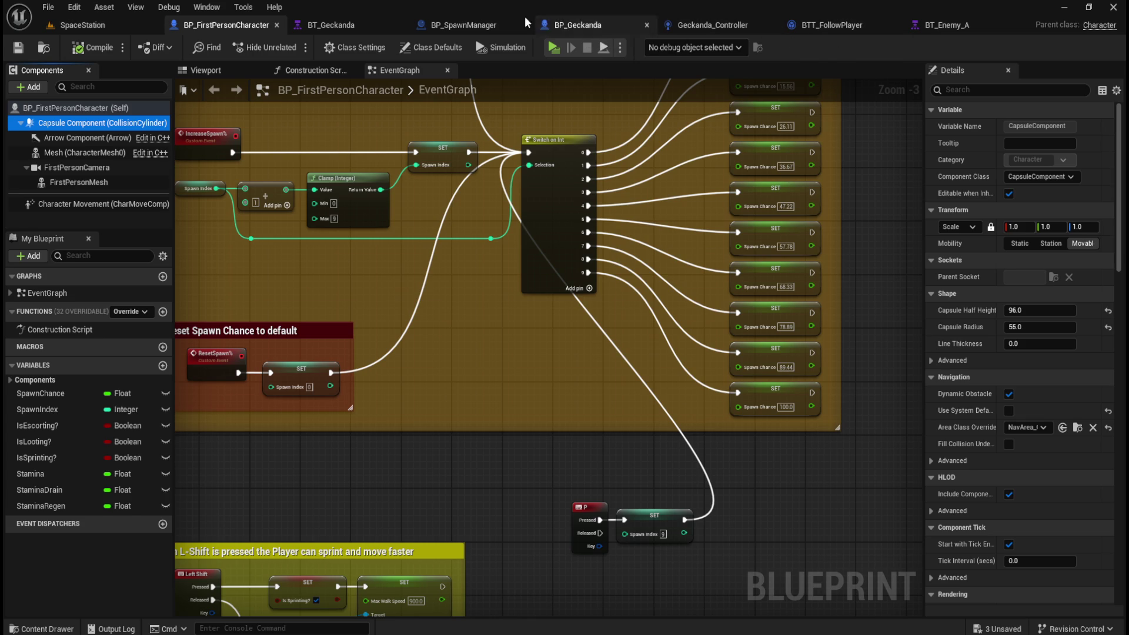
Set BT_Geckanda's Move To Acceptable Radius to 50 and save the behaviour tree
{"action": "left_click", "coordinate": [355, 23]}
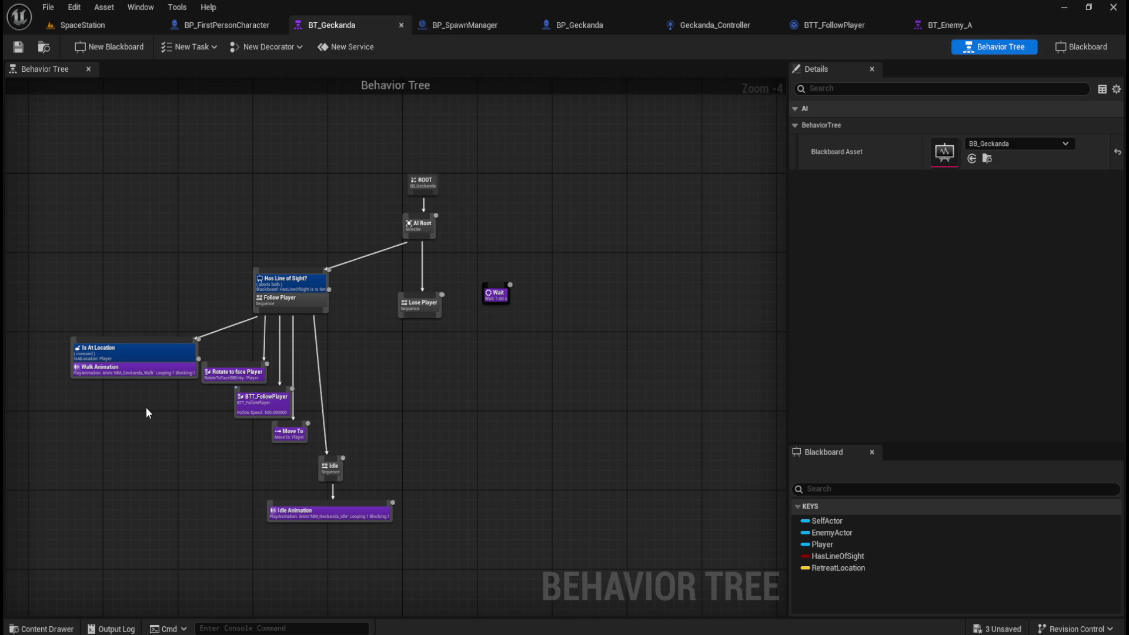
{"action": "left_click", "coordinate": [289, 433]}
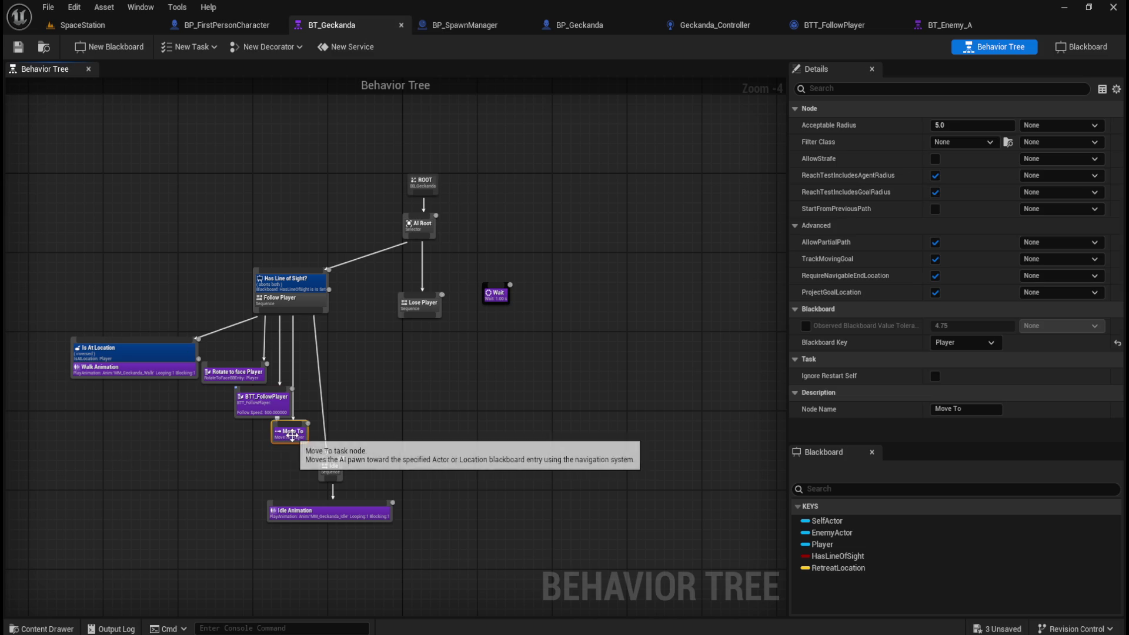
{"action": "left_click", "coordinate": [949, 124]}
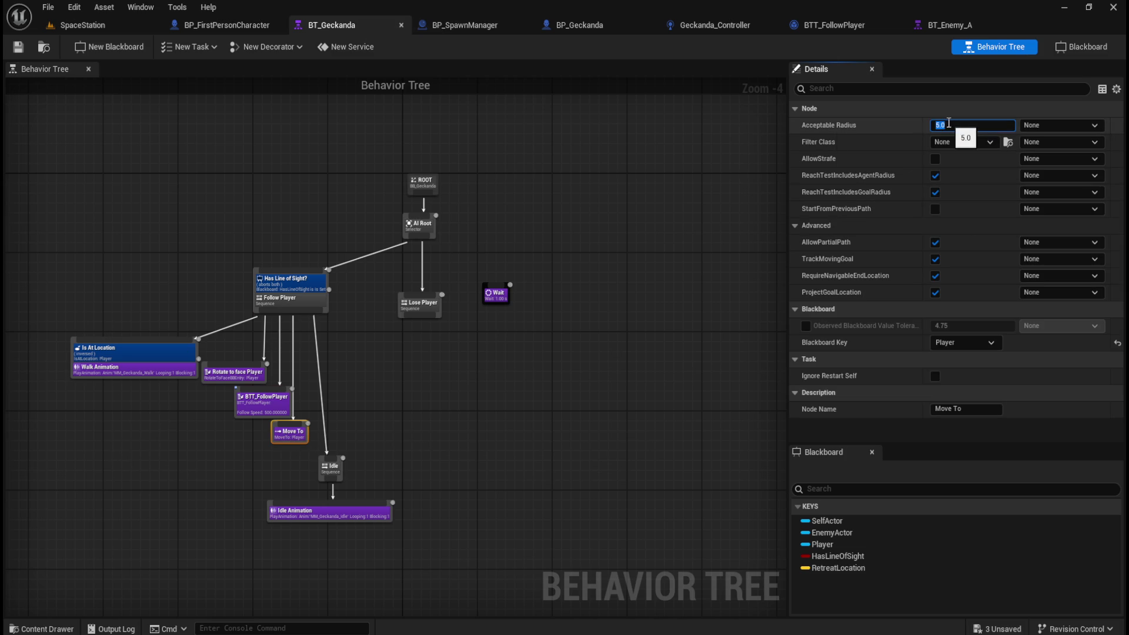
{"action": "type", "text": "50"}
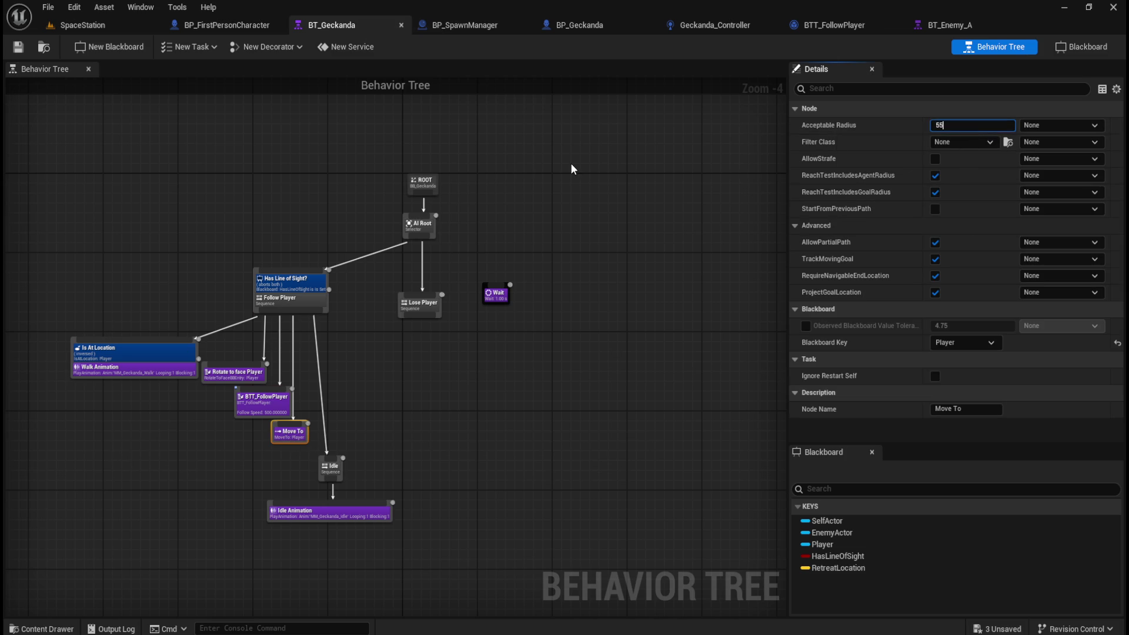
{"action": "left_click", "coordinate": [256, 129]}
{"action": "key", "text": "ctrl+s"}
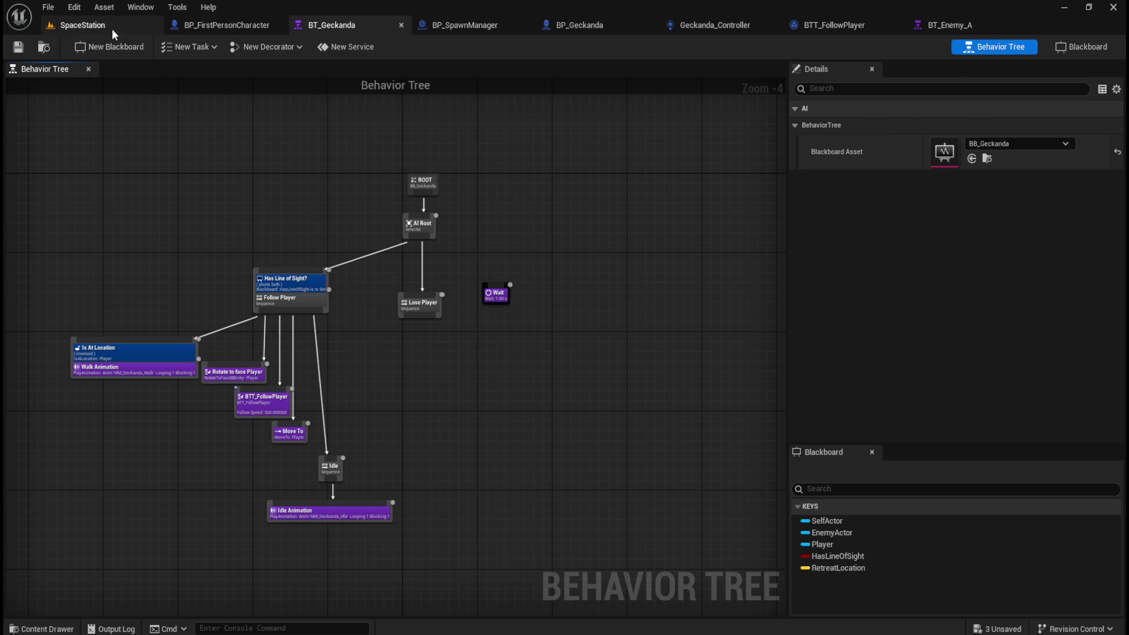
Play SpaceStation in a new preview window while BT_Geckanda simulates alongside
{"action": "left_click", "coordinate": [110, 29]}
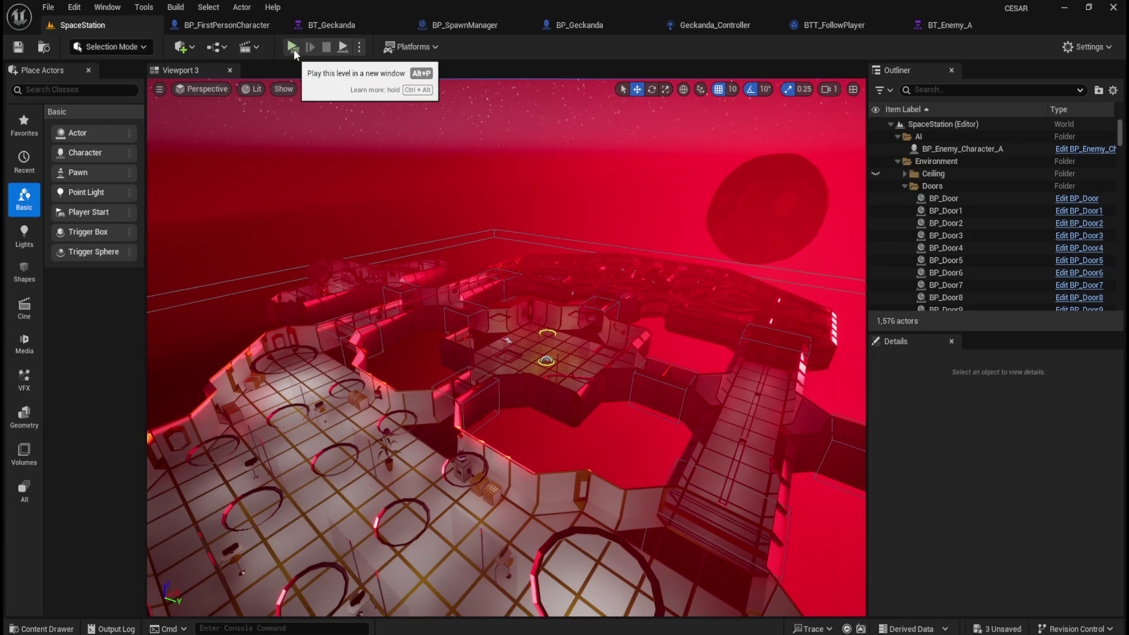
{"action": "left_click", "coordinate": [293, 48]}
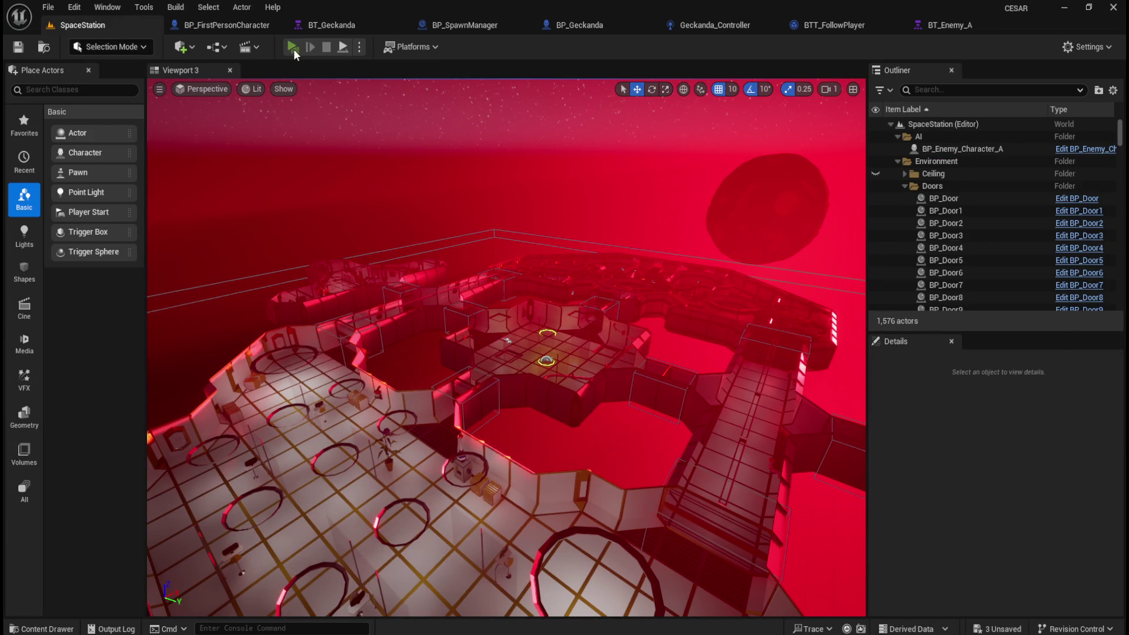
{"action": "left_click", "coordinate": [341, 26]}
{"action": "mouse_move", "coordinate": [681, 631]}
{"action": "left_click", "coordinate": [725, 612]}
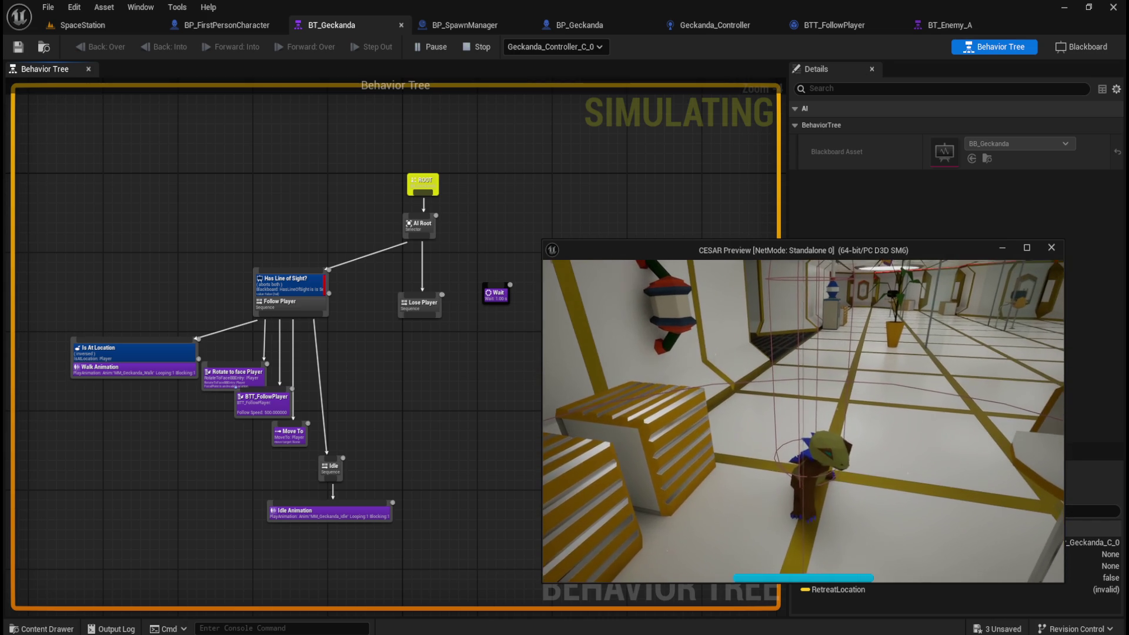
Stop the playtest and change BTT_FollowPlayer's Follow Speed from 500 to 350
{"action": "key", "text": "Escape"}
{"action": "scroll", "coordinate": [196, 439], "scroll_direction": "up", "scroll_amount": 4}
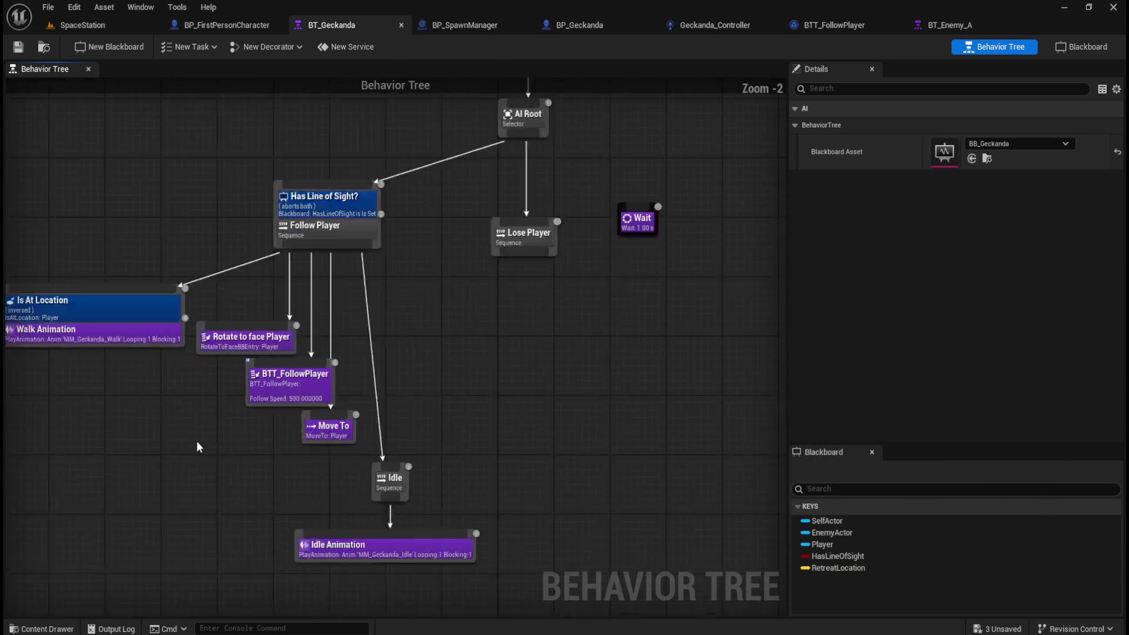
{"action": "mouse_move", "coordinate": [494, 310]}
{"action": "left_mouse_down"}
{"action": "mouse_move", "coordinate": [585, 352]}
{"action": "mouse_move", "coordinate": [639, 361]}
{"action": "mouse_move", "coordinate": [523, 310]}
{"action": "left_mouse_up"}
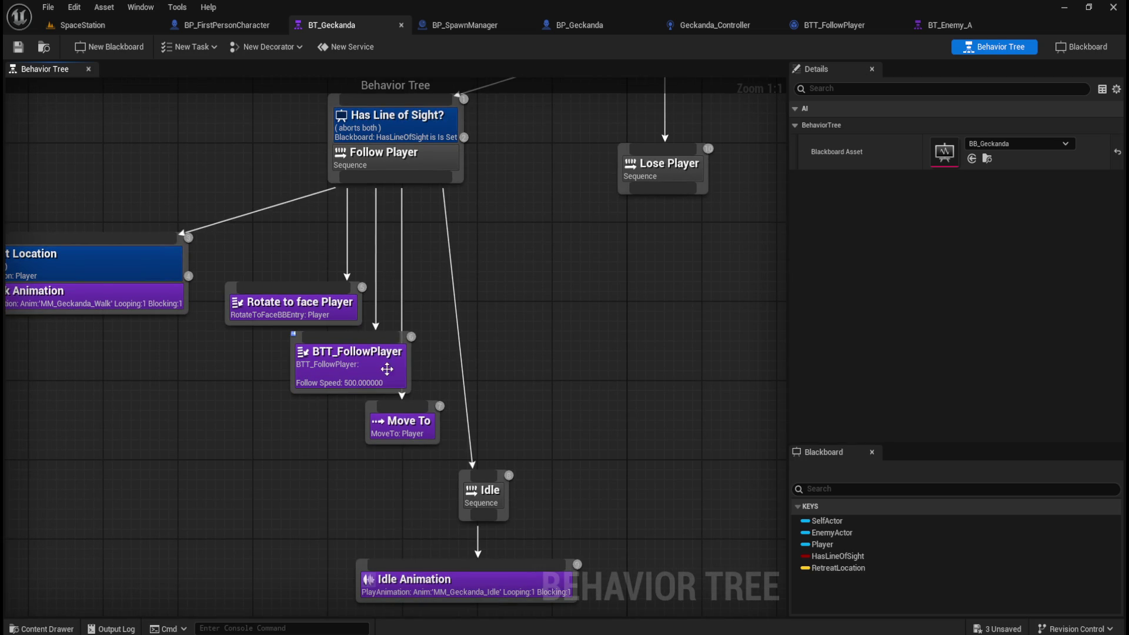
{"action": "left_click", "coordinate": [355, 366]}
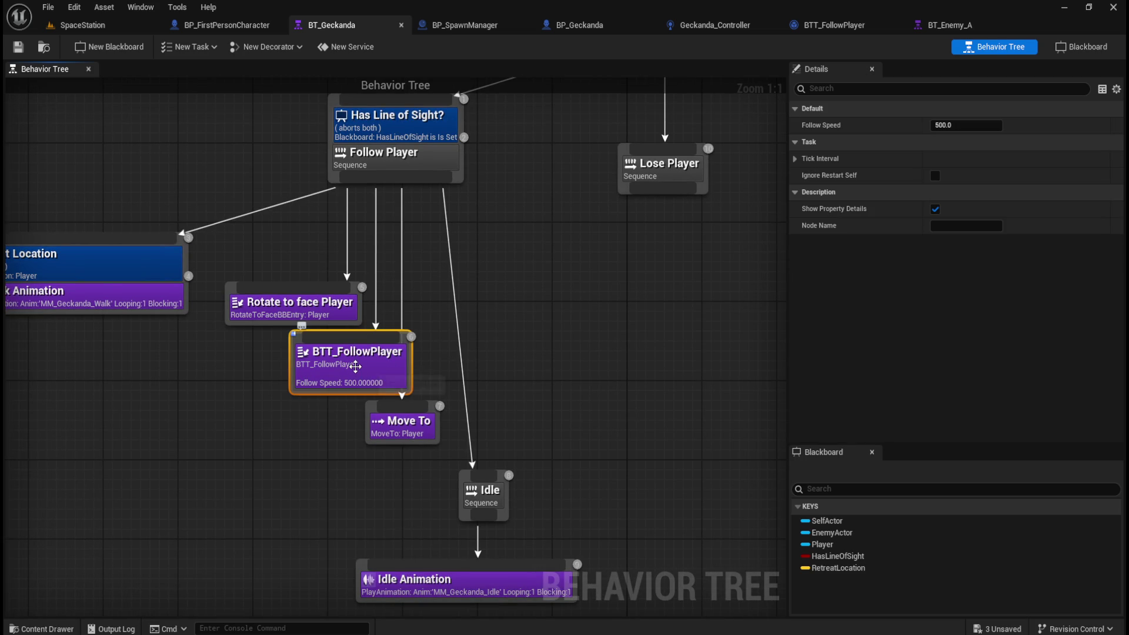
{"action": "left_click", "coordinate": [969, 125]}
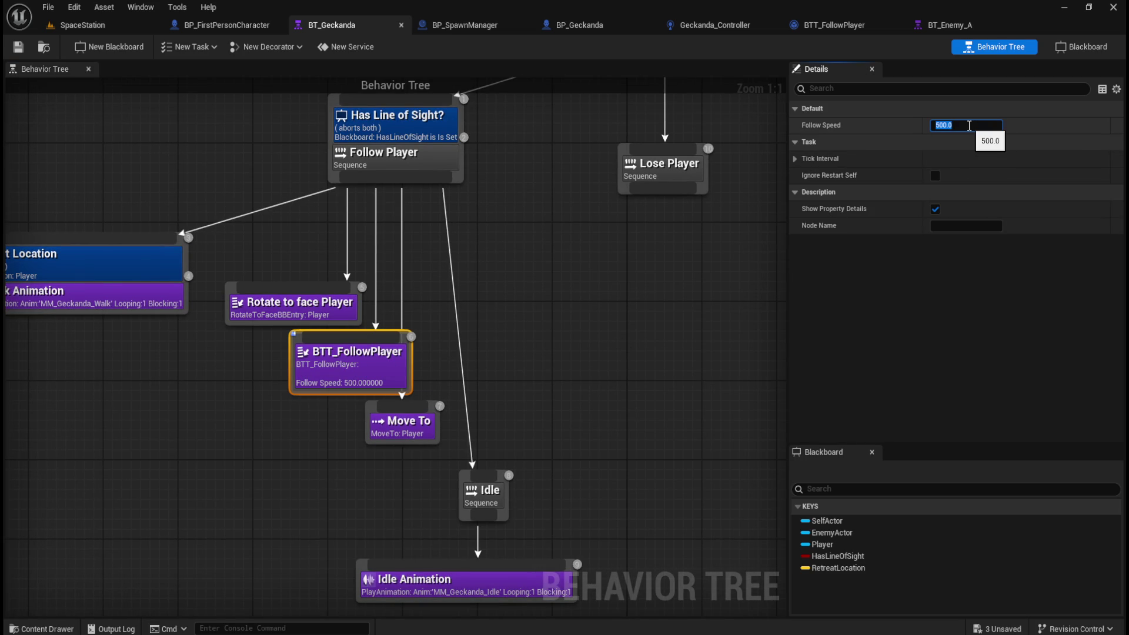
{"action": "type", "text": "300"}
{"action": "key", "text": "BackSpace"}
{"action": "key", "text": "BackSpace"}
{"action": "key", "text": "BackSpace"}
{"action": "type", "text": "350"}
{"action": "key", "text": "Return"}
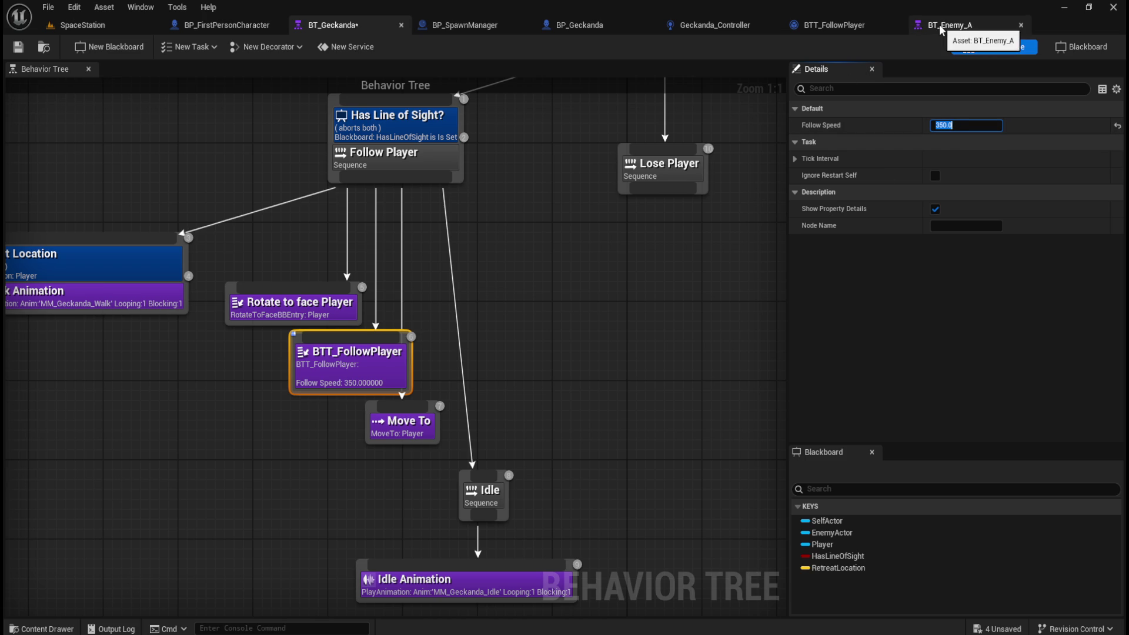
{"action": "left_click", "coordinate": [939, 23]}
{"action": "mouse_move", "coordinate": [743, 345]}
{"action": "left_mouse_down"}
{"action": "mouse_move", "coordinate": [538, 378]}
{"action": "mouse_move", "coordinate": [365, 312]}
{"action": "mouse_move", "coordinate": [243, 290]}
{"action": "mouse_move", "coordinate": [491, 359]}
{"action": "mouse_move", "coordinate": [540, 347]}
{"action": "left_mouse_up"}
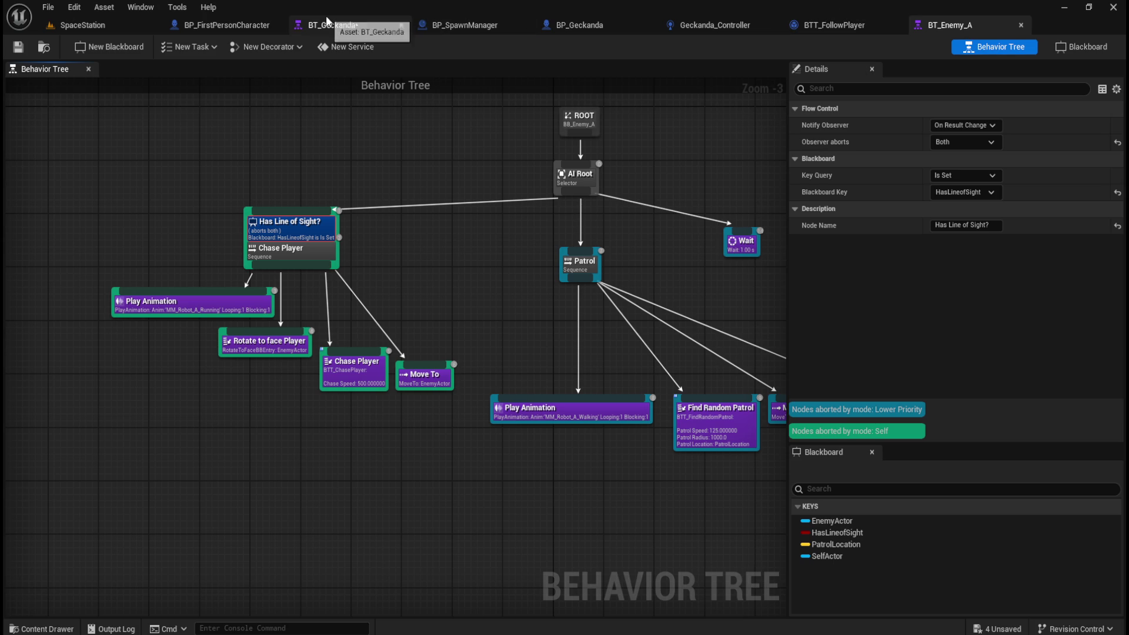
{"action": "left_click", "coordinate": [329, 25]}
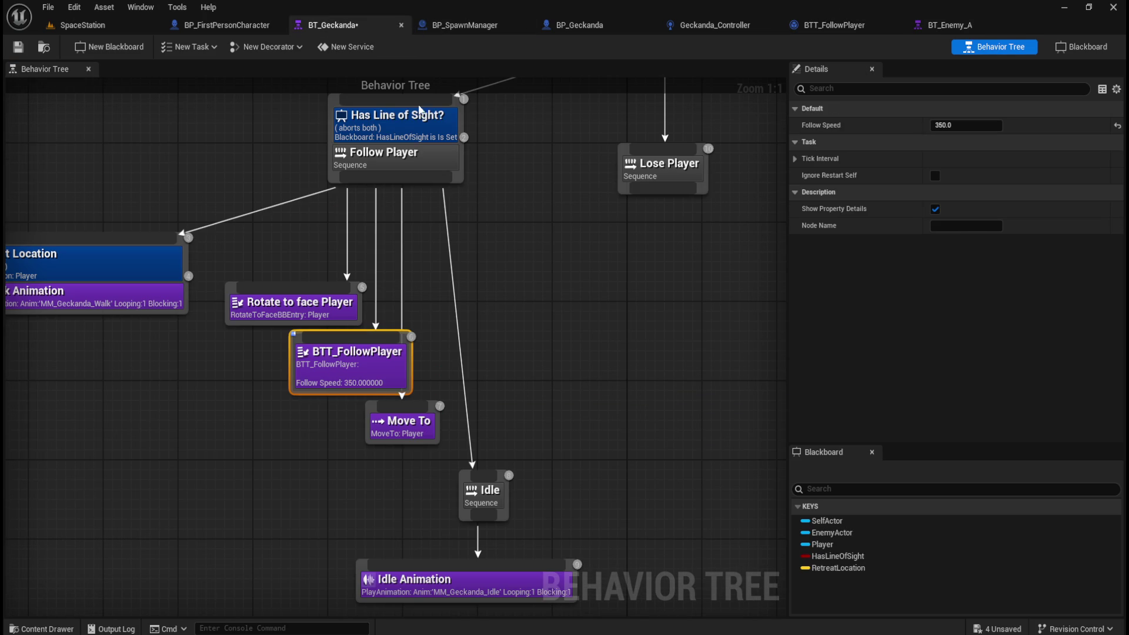
Save all assets, then playtest SpaceStation, walking toward the corridor doorway before stopping
{"action": "left_click", "coordinate": [86, 25]}
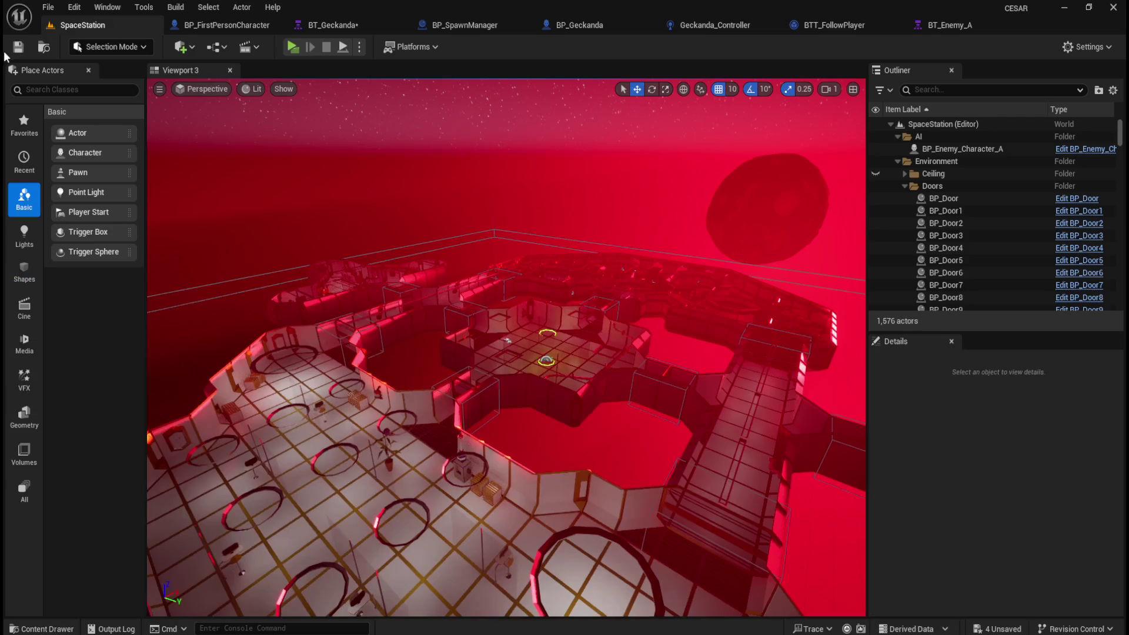
{"action": "left_click", "coordinate": [48, 8]}
{"action": "left_click", "coordinate": [88, 170]}
{"action": "left_click", "coordinate": [297, 46]}
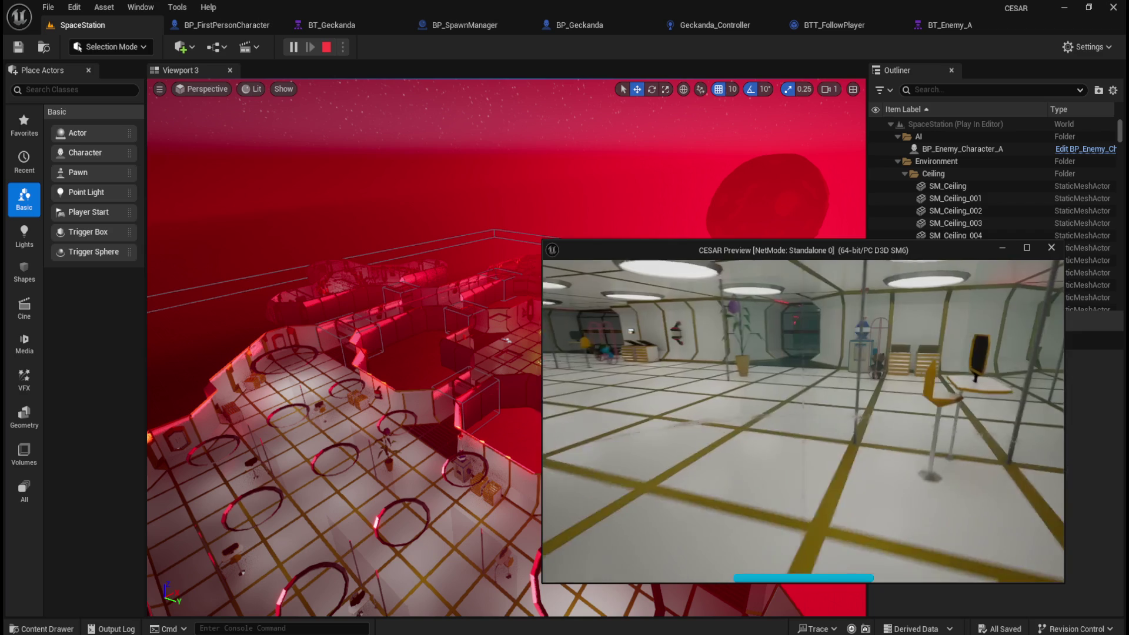
{"action": "key", "text": "w"}
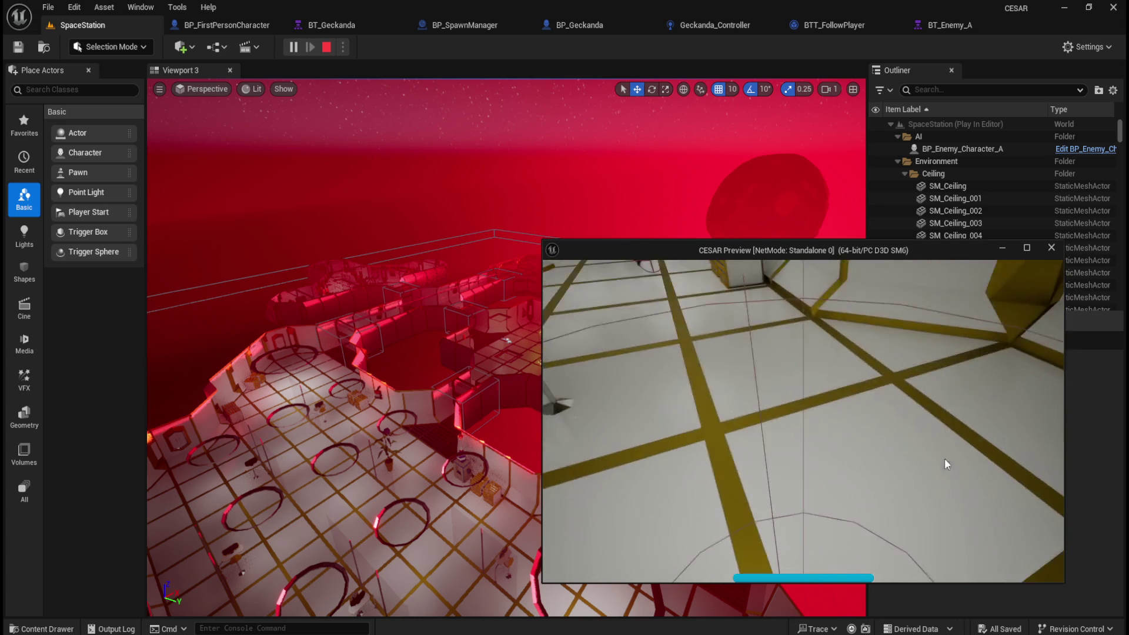
{"action": "key", "text": "Escape"}
Close the Geckanda_Controller, BTT_FollowPlayer and BT_Enemy_A editors and check BP_Geckanda's capsule
{"action": "left_click", "coordinate": [588, 26]}
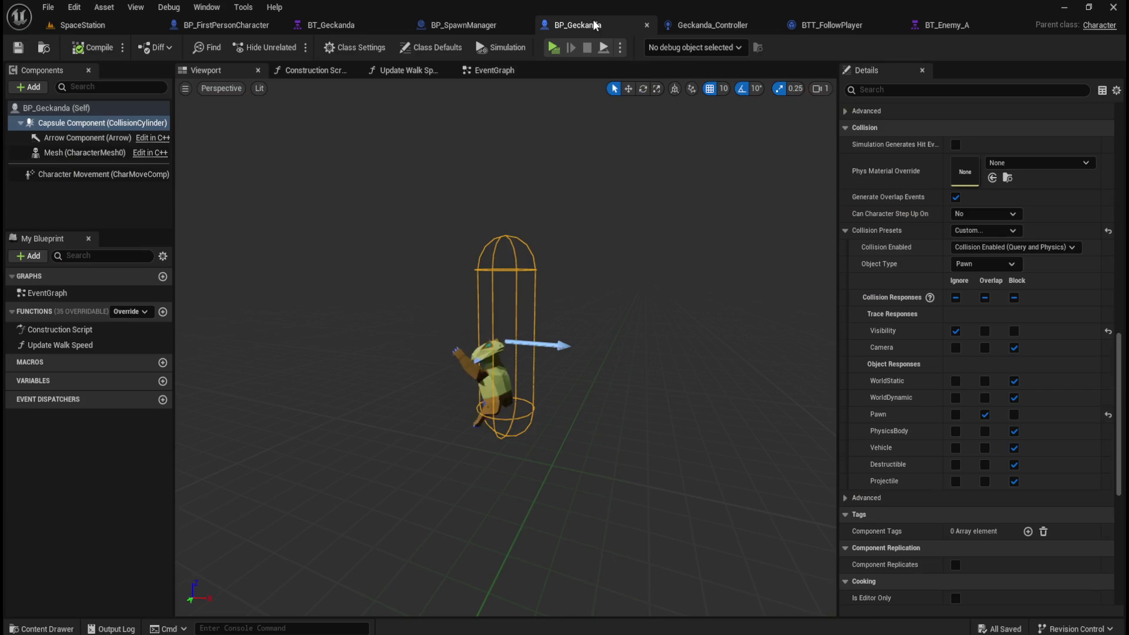
{"action": "left_click", "coordinate": [743, 26]}
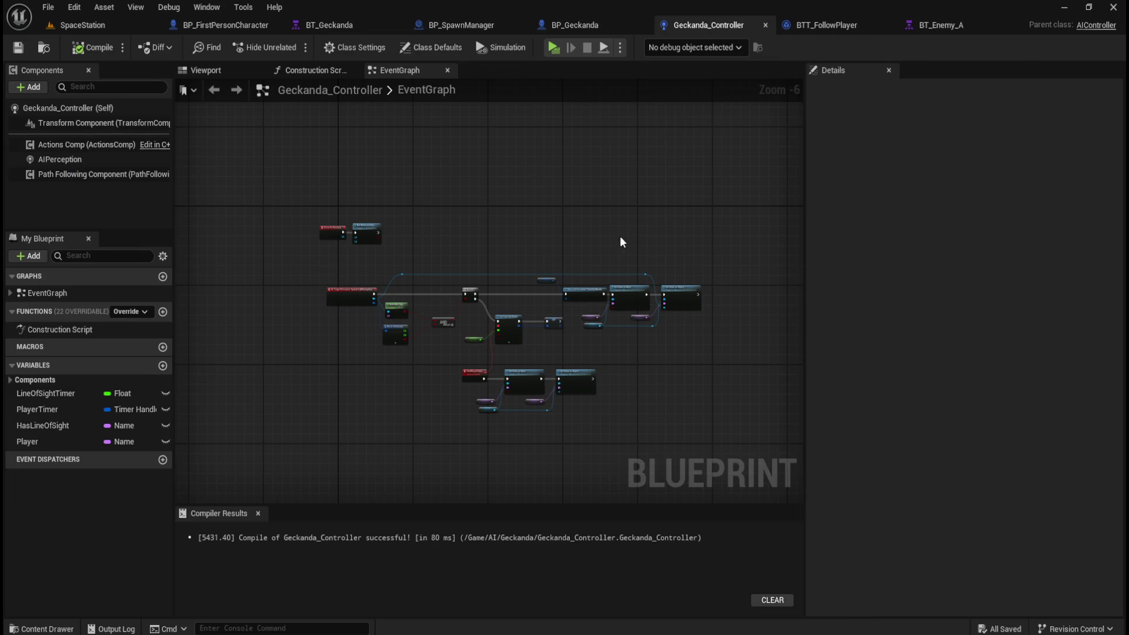
{"action": "left_click", "coordinate": [766, 26]}
{"action": "left_click", "coordinate": [740, 23]}
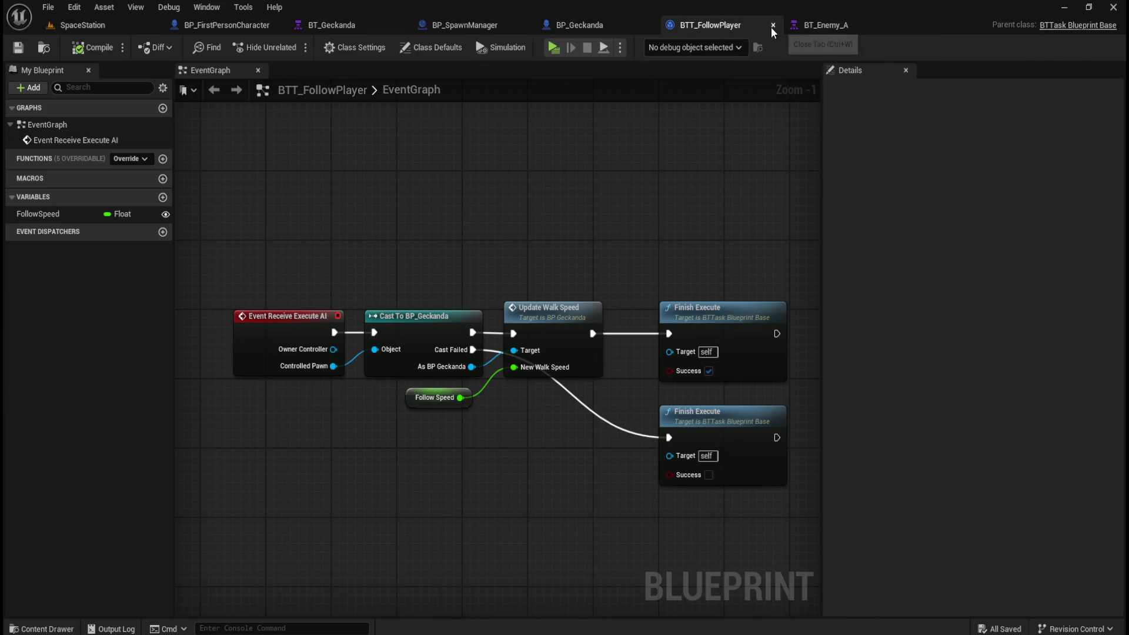
{"action": "left_click", "coordinate": [772, 25]}
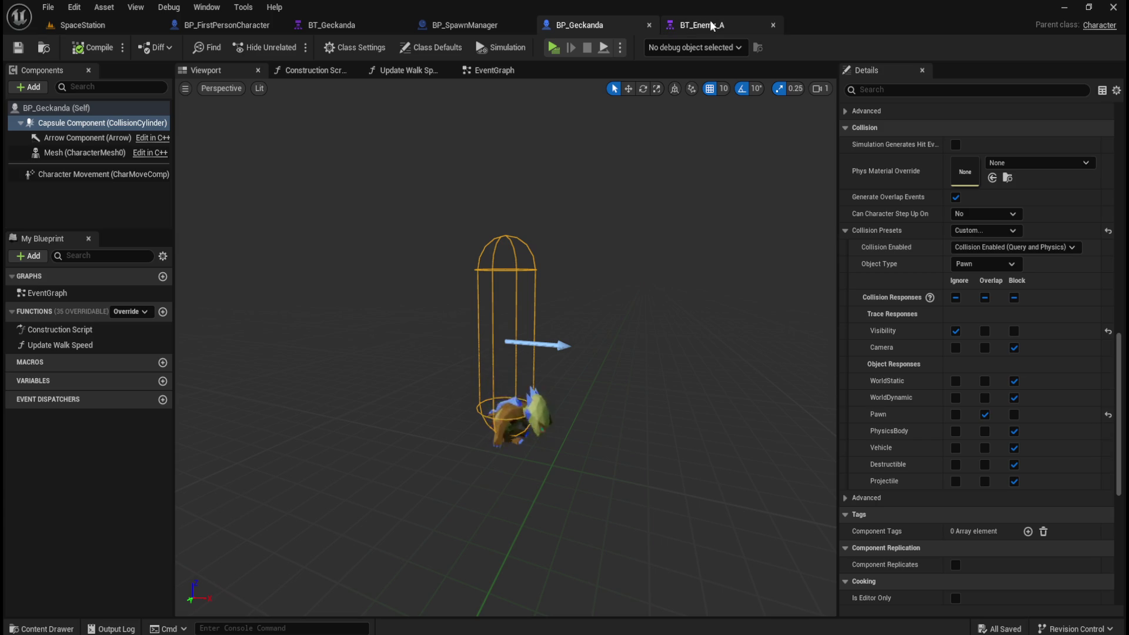
{"action": "left_click", "coordinate": [710, 22]}
{"action": "left_click", "coordinate": [773, 25]}
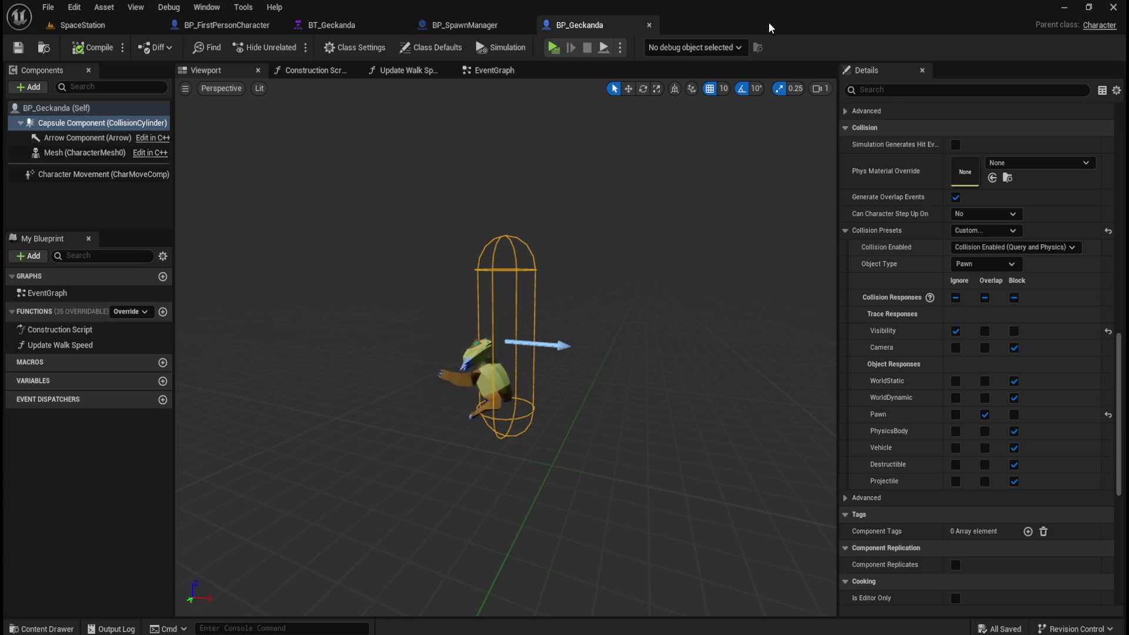
{"action": "left_click", "coordinate": [100, 123]}
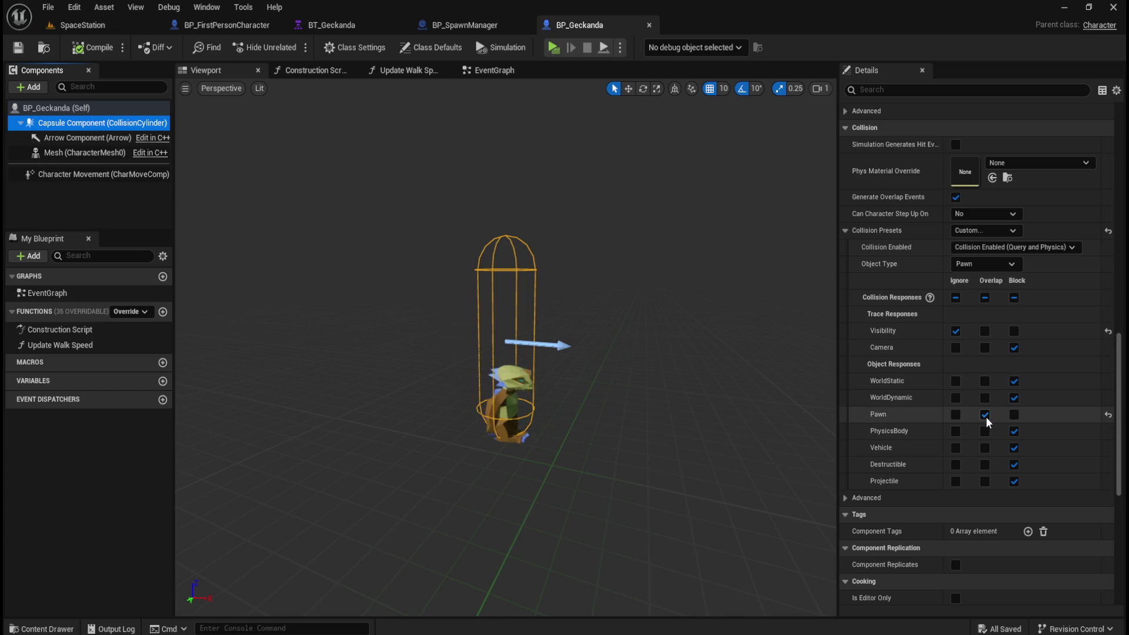
{"action": "left_click", "coordinate": [341, 24]}
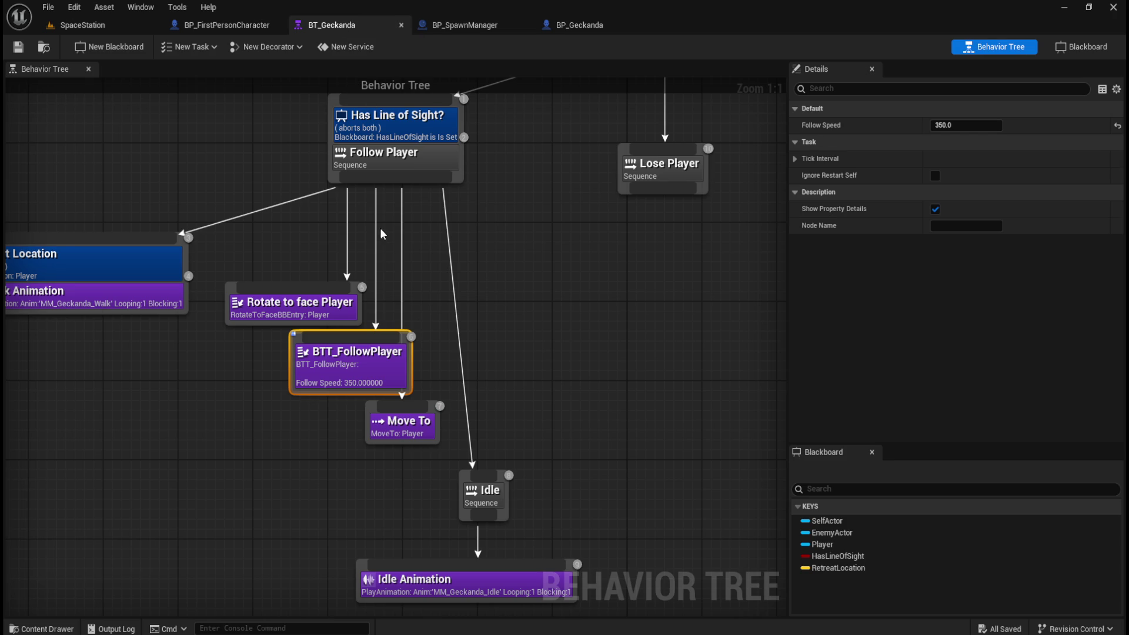
{"action": "scroll", "coordinate": [581, 361], "scroll_direction": "down", "scroll_amount": 2}
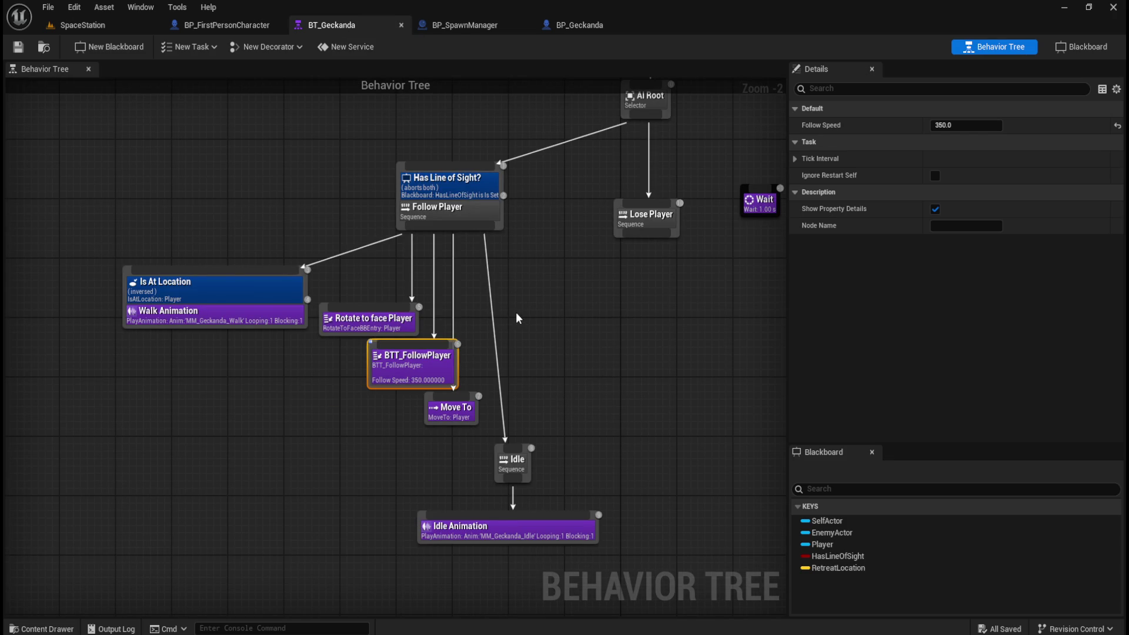
{"action": "left_click", "coordinate": [255, 316]}
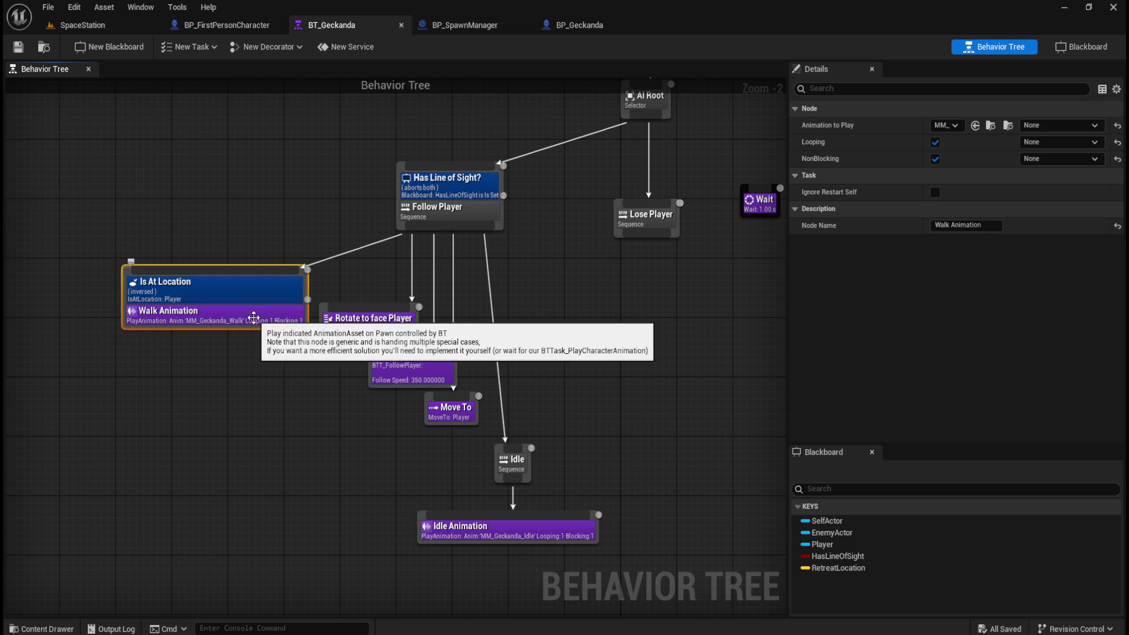
{"action": "left_click", "coordinate": [1063, 127]}
{"action": "left_click", "coordinate": [1062, 127]}
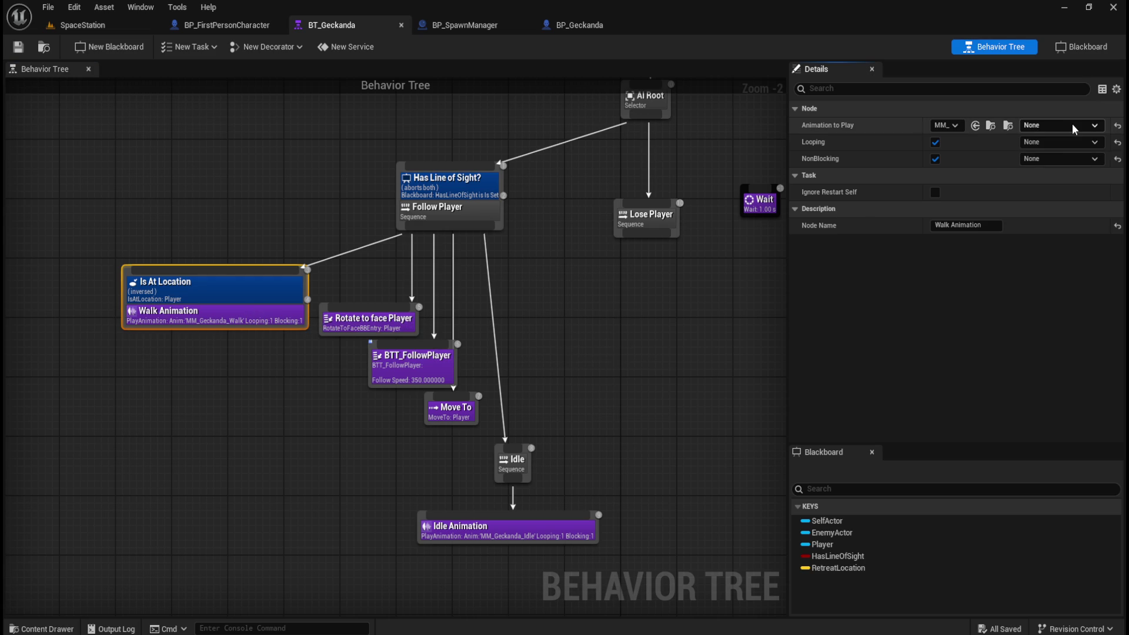
{"action": "left_click", "coordinate": [1067, 143]}
{"action": "left_click", "coordinate": [1076, 143]}
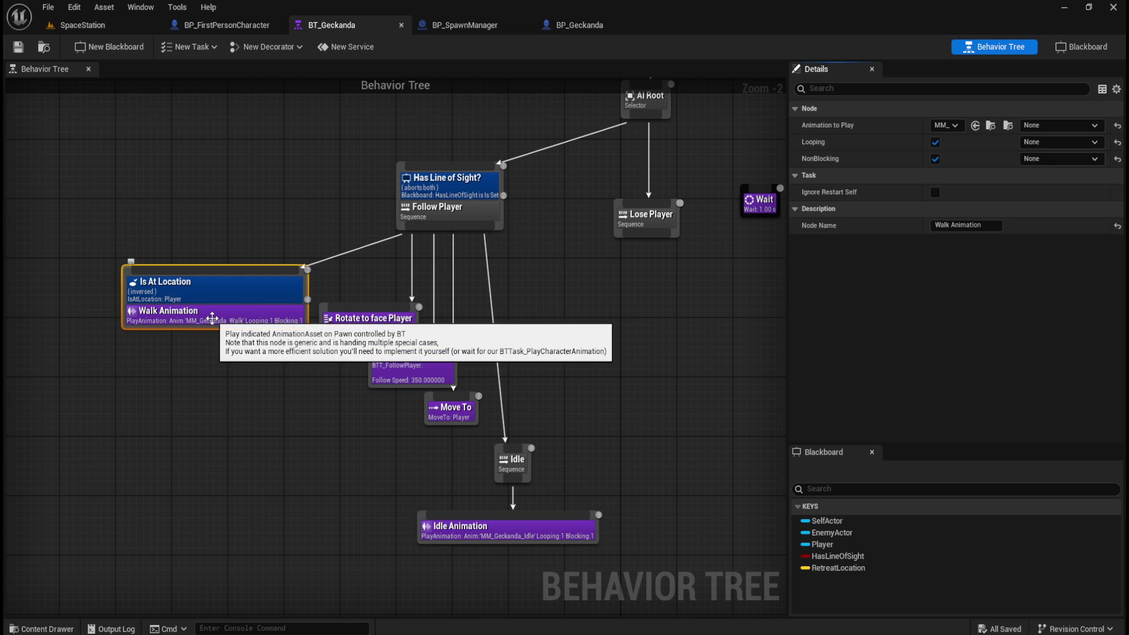
{"action": "left_click", "coordinate": [254, 289]}
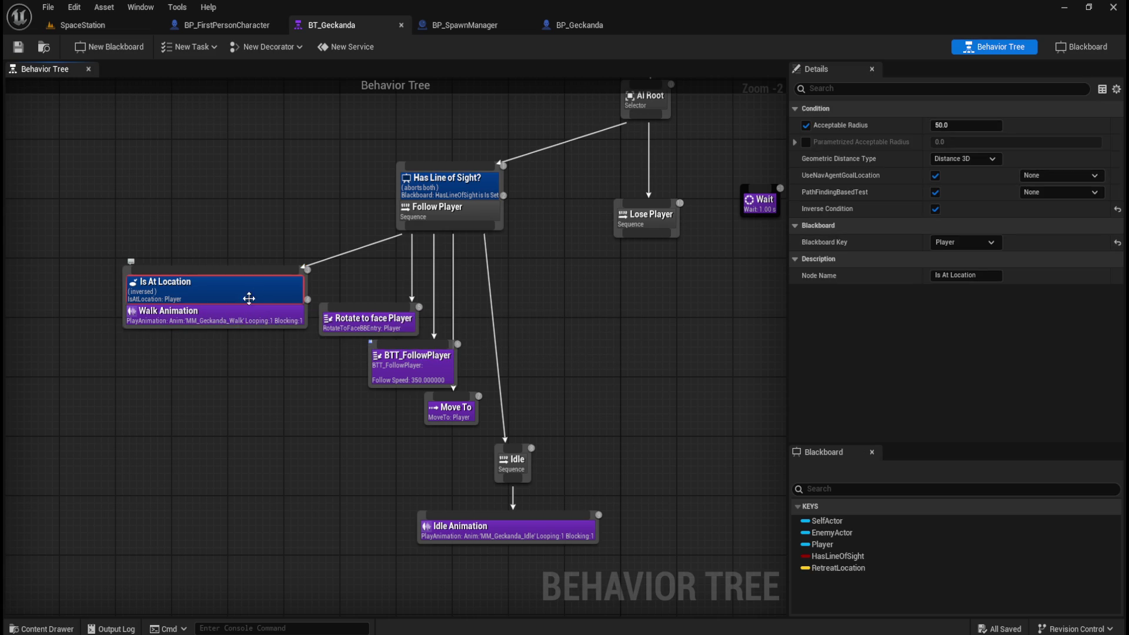
{"action": "left_click", "coordinate": [232, 319]}
{"action": "left_click", "coordinate": [252, 291]}
{"action": "left_click", "coordinate": [238, 309]}
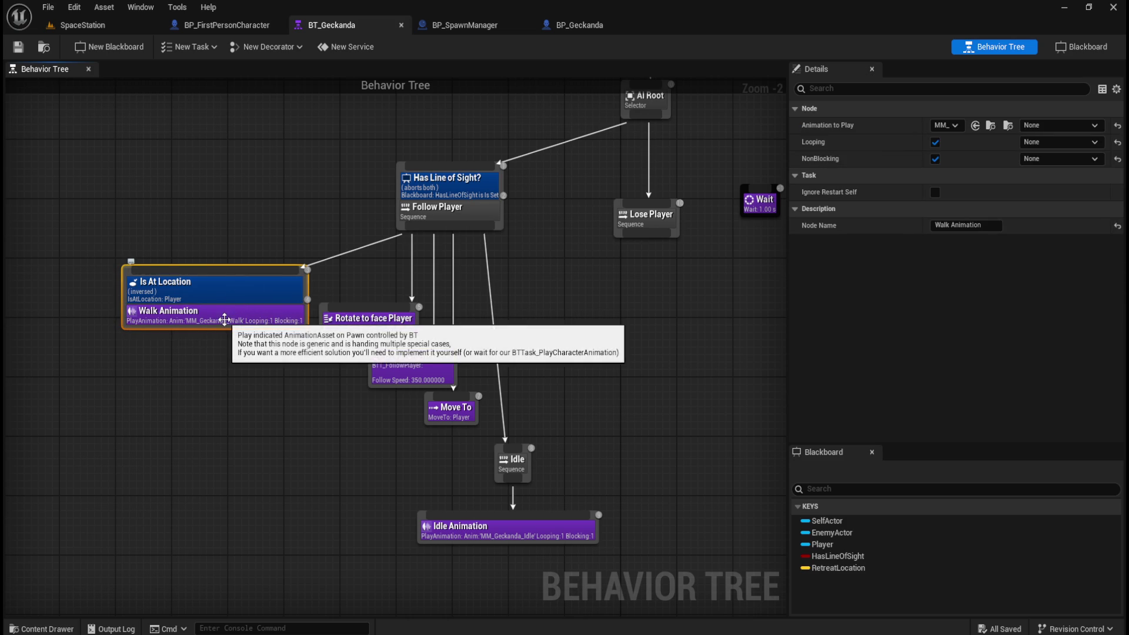
{"action": "right_click", "coordinate": [226, 322]}
{"action": "mouse_move", "coordinate": [299, 495]}
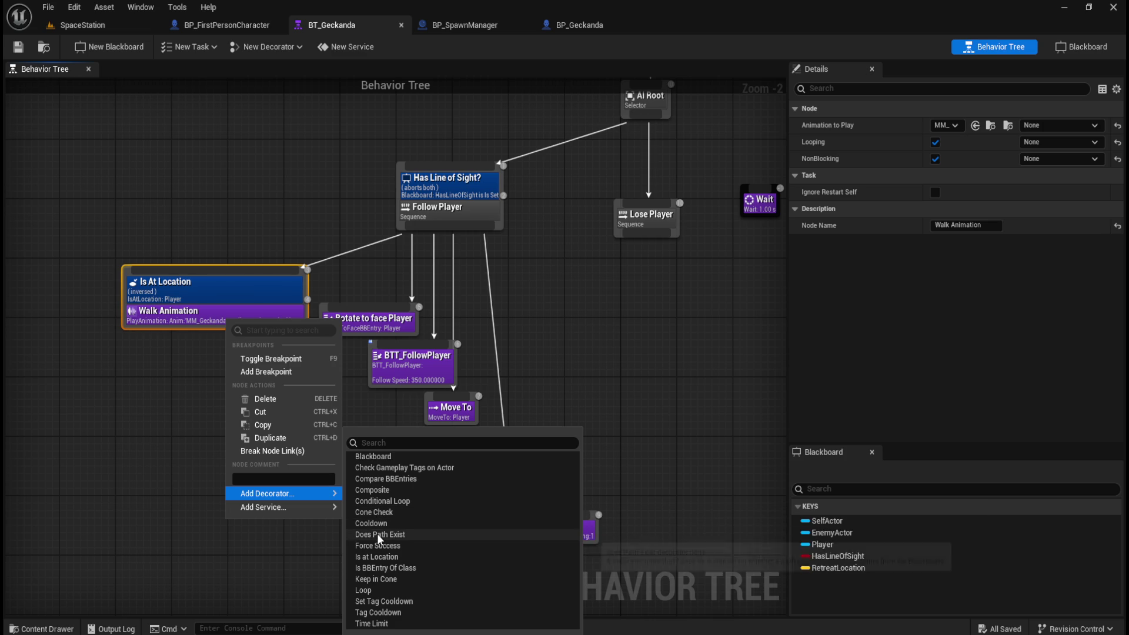
{"action": "left_click", "coordinate": [203, 428]}
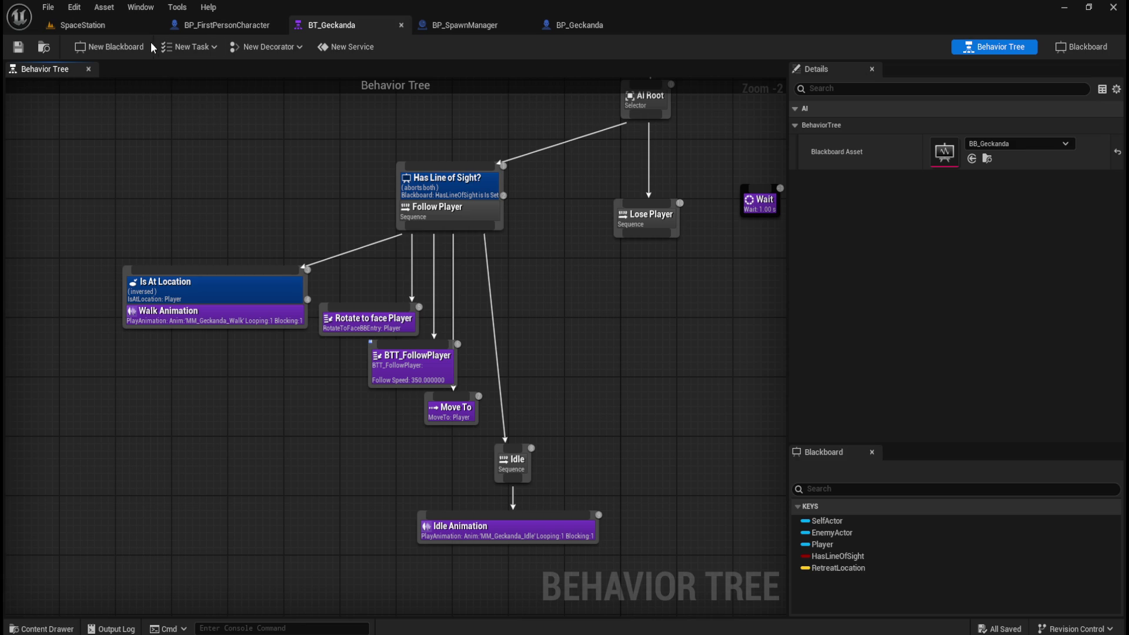
Review BP_Geckanda's Capsule Component collision, where Pawn is set to Overlap
{"action": "left_click", "coordinate": [600, 25]}
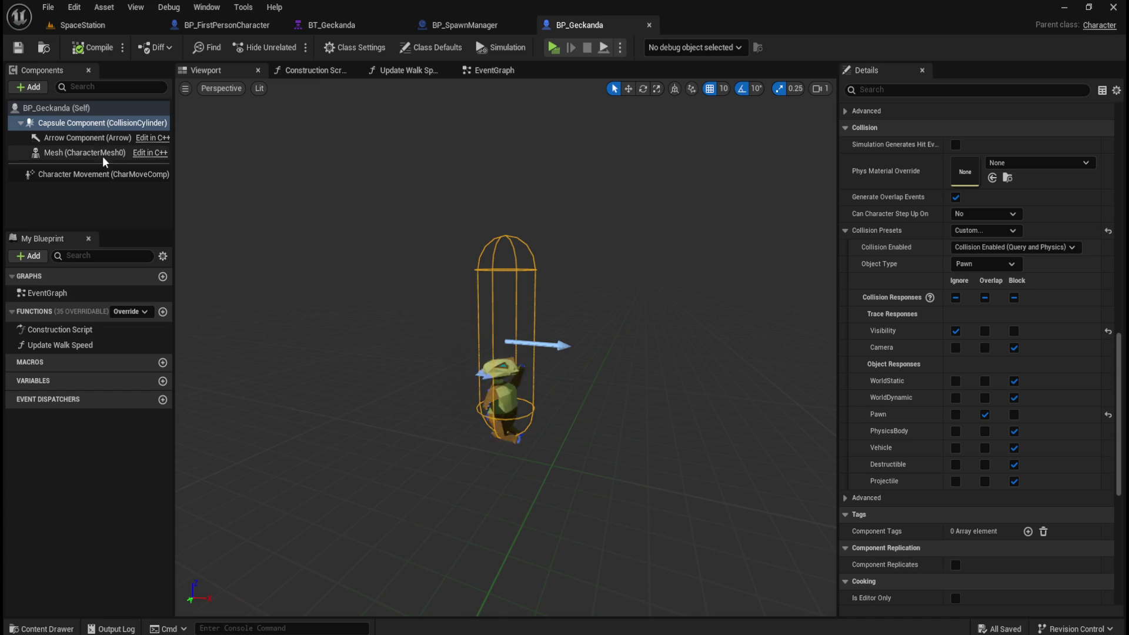
{"action": "left_click", "coordinate": [92, 138]}
{"action": "left_click", "coordinate": [91, 125]}
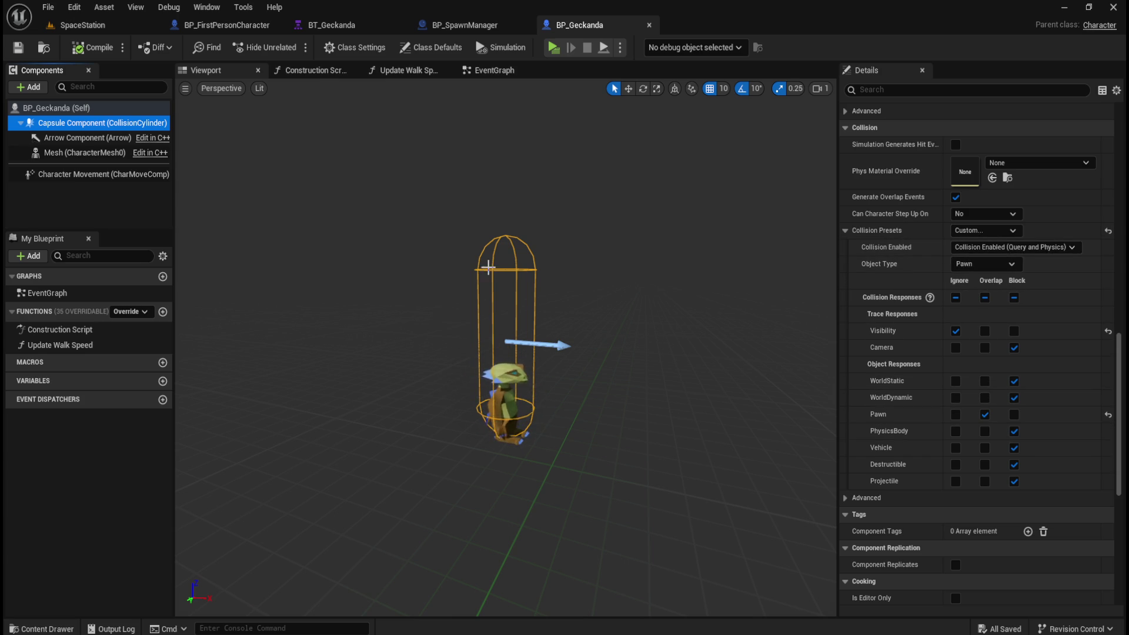
{"action": "key", "text": "ctrl+space"}
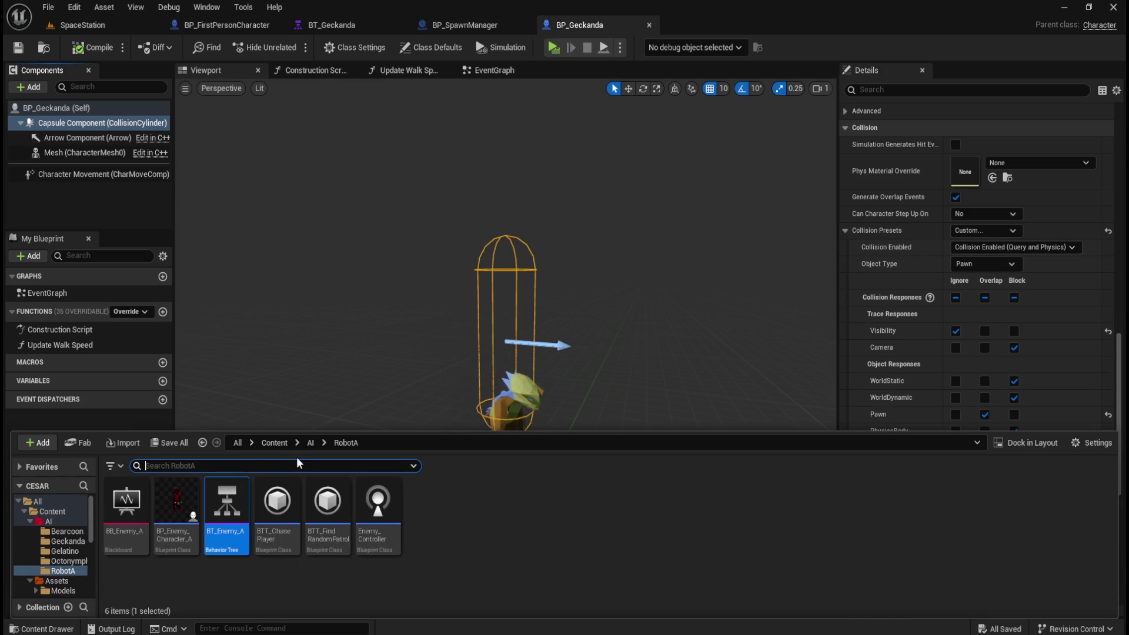
Open BP_Bearcoon from the Content/AI/Bearcoon folder
{"action": "left_click", "coordinate": [274, 442]}
{"action": "double_click", "coordinate": [176, 500]}
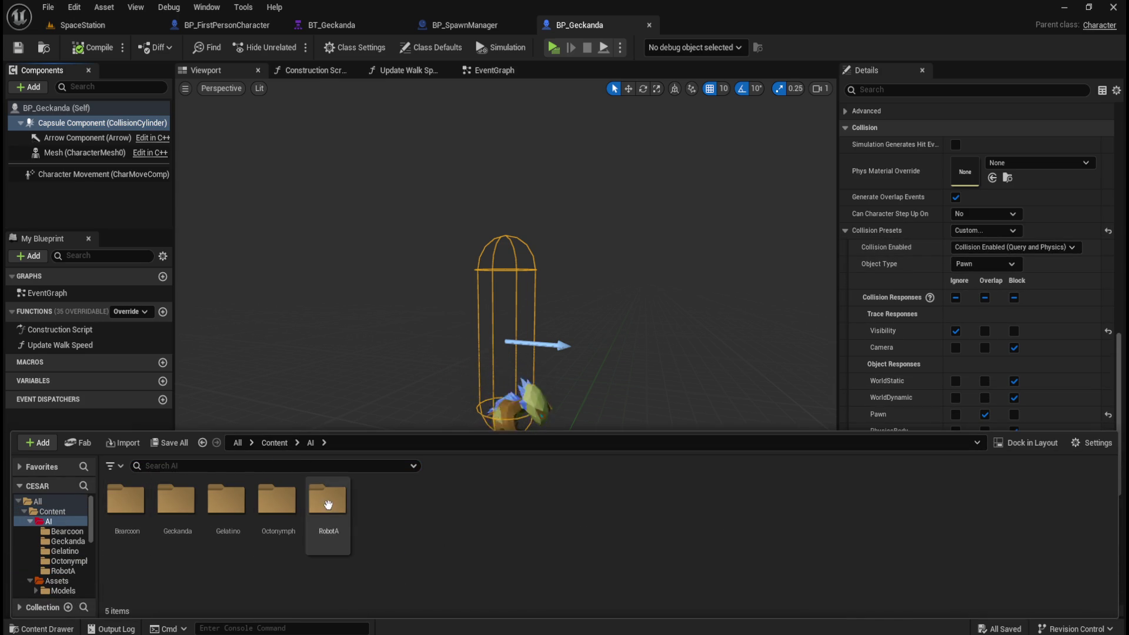
{"action": "double_click", "coordinate": [126, 501]}
{"action": "double_click", "coordinate": [135, 501]}
Set the Bearcoon capsule's collision preset to Custom with Pawn on Overlap, and compile
{"action": "left_click", "coordinate": [94, 121]}
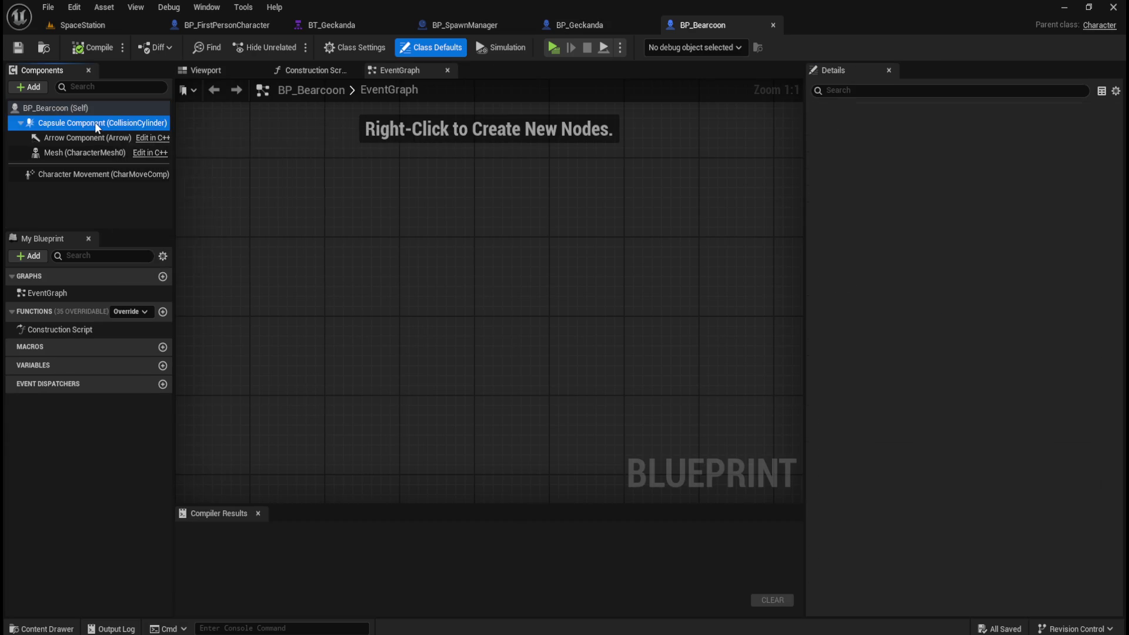
{"action": "scroll", "coordinate": [866, 422], "scroll_direction": "down", "scroll_amount": 5}
{"action": "scroll", "coordinate": [873, 423], "scroll_direction": "down", "scroll_amount": 8}
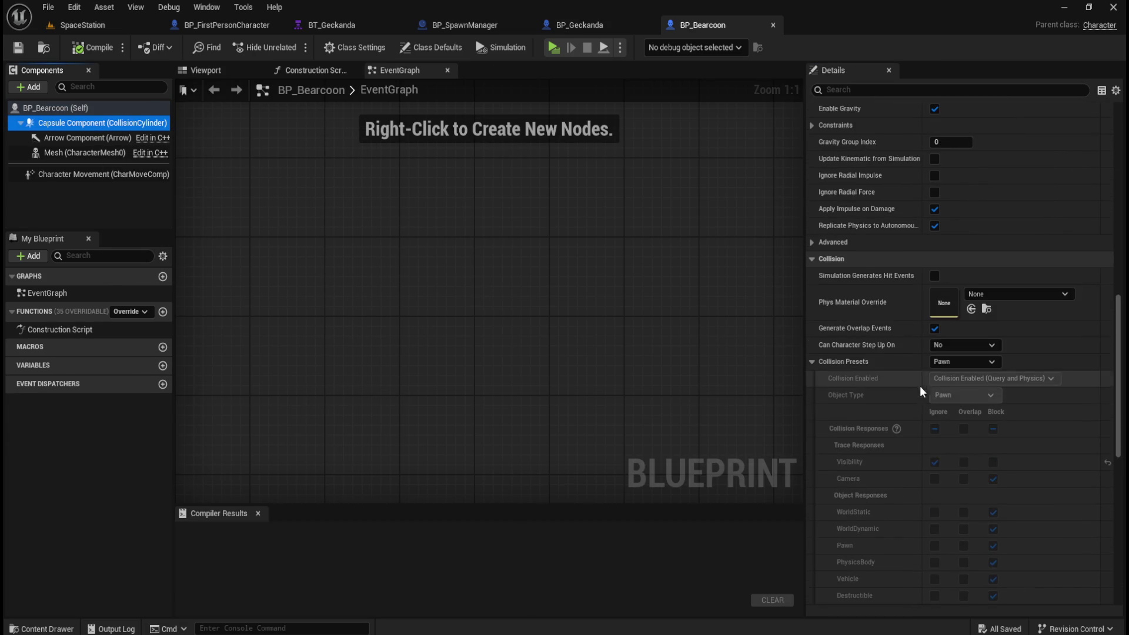
{"action": "scroll", "coordinate": [923, 384], "scroll_direction": "down", "scroll_amount": 2}
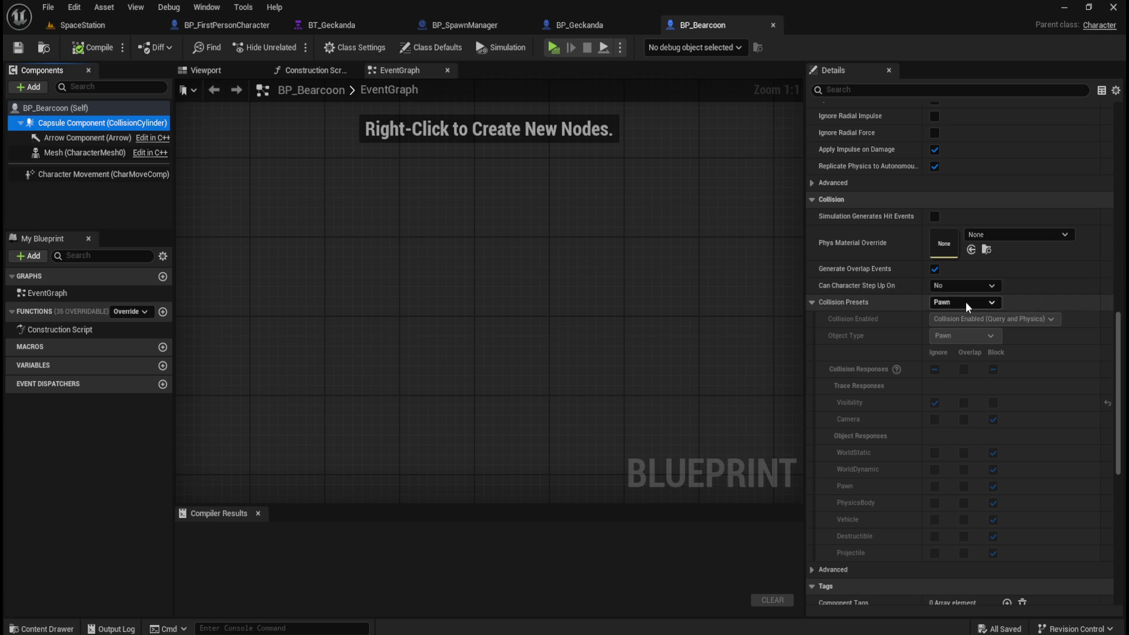
{"action": "left_click", "coordinate": [965, 302]}
{"action": "left_click", "coordinate": [970, 315]}
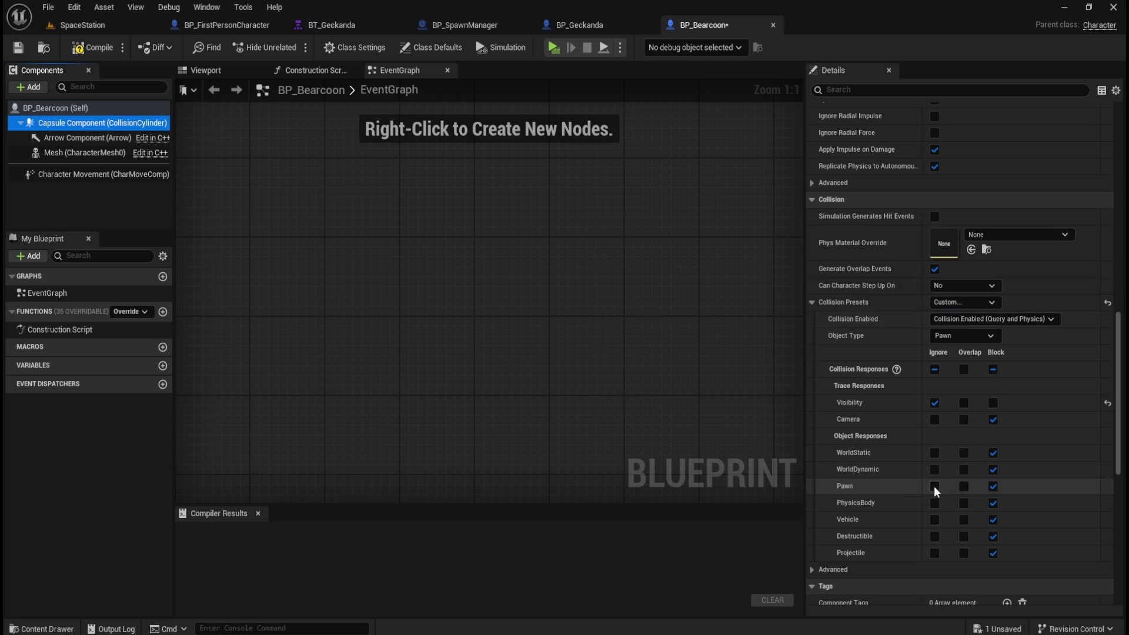
{"action": "left_click", "coordinate": [962, 486]}
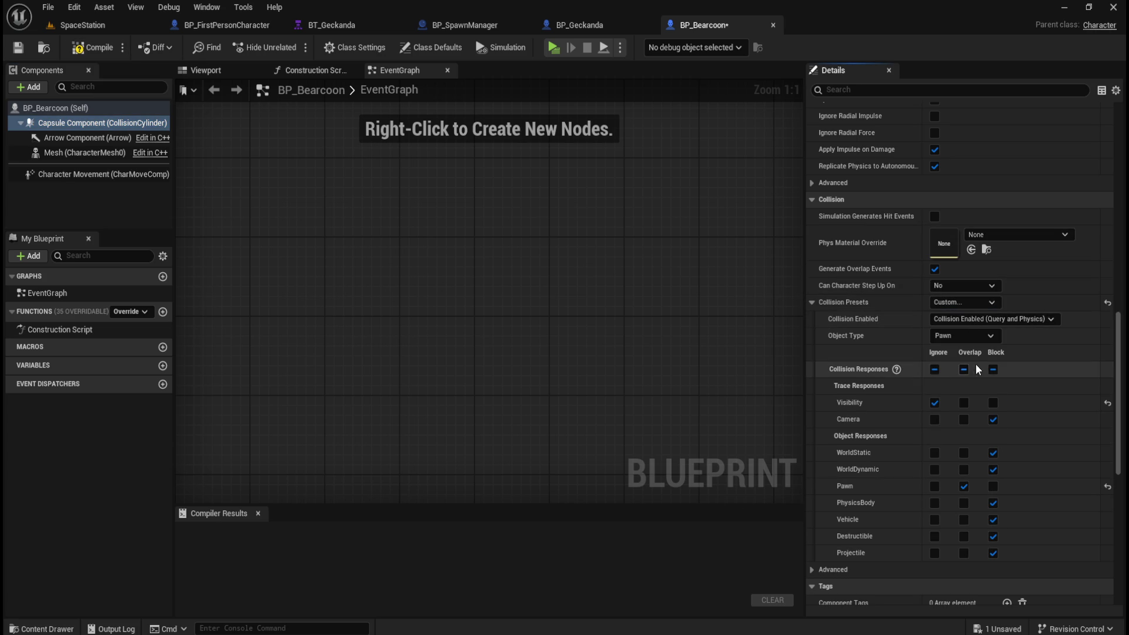
{"action": "left_click", "coordinate": [99, 46]}
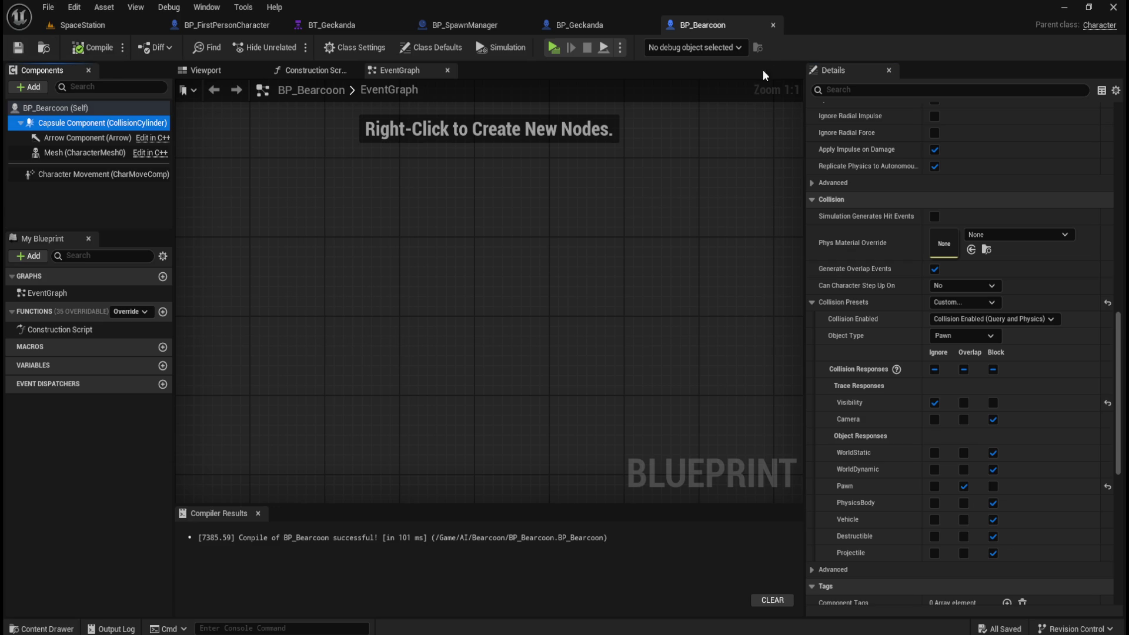
Return the content browser to the AI folder and go back to BP_Geckanda
{"action": "key", "text": "ctrl+space"}
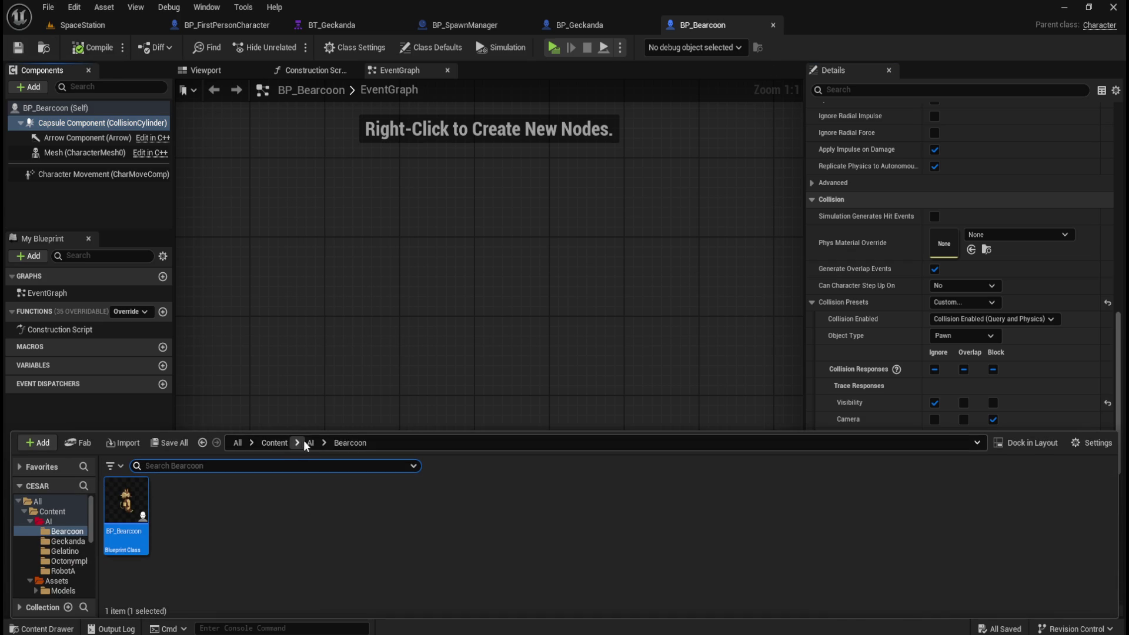
{"action": "left_click", "coordinate": [306, 442]}
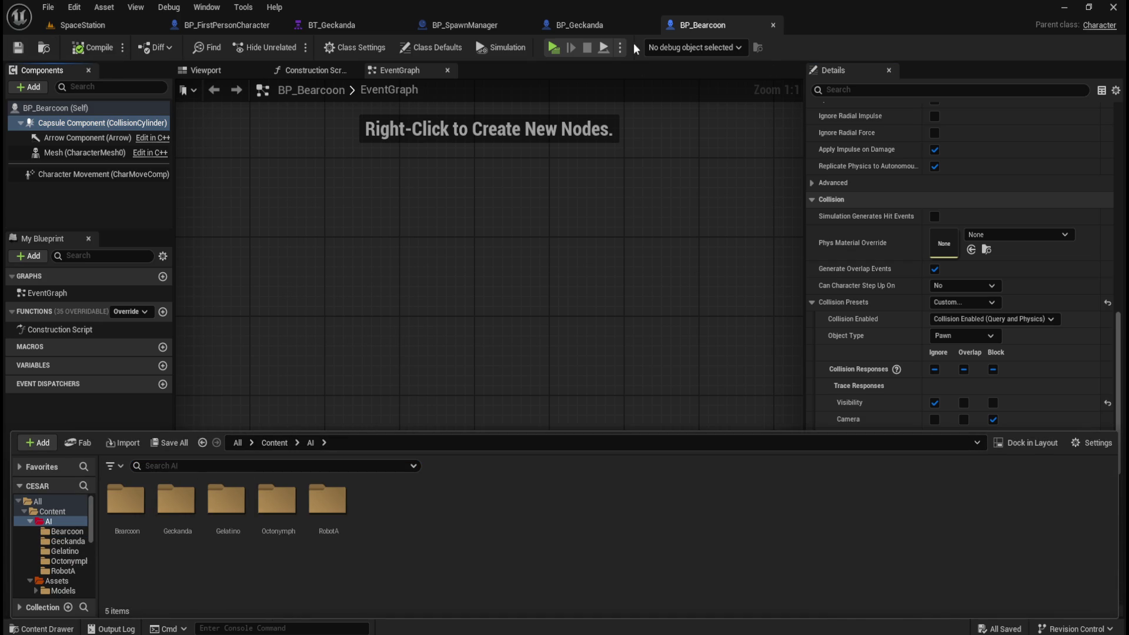
{"action": "left_click", "coordinate": [619, 26]}
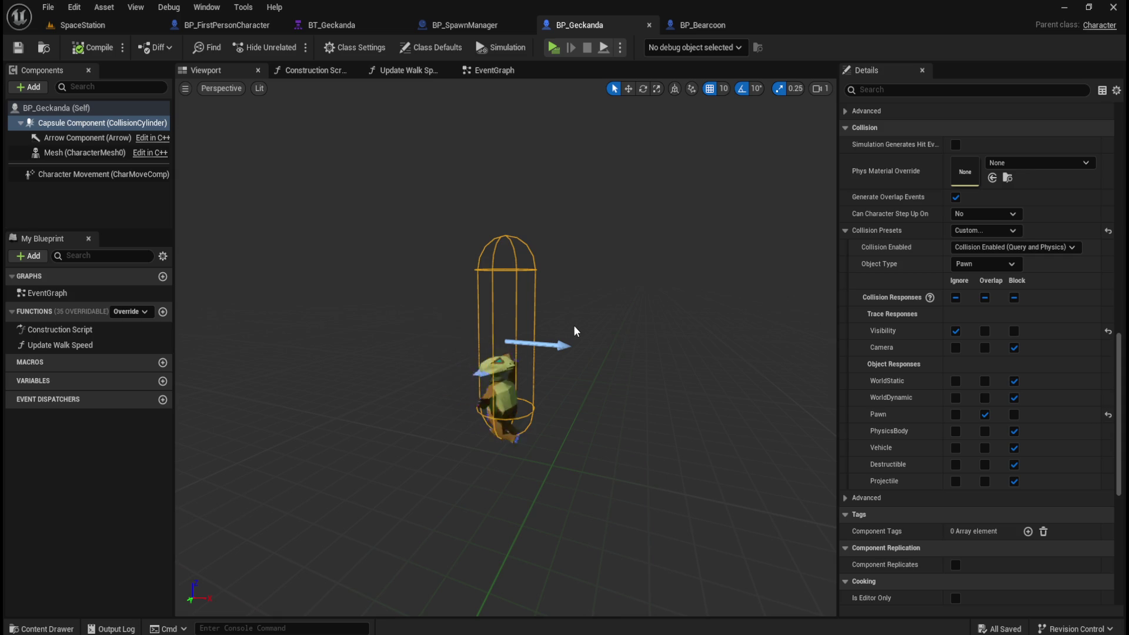
Open BP_Gelatino from the AI/Gelatino folder
{"action": "key", "text": "ctrl+space"}
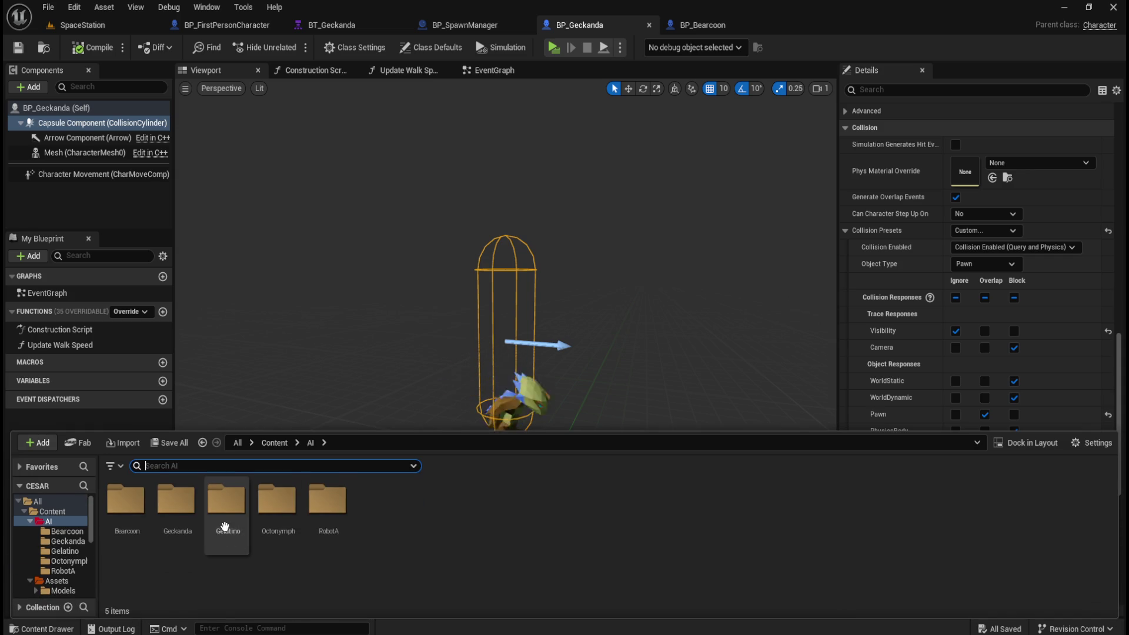
{"action": "double_click", "coordinate": [225, 518]}
{"action": "double_click", "coordinate": [126, 505]}
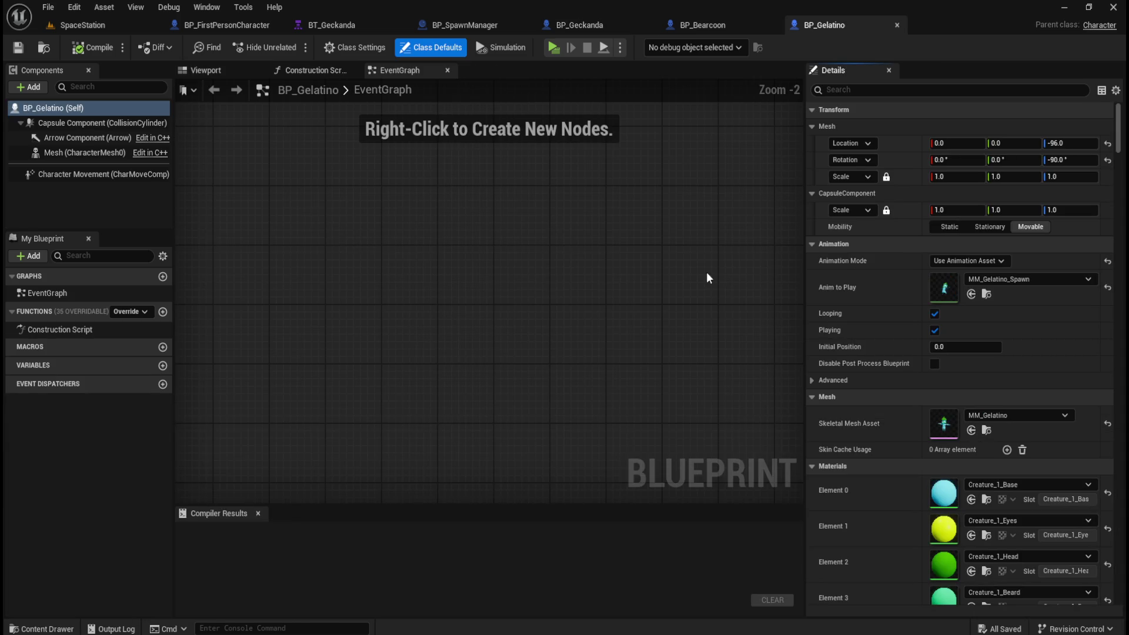
Give the Gelatino capsule a Custom collision preset overlapping Pawn, then compile and save
{"action": "left_click", "coordinate": [100, 123]}
{"action": "scroll", "coordinate": [925, 418], "scroll_direction": "down", "scroll_amount": 10}
{"action": "scroll", "coordinate": [917, 415], "scroll_direction": "down", "scroll_amount": 10}
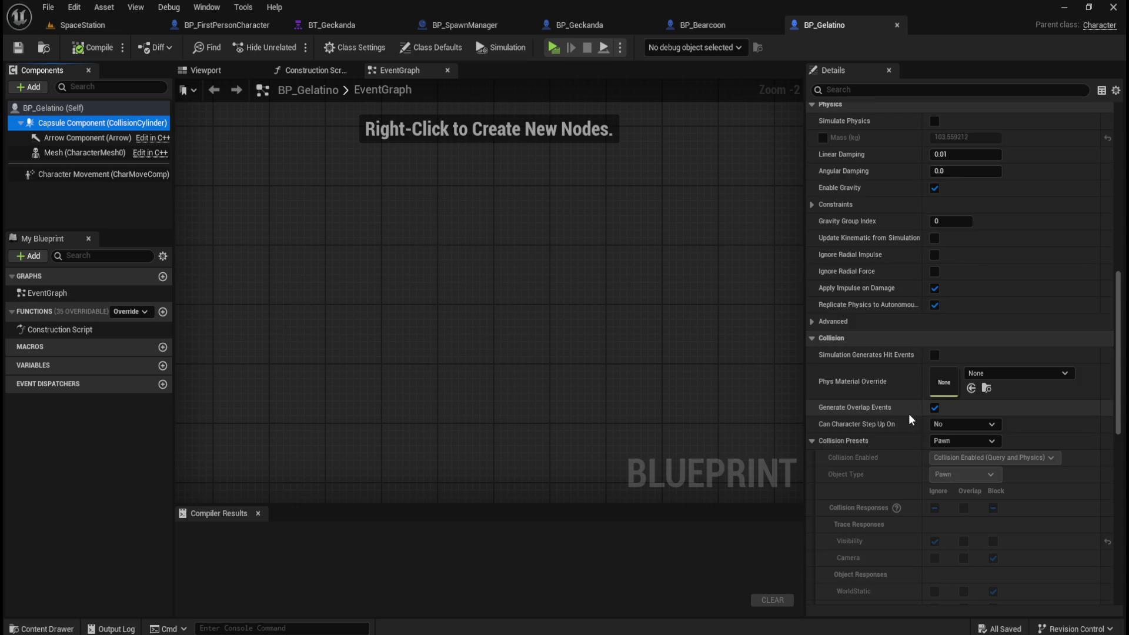
{"action": "left_click", "coordinate": [962, 281]}
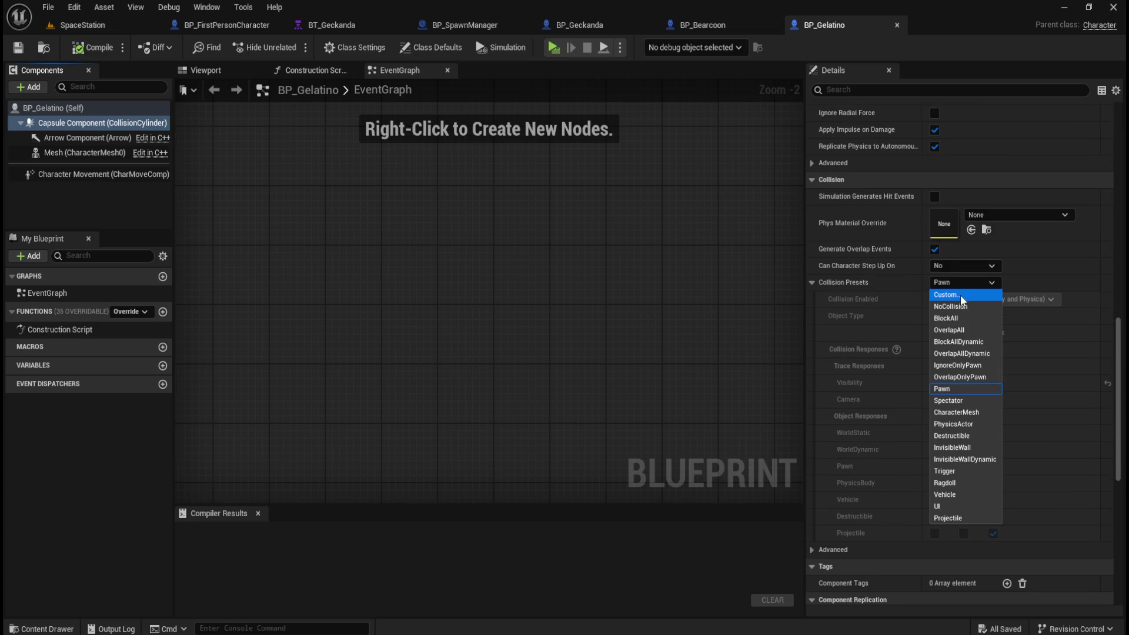
{"action": "left_click", "coordinate": [957, 296]}
{"action": "left_click", "coordinate": [963, 466]}
{"action": "left_click", "coordinate": [72, 48]}
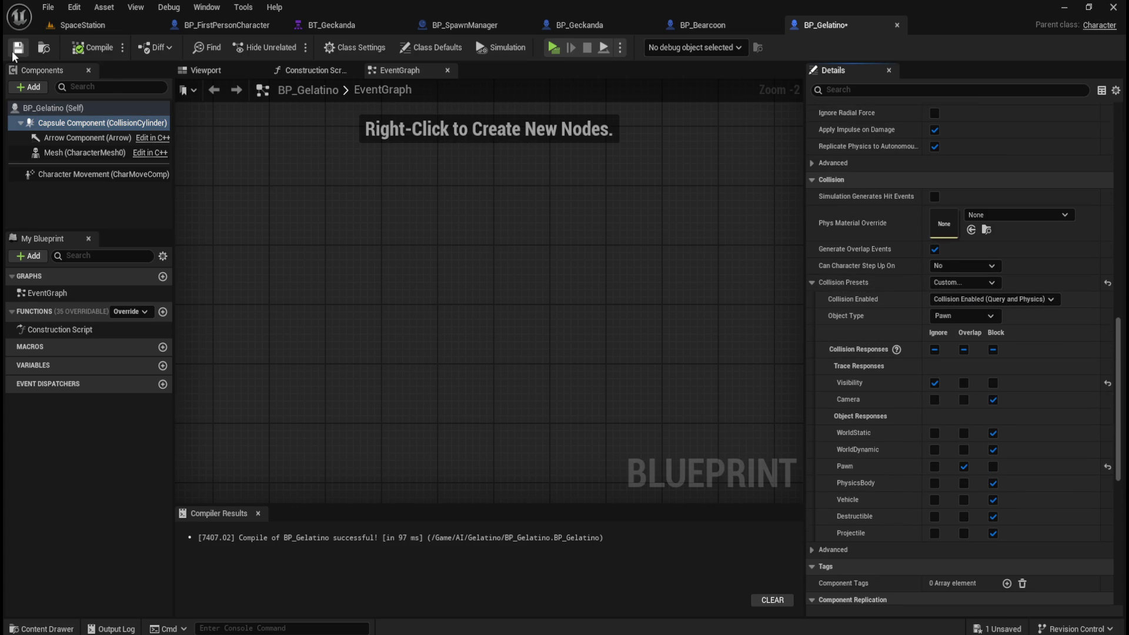
{"action": "key", "text": "ctrl+s"}
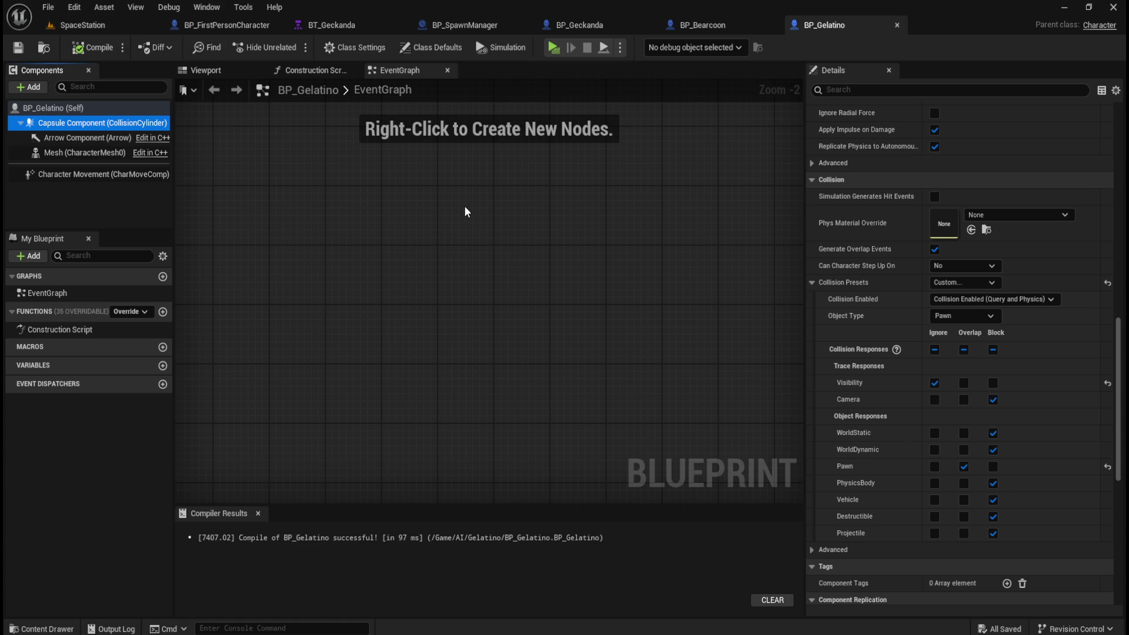
Open BP_Octonymph from the AI/Octonymph folder
{"action": "key", "text": "ctrl+space"}
{"action": "left_click", "coordinate": [310, 443]}
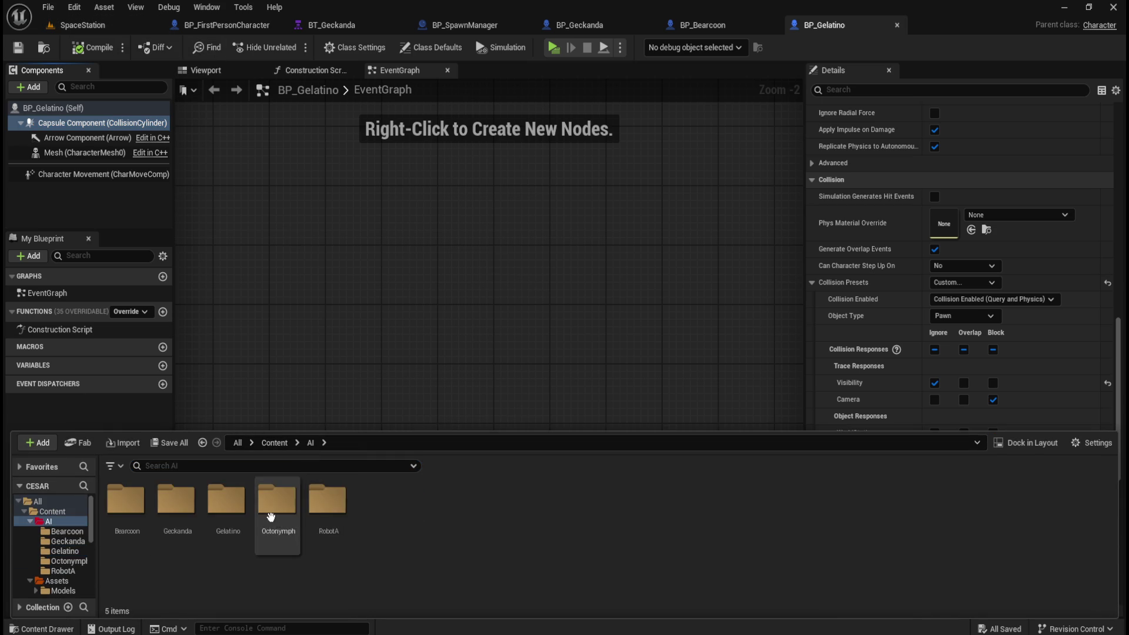
{"action": "double_click", "coordinate": [272, 520]}
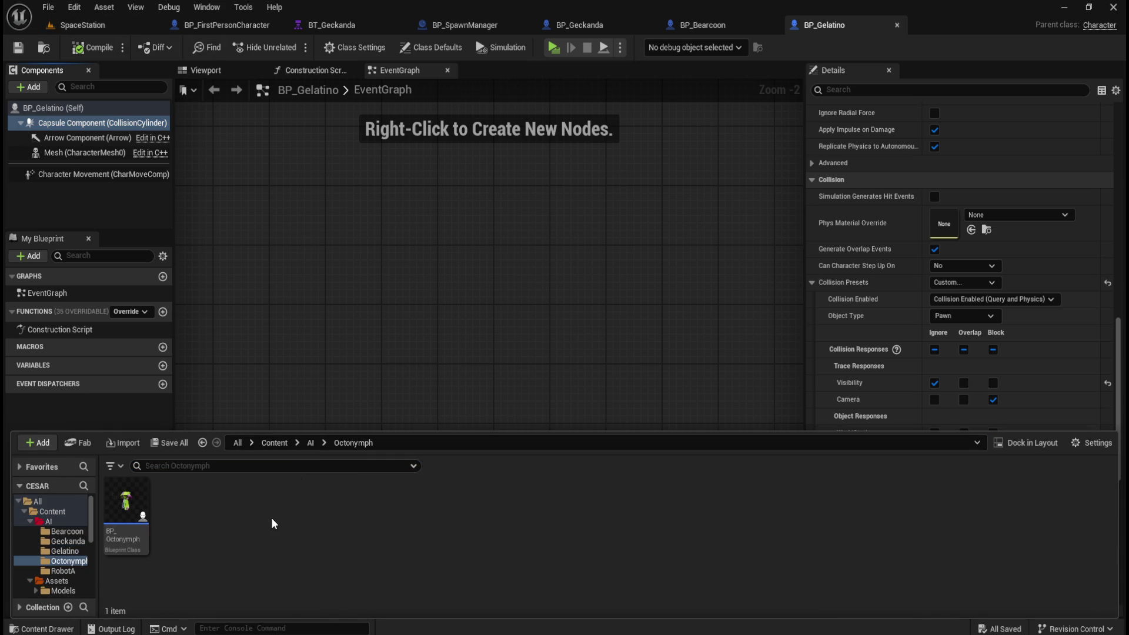
{"action": "double_click", "coordinate": [122, 502]}
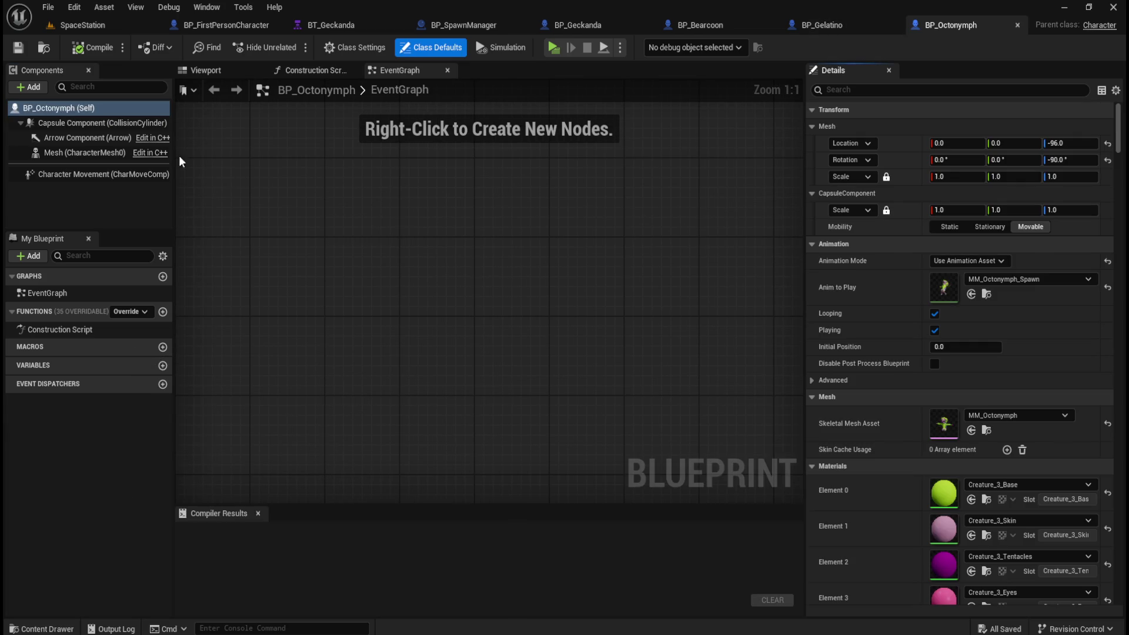
Set the Octonymph capsule's collision preset to Custom with Pawn on Overlap, and compile
{"action": "left_click", "coordinate": [129, 127]}
{"action": "scroll", "coordinate": [859, 481], "scroll_direction": "down", "scroll_amount": 10}
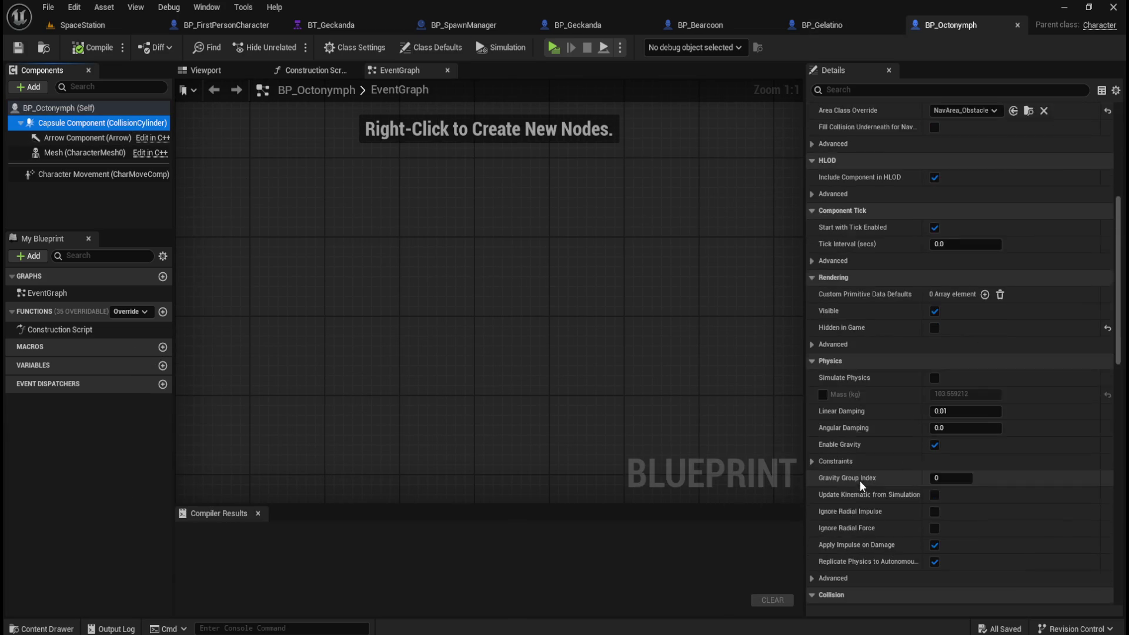
{"action": "scroll", "coordinate": [876, 475], "scroll_direction": "down", "scroll_amount": 8}
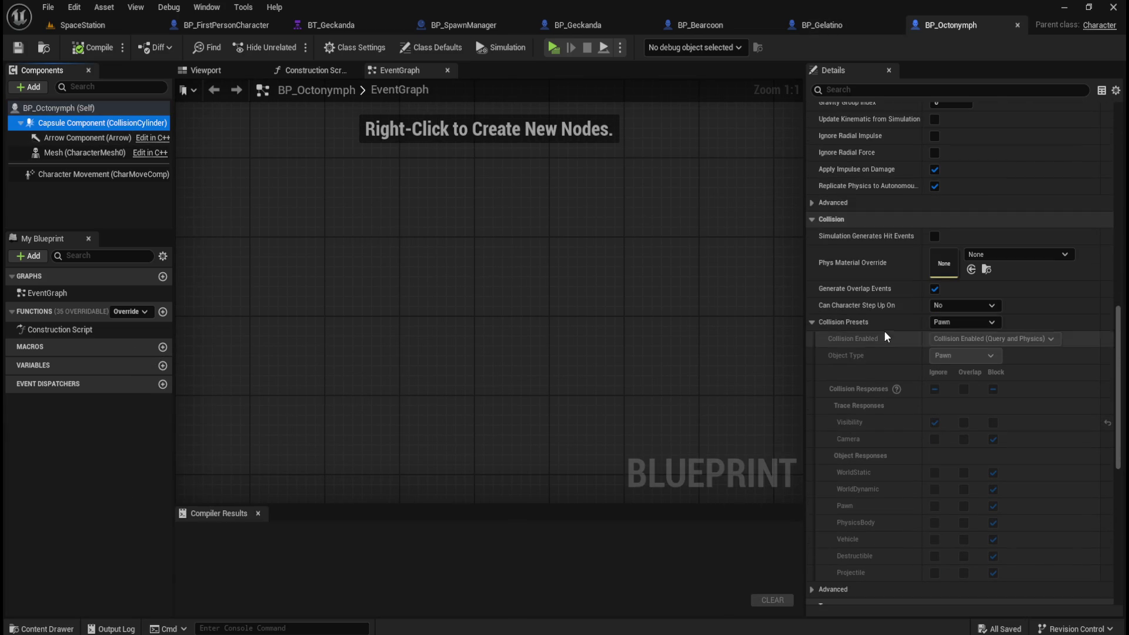
{"action": "left_click", "coordinate": [959, 322]}
{"action": "left_click", "coordinate": [958, 330]}
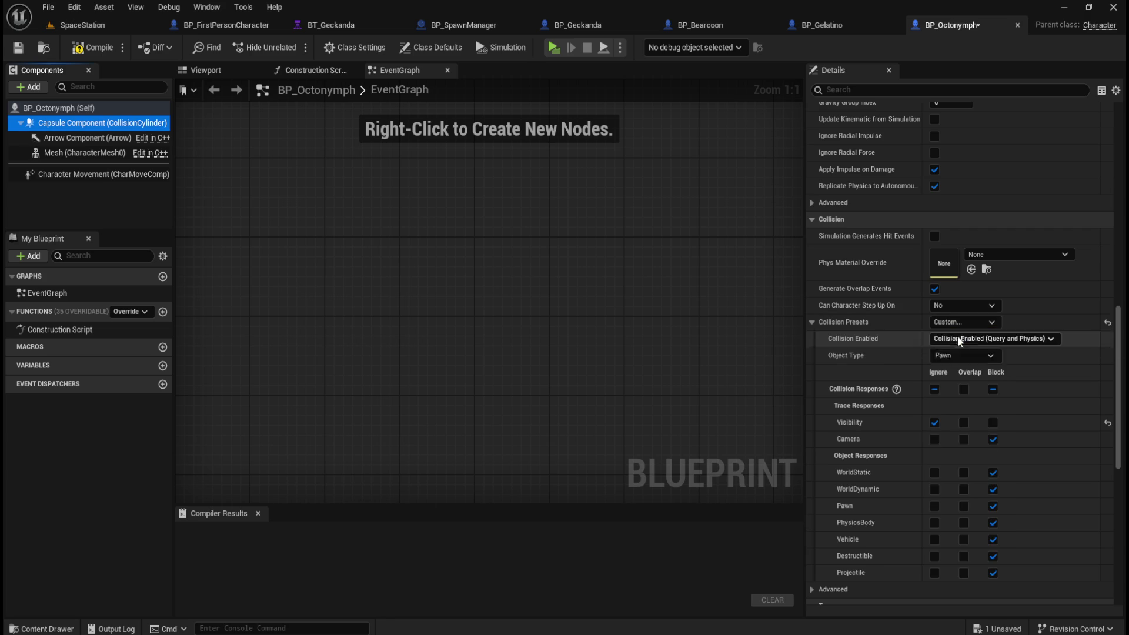
{"action": "left_click", "coordinate": [963, 506]}
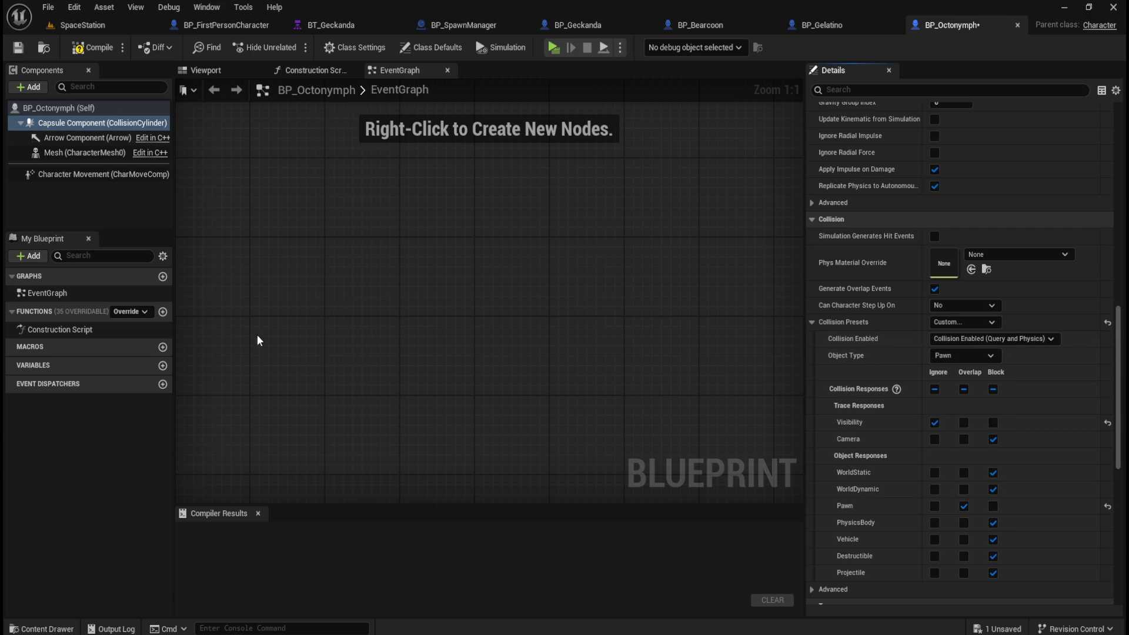
{"action": "left_click", "coordinate": [98, 52]}
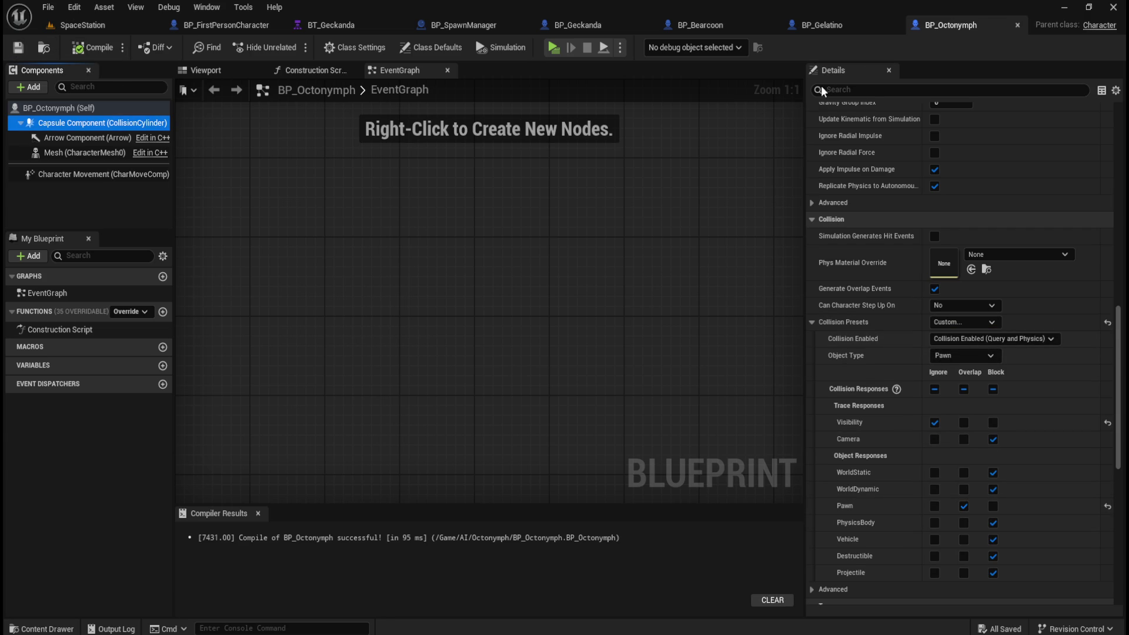
{"action": "key", "text": "ctrl+space"}
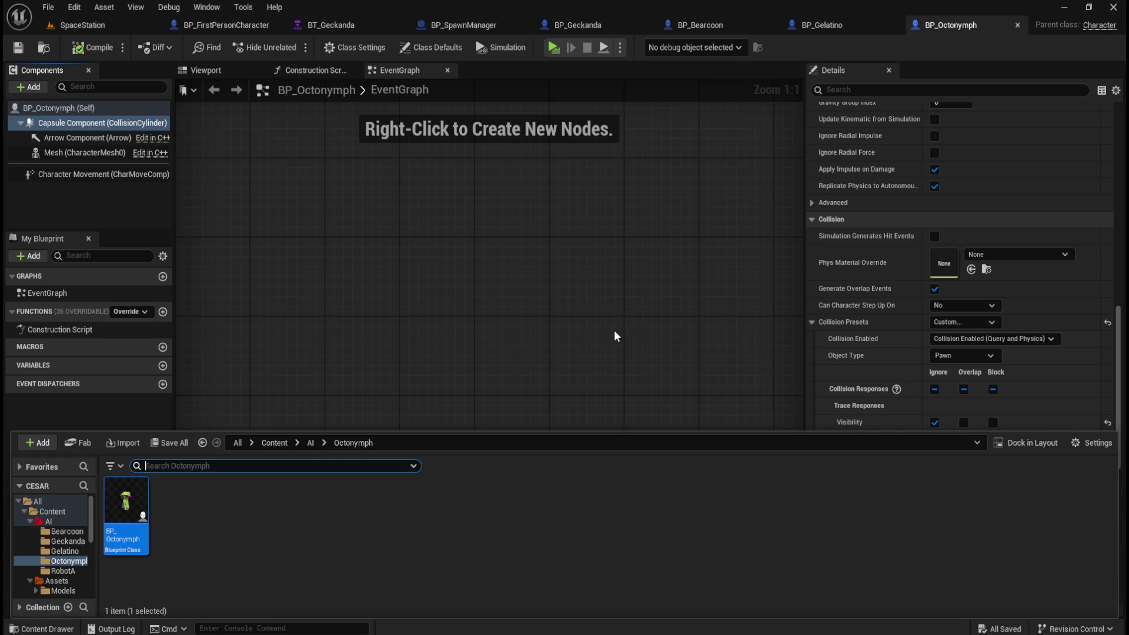
Open BP_Enemy_Character_A from the AI/RobotA folder
{"action": "left_click", "coordinate": [312, 442]}
{"action": "left_click", "coordinate": [328, 504]}
{"action": "double_click", "coordinate": [328, 504]}
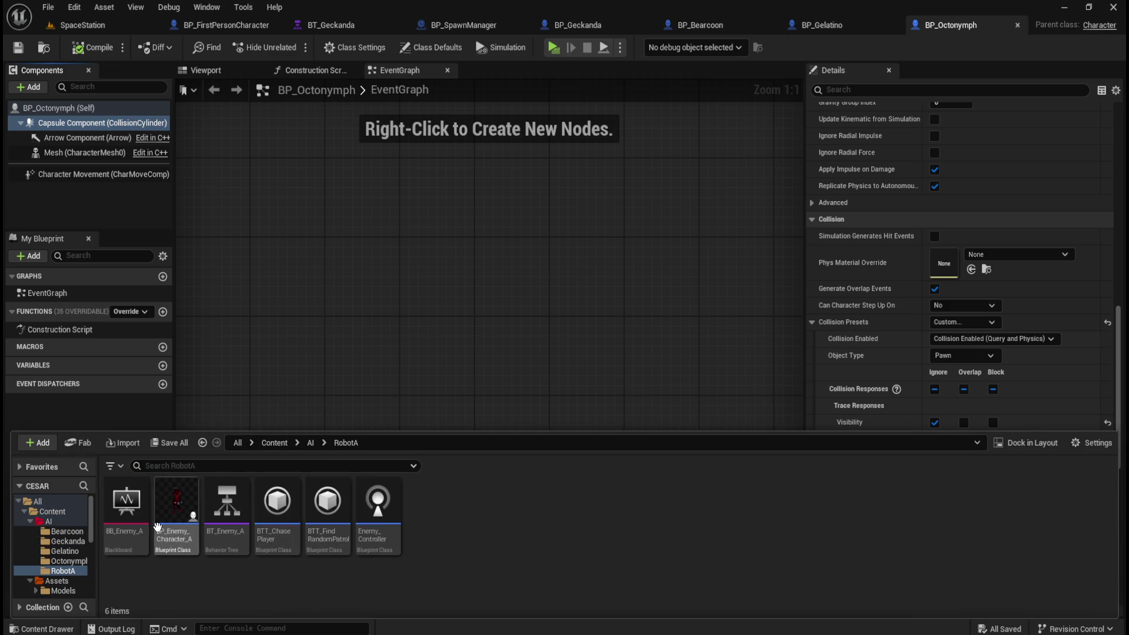
{"action": "double_click", "coordinate": [176, 505]}
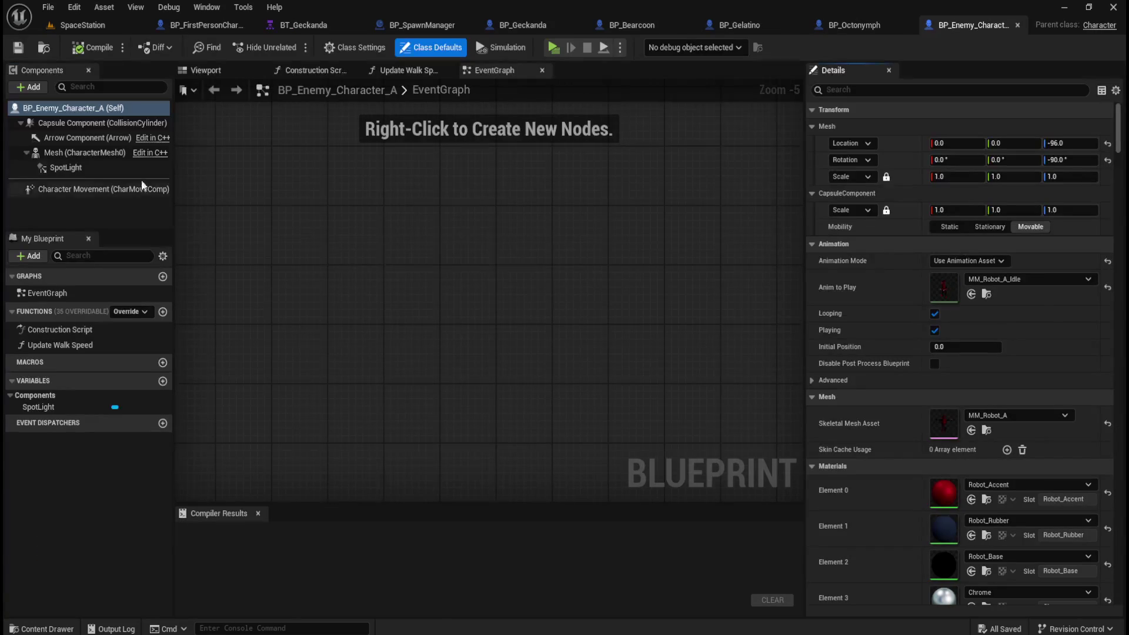
Set the robot capsule's collision preset to Custom with Pawn on Overlap, then compile and save
{"action": "left_click", "coordinate": [88, 125]}
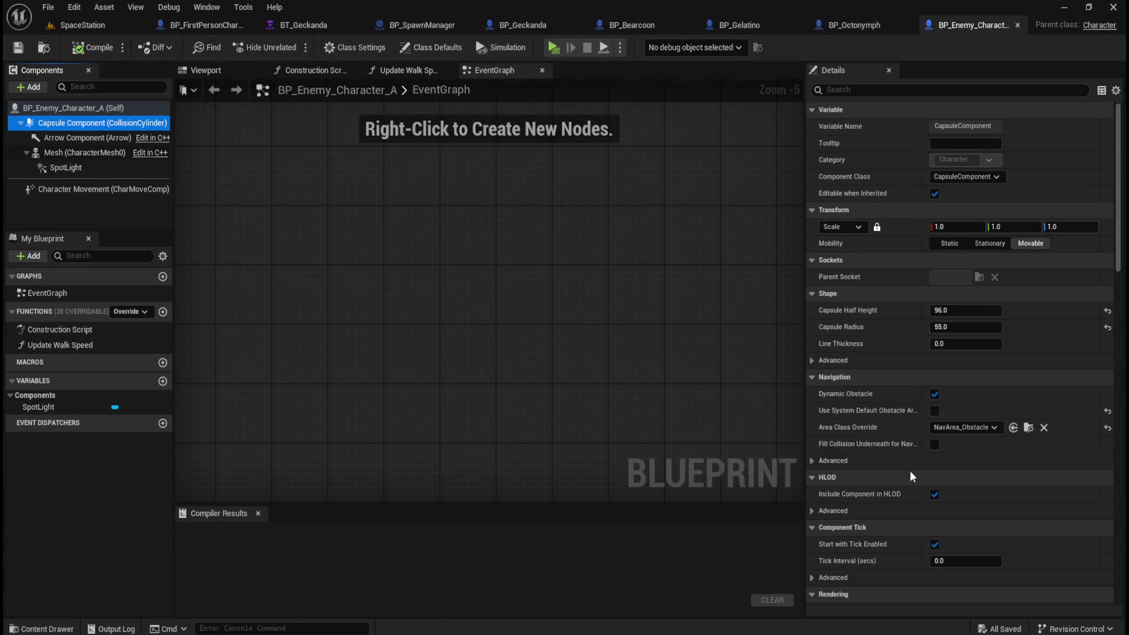
{"action": "scroll", "coordinate": [872, 464], "scroll_direction": "down", "scroll_amount": 3}
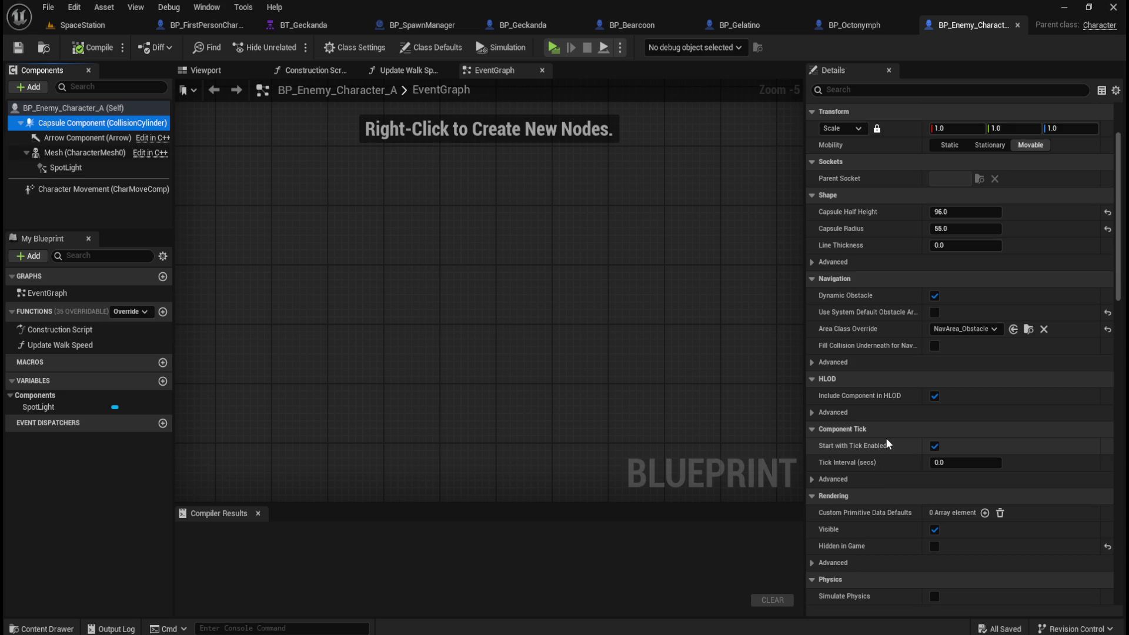
{"action": "scroll", "coordinate": [887, 442], "scroll_direction": "down", "scroll_amount": 12}
{"action": "scroll", "coordinate": [894, 432], "scroll_direction": "down", "scroll_amount": 4}
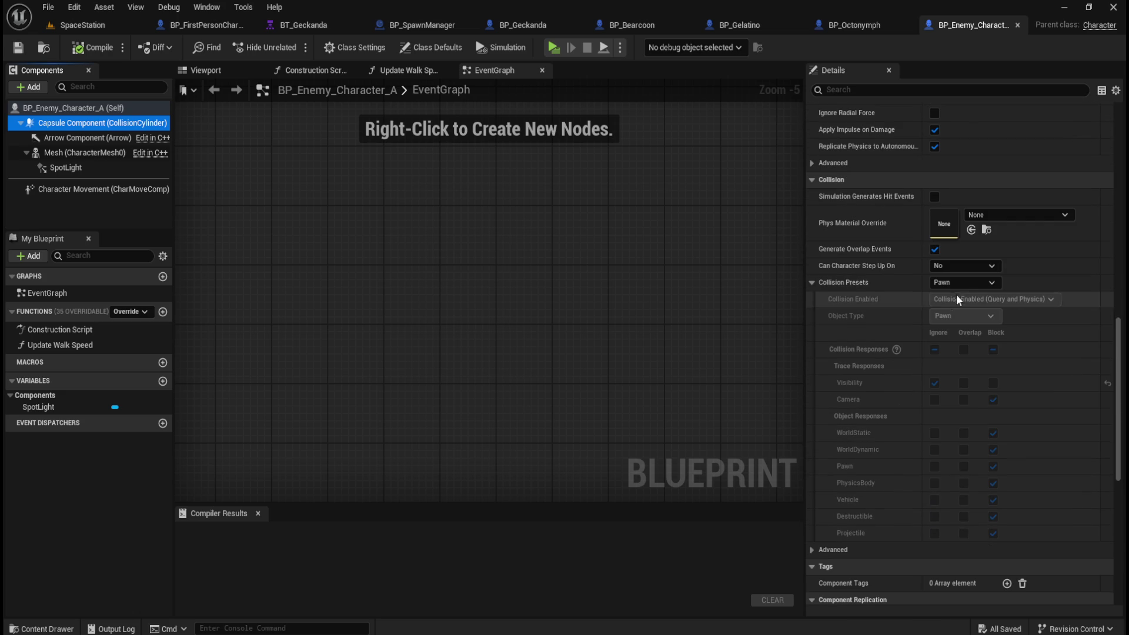
{"action": "left_click", "coordinate": [968, 283]}
{"action": "left_click", "coordinate": [963, 294]}
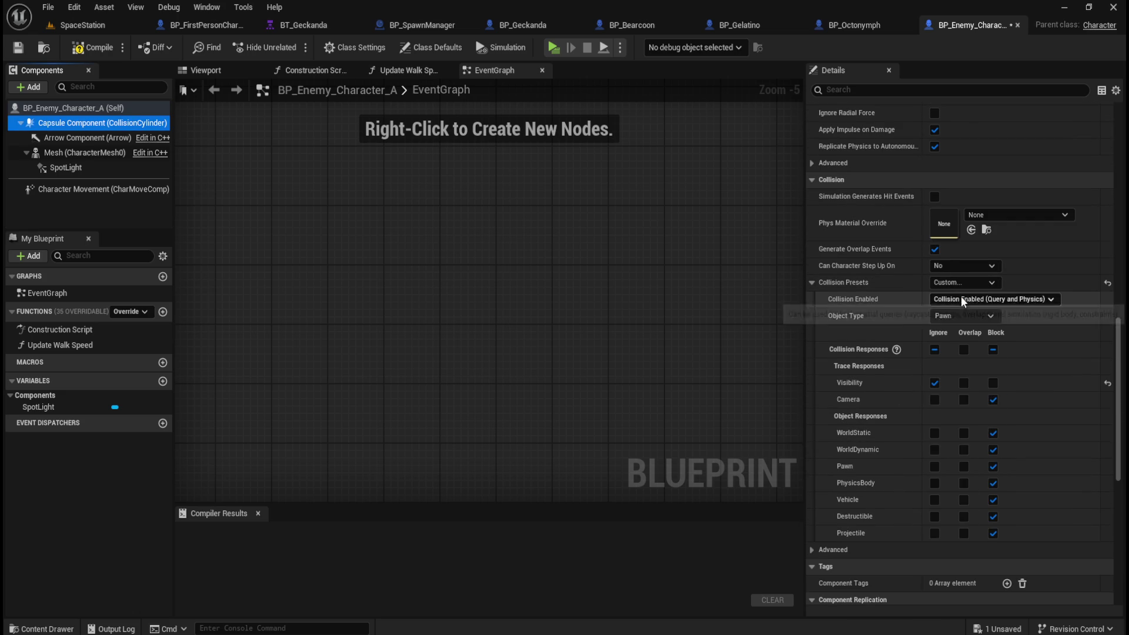
{"action": "left_click", "coordinate": [964, 466]}
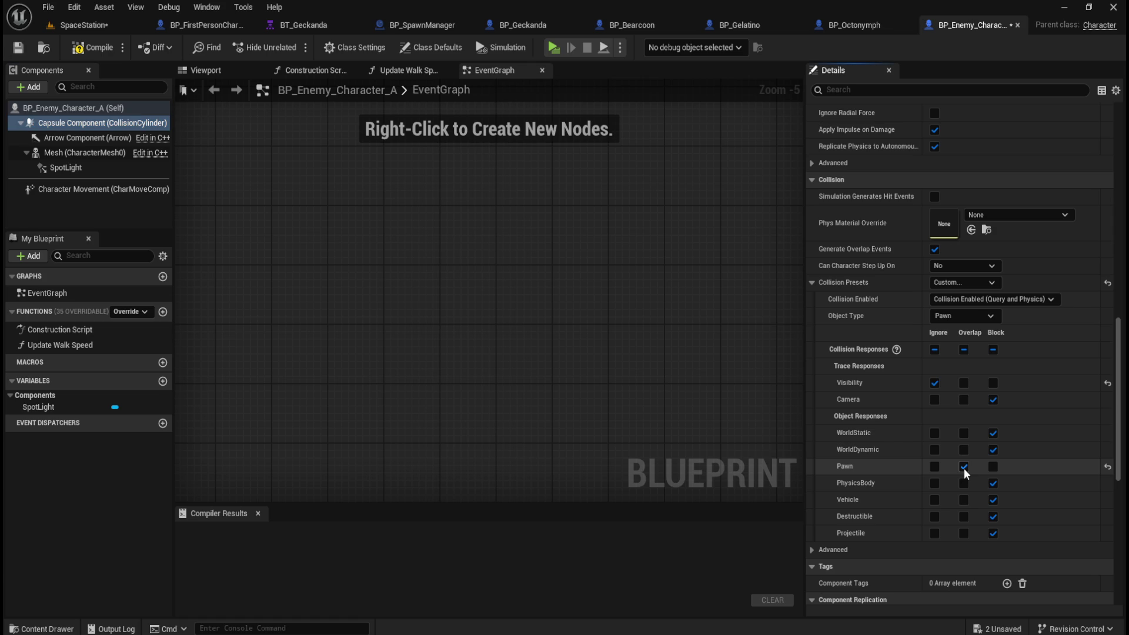
{"action": "left_click", "coordinate": [93, 47]}
{"action": "left_click", "coordinate": [20, 48]}
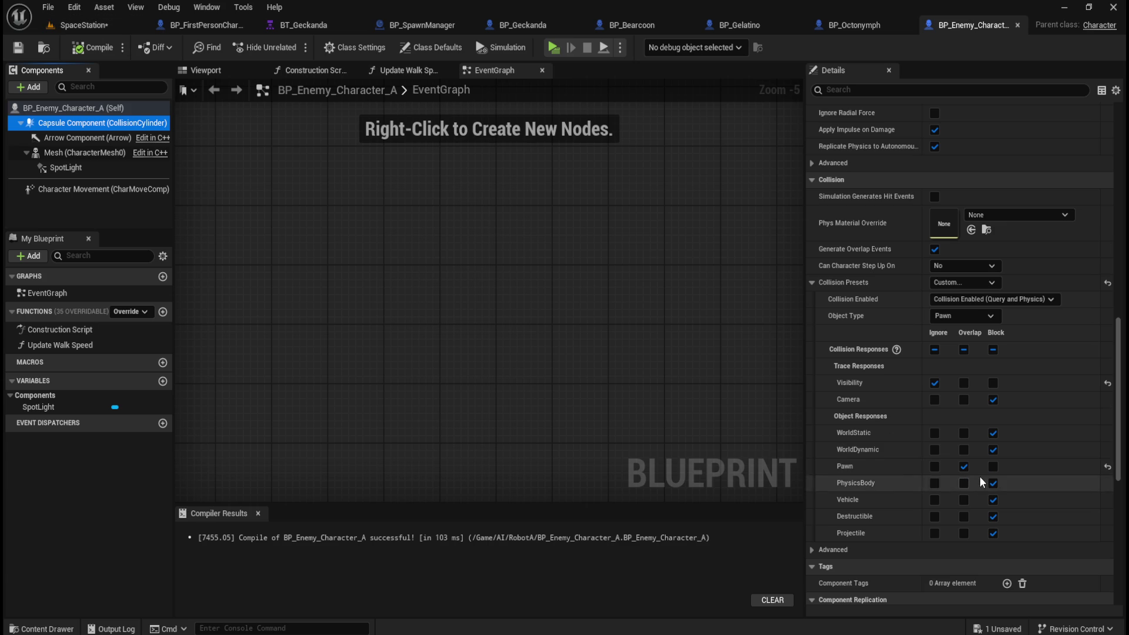
{"action": "left_click", "coordinate": [989, 284]}
{"action": "left_click", "coordinate": [992, 284]}
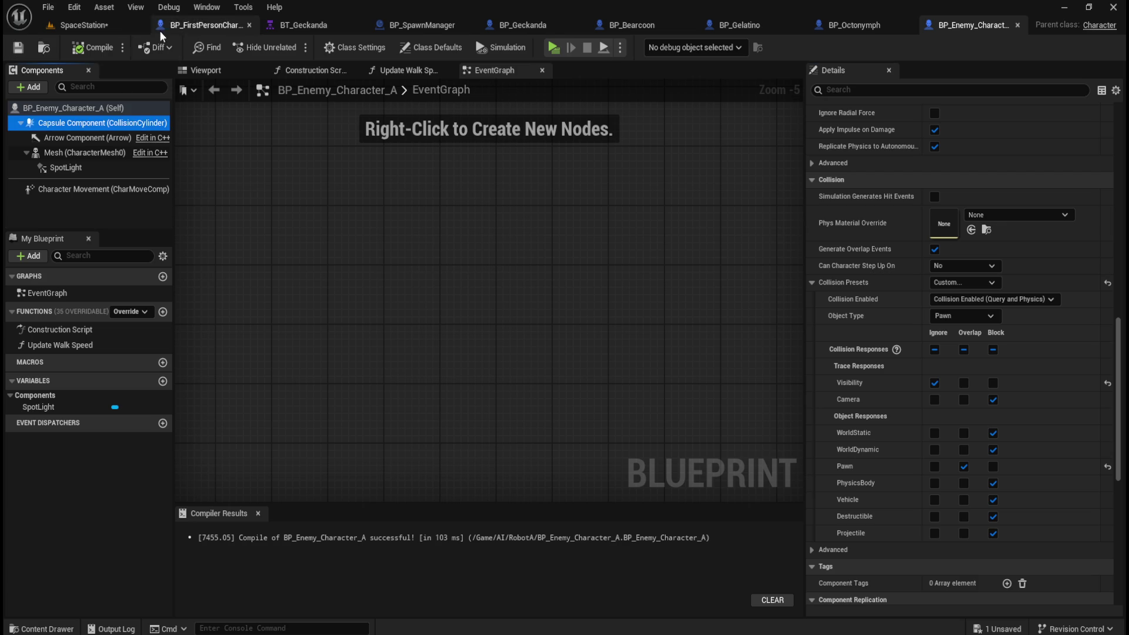
Return to the SpaceStation level and use File > Save All
{"action": "left_click", "coordinate": [86, 23]}
{"action": "left_click", "coordinate": [48, 7]}
{"action": "mouse_move", "coordinate": [71, 132]}
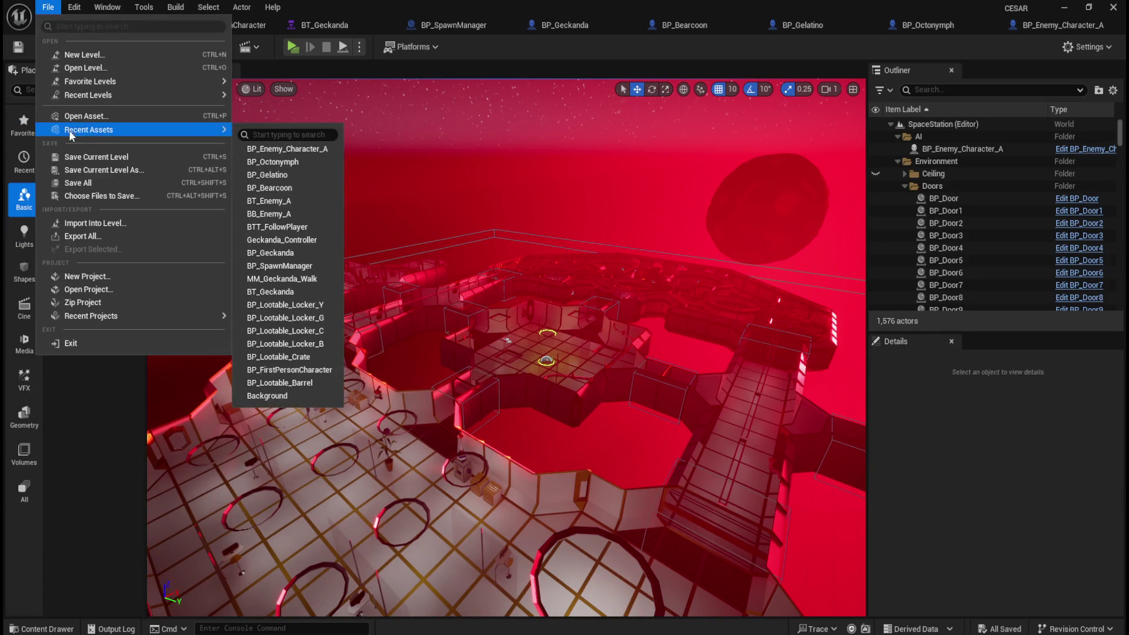
{"action": "left_click", "coordinate": [70, 182]}
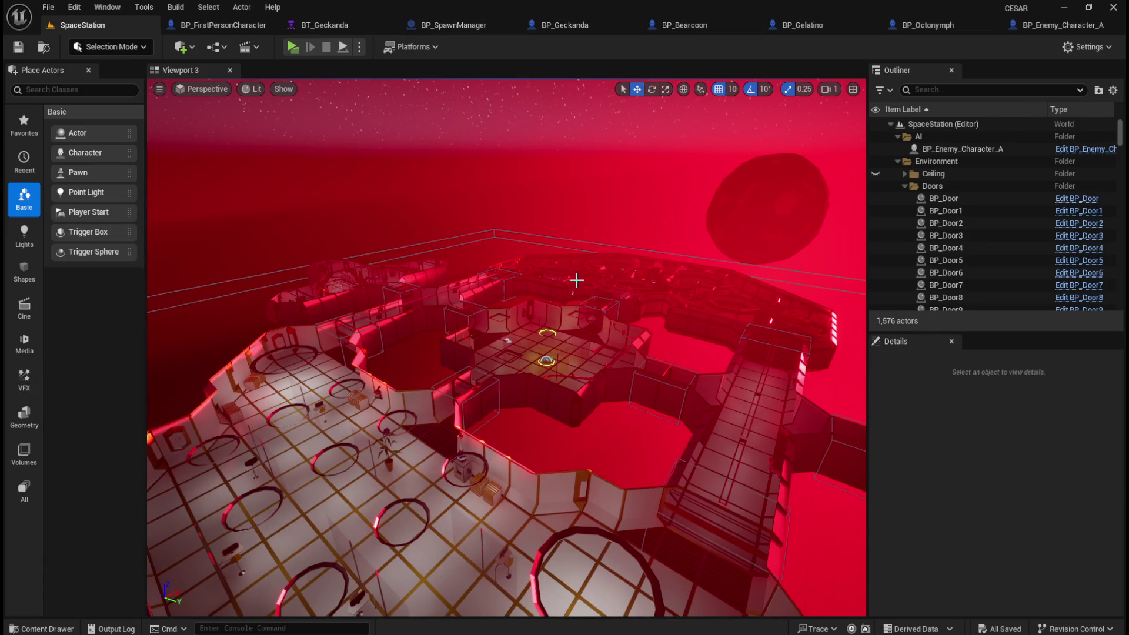
Close the BP_Bearcoon, BP_Gelatino and BP_Octonymph editors, then open BT_Enemy_A from the content drawer
{"action": "left_click", "coordinate": [1060, 31]}
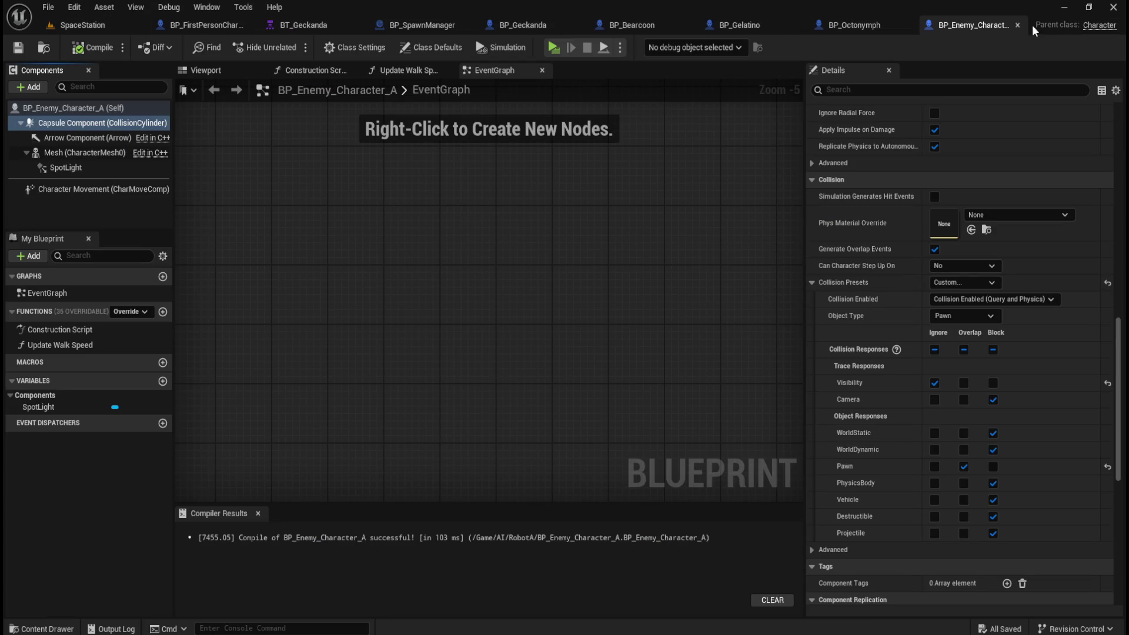
{"action": "left_click", "coordinate": [687, 25]}
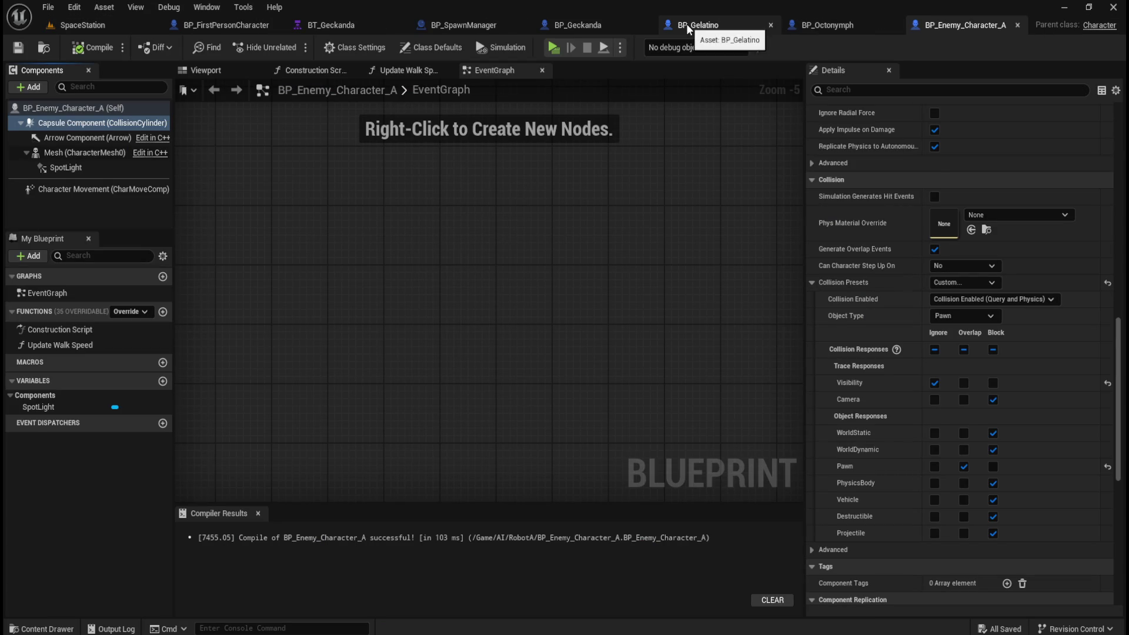
{"action": "left_click", "coordinate": [772, 25]}
{"action": "left_click", "coordinate": [773, 26]}
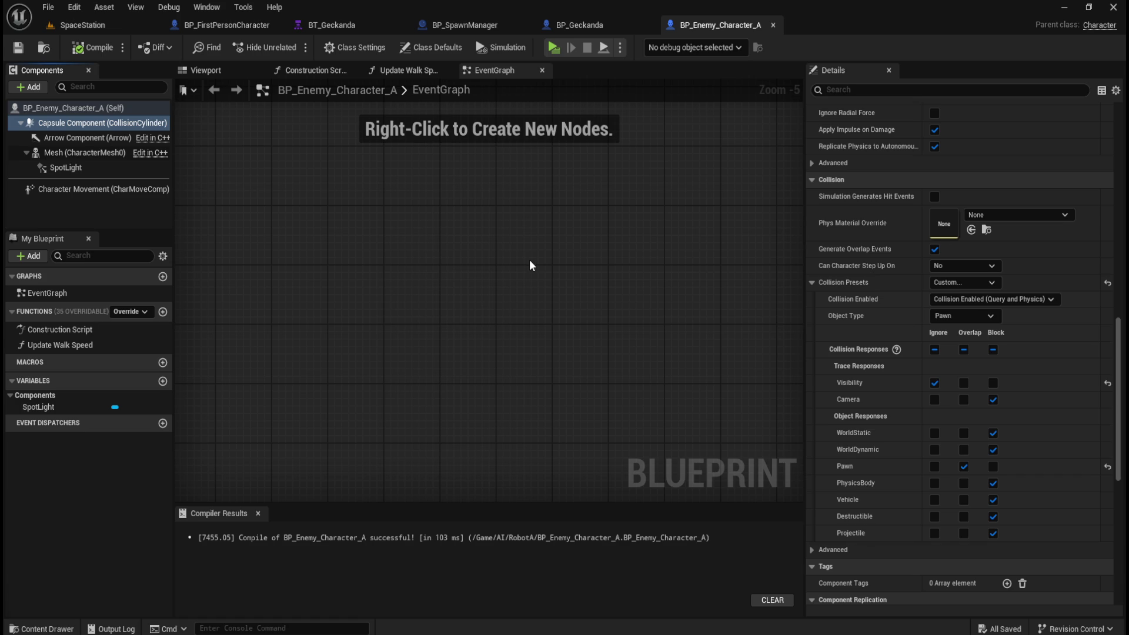
{"action": "key", "text": "ctrl+space"}
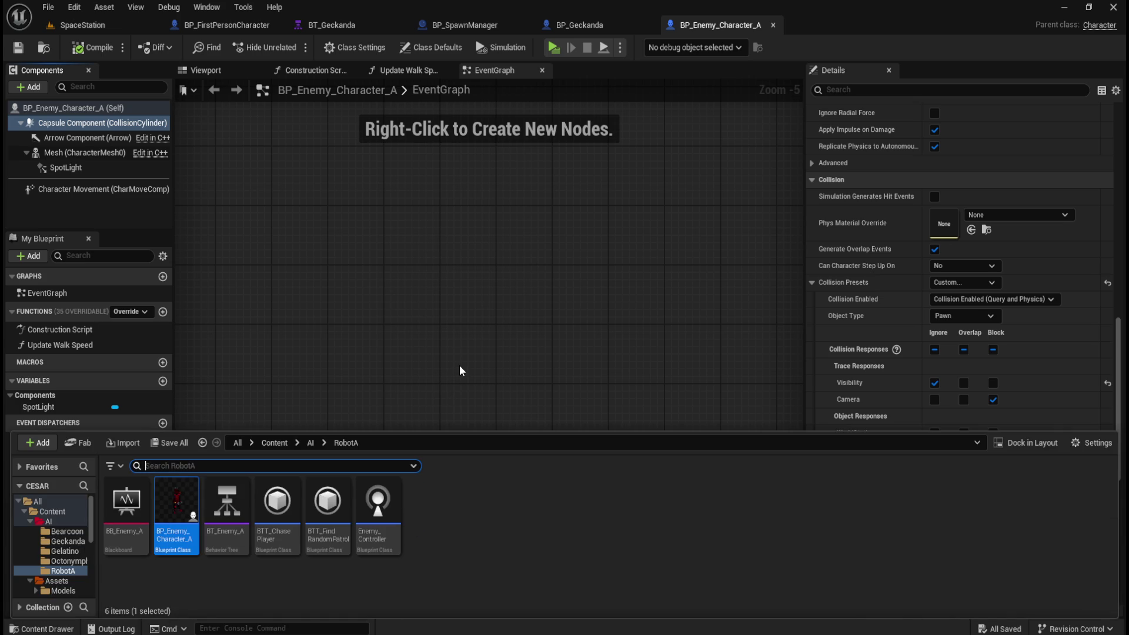
{"action": "double_click", "coordinate": [226, 503]}
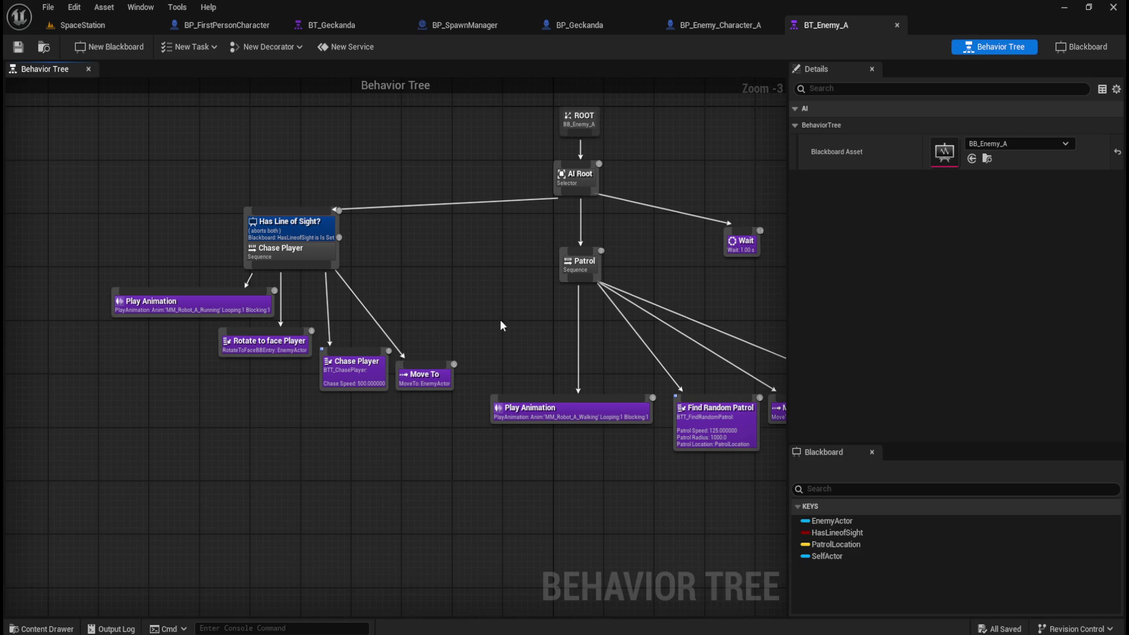
Compare Move To with BT_Geckanda's, then set BT_Enemy_A's Move To Acceptable Radius to 55
{"action": "left_click", "coordinate": [346, 27]}
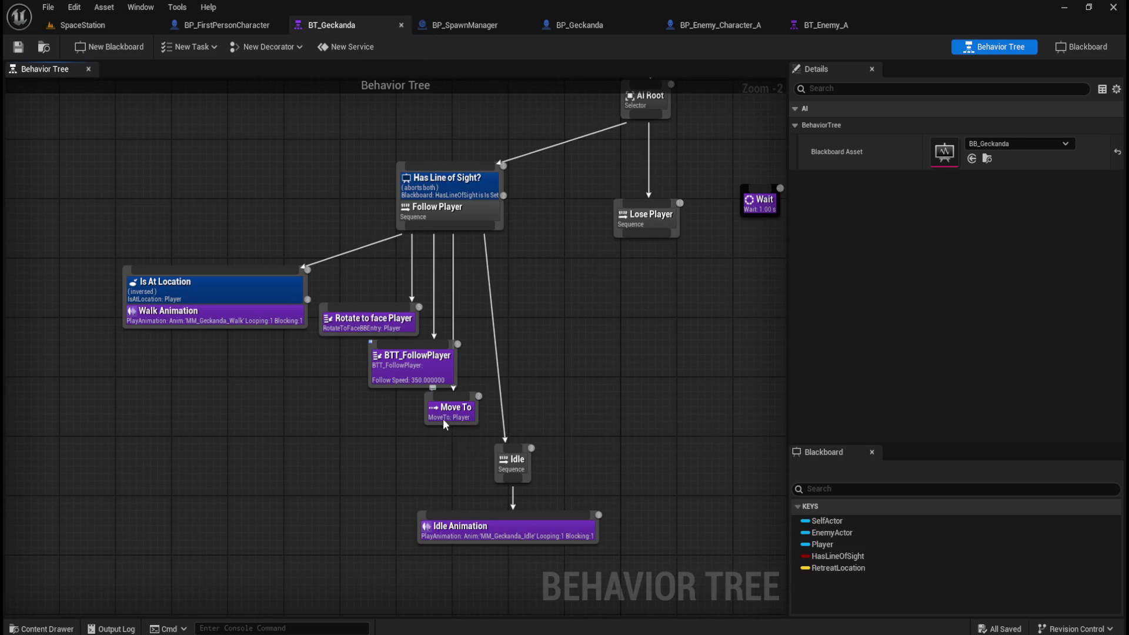
{"action": "left_click", "coordinate": [452, 408]}
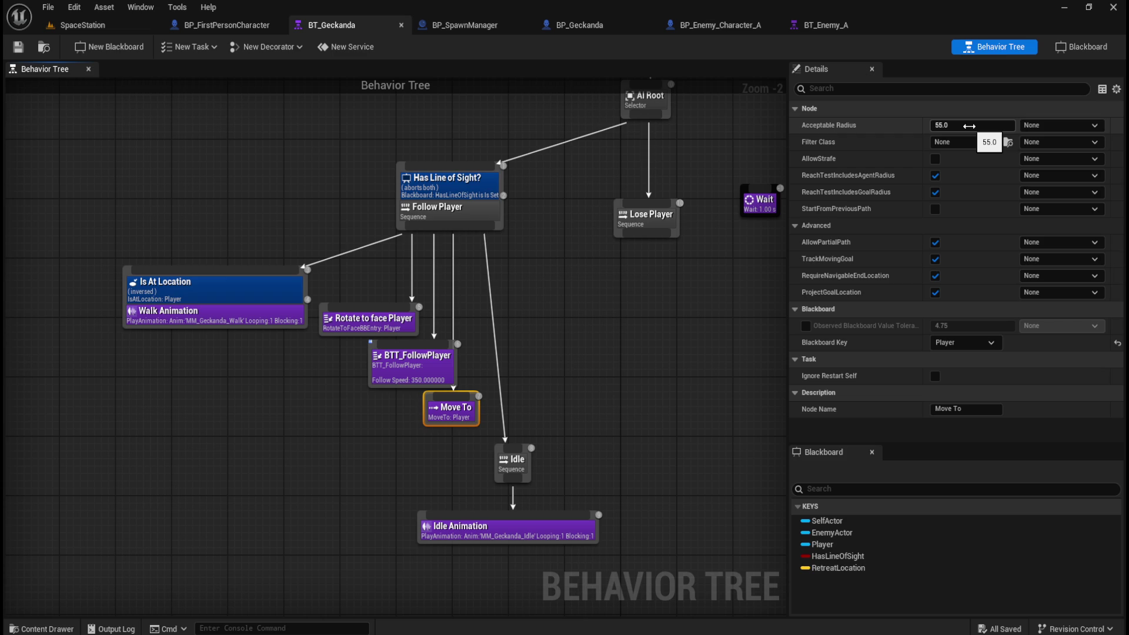
{"action": "left_click", "coordinate": [969, 126]}
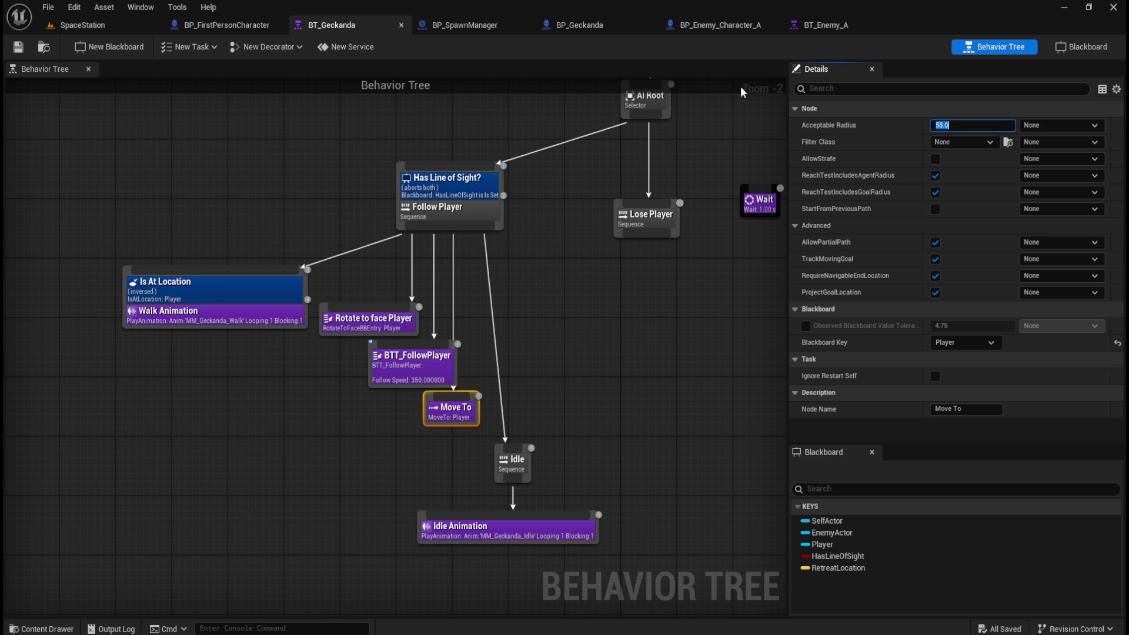
{"action": "left_click", "coordinate": [826, 26]}
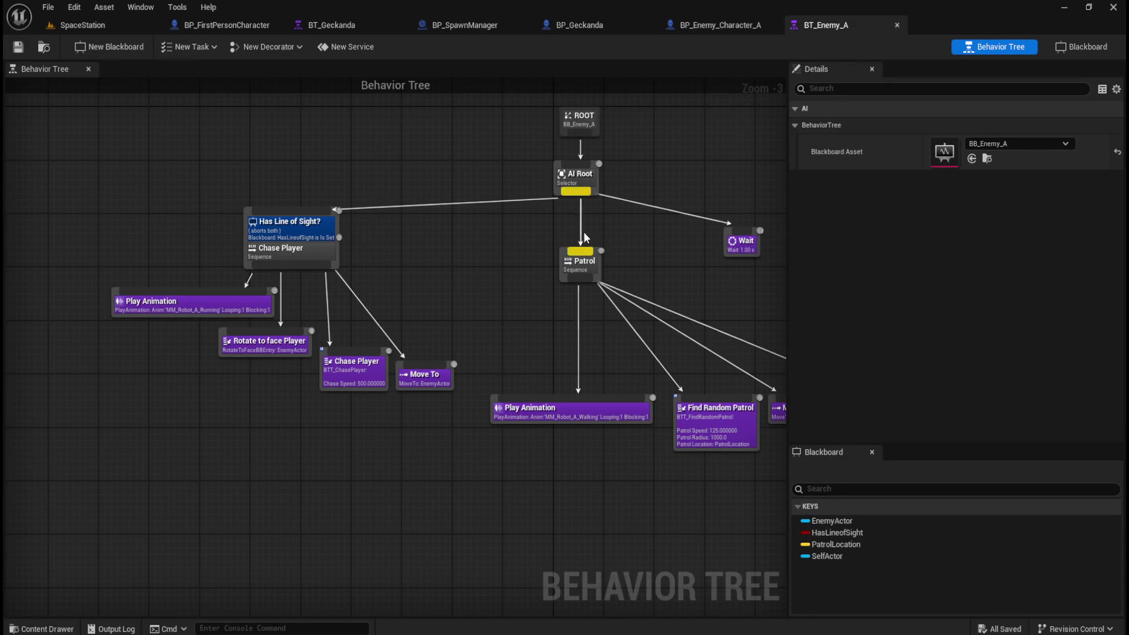
{"action": "left_click", "coordinate": [358, 30]}
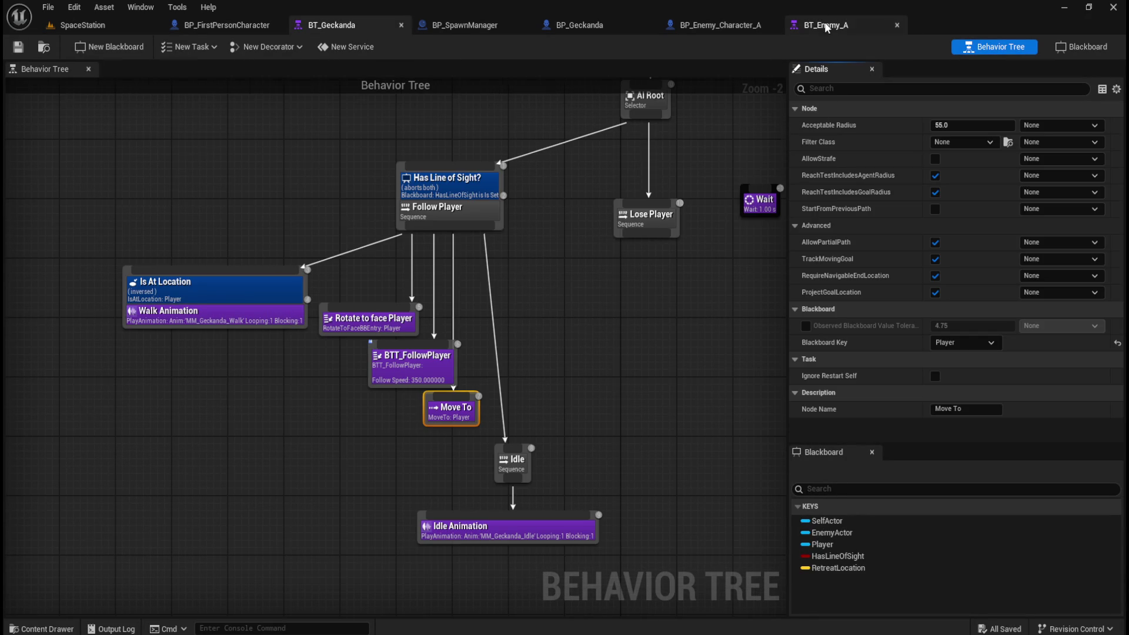
{"action": "left_click", "coordinate": [826, 25]}
{"action": "left_click", "coordinate": [971, 125]}
{"action": "type", "text": "55"}
{"action": "key", "text": "Return"}
Save BT_Enemy_A and start a playtest of the SpaceStation level
{"action": "left_click", "coordinate": [412, 281]}
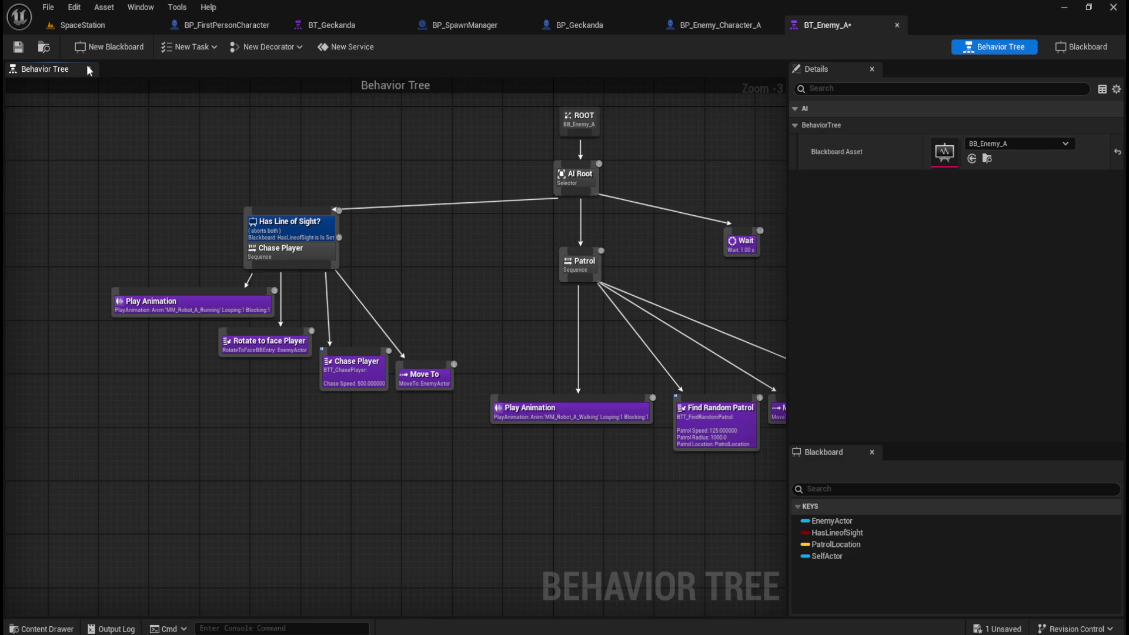
{"action": "left_click", "coordinate": [18, 47]}
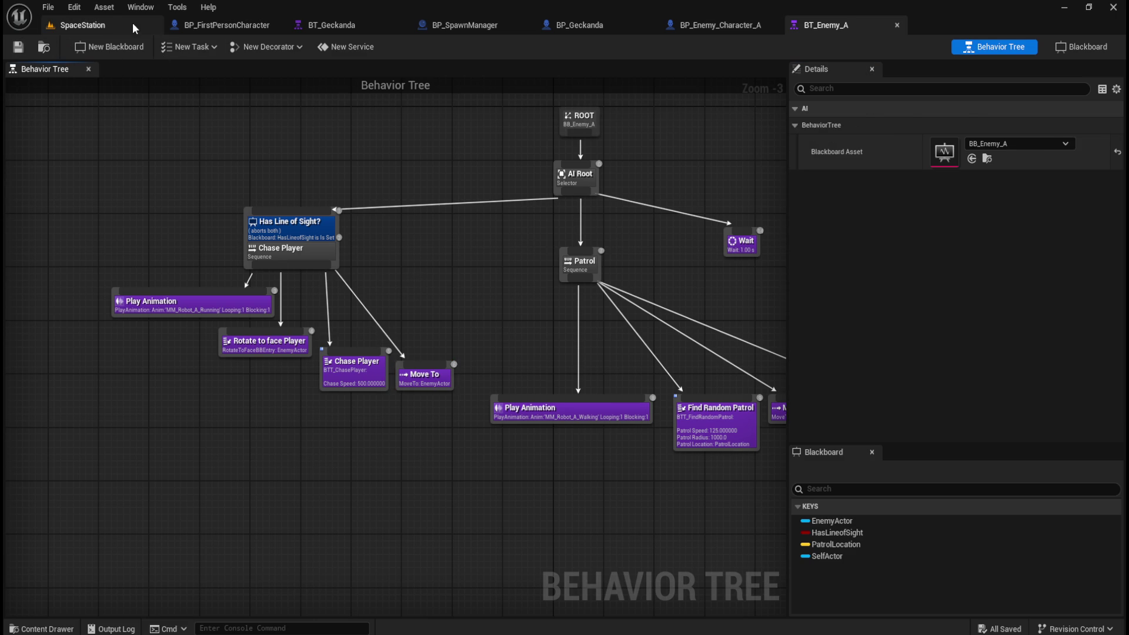
{"action": "left_click", "coordinate": [132, 24]}
{"action": "left_click", "coordinate": [301, 45]}
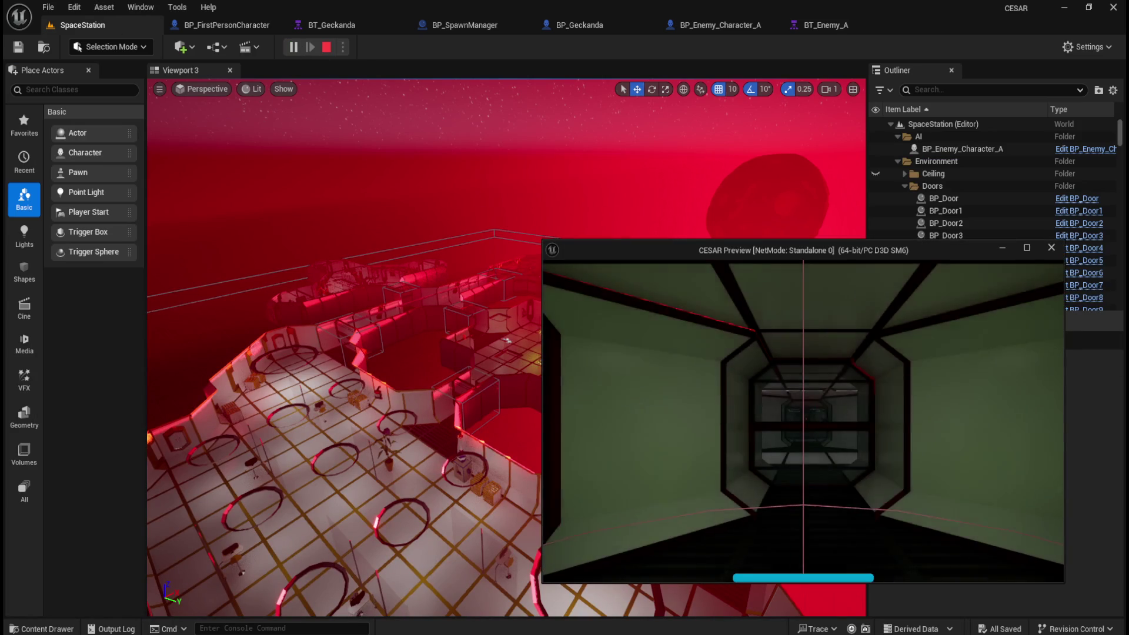
Walk the player through the dark corridor and lit room right up to the enemy, then back away
{"action": "key", "text": "w"}
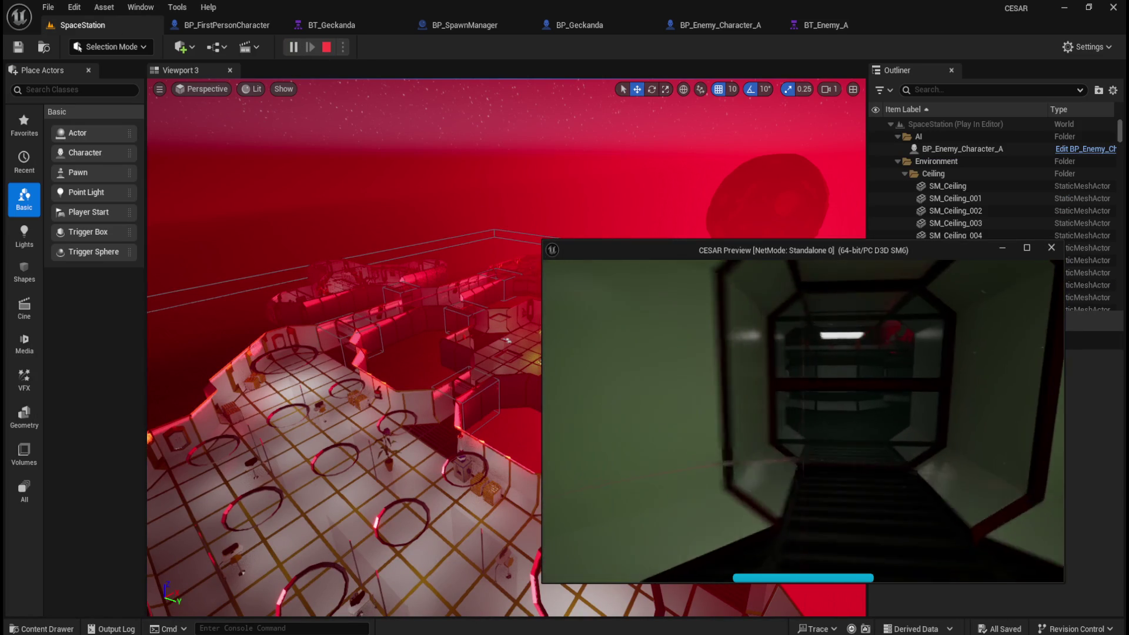
{"action": "key", "text": "w"}
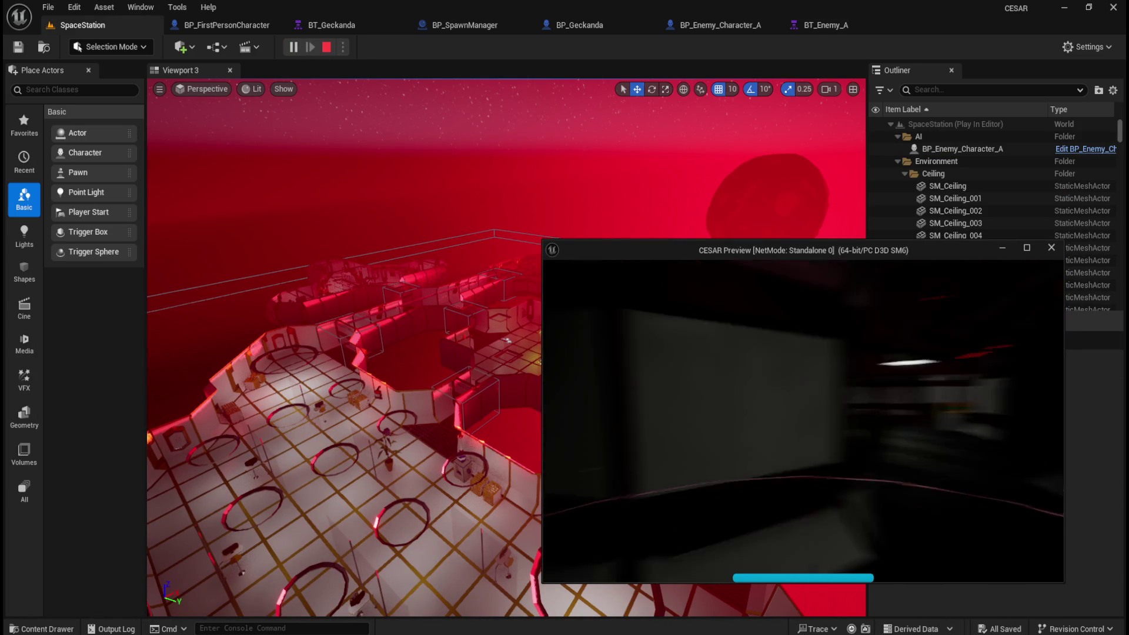
{"action": "key", "text": "w"}
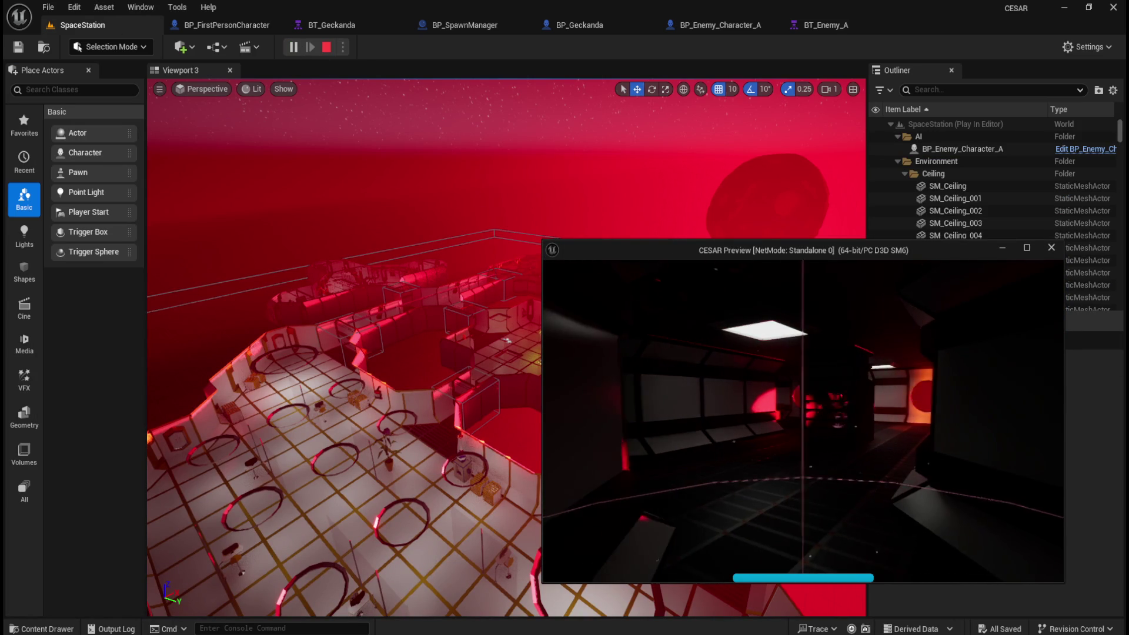
{"action": "key", "text": "w"}
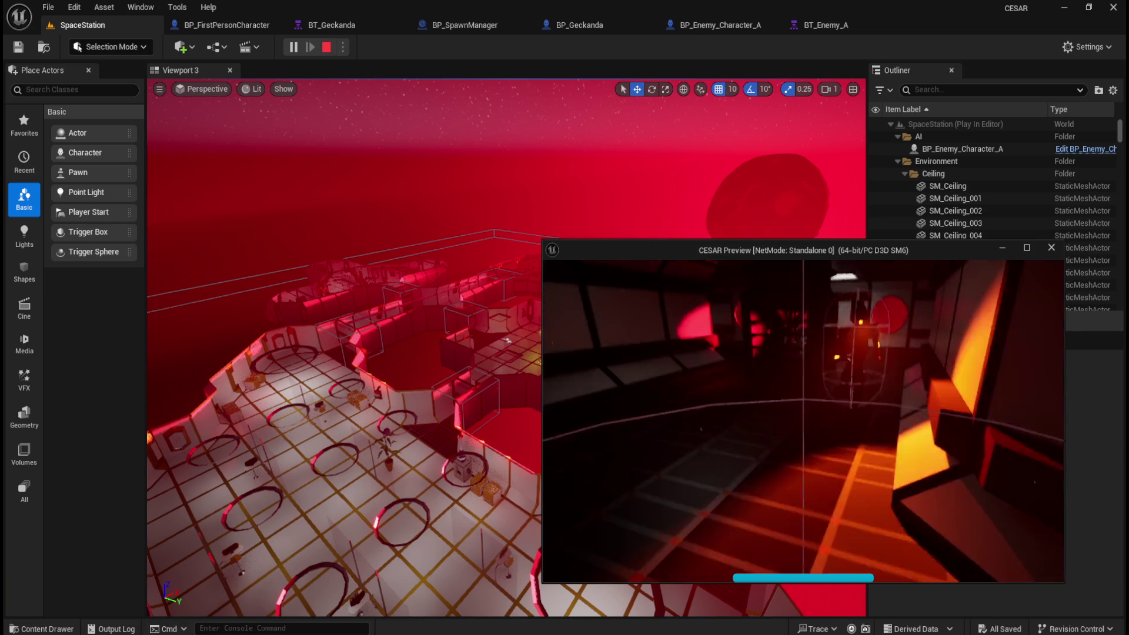
{"action": "key", "text": "w"}
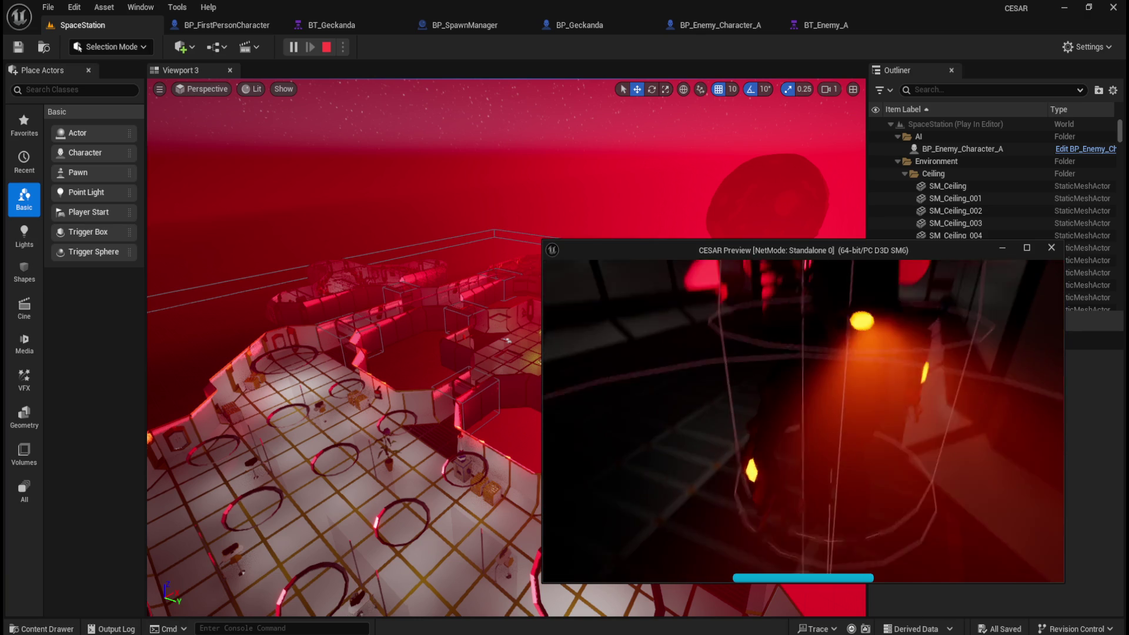
{"action": "key", "text": "w"}
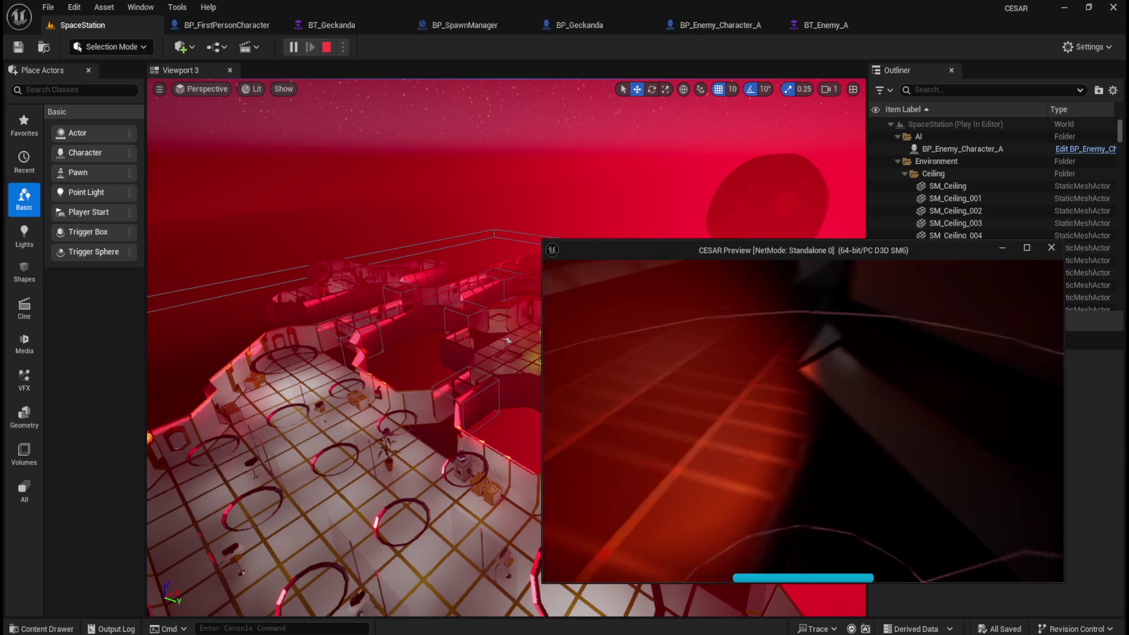
{"action": "key", "text": "w"}
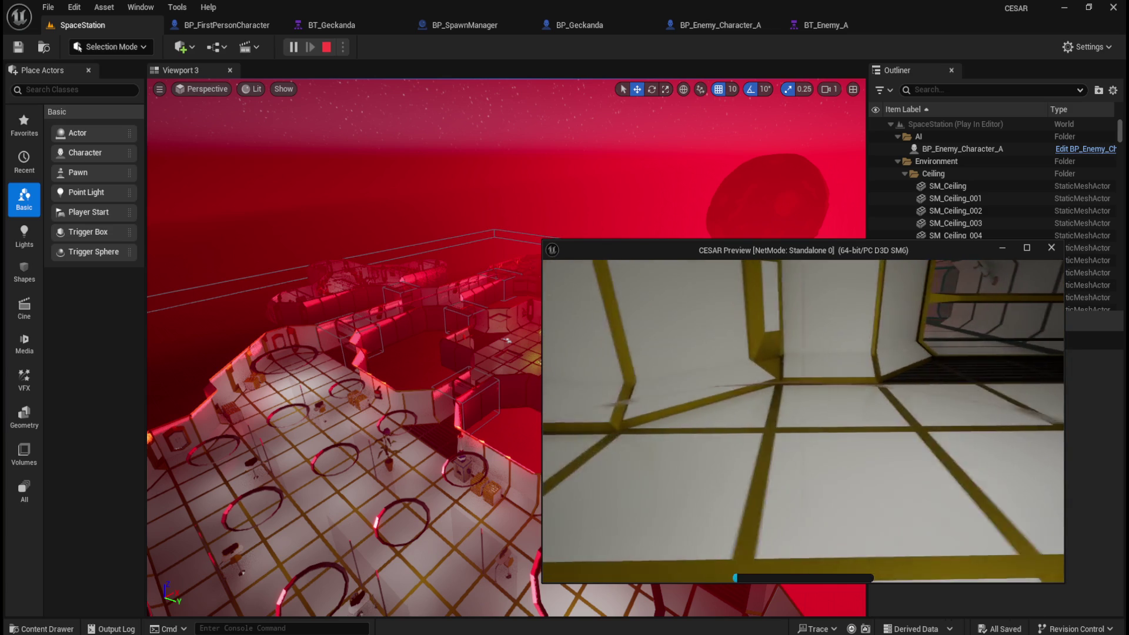
Walk back into the grid-floored room, then head into the grated corridor toward the enemy
{"action": "key", "text": "w"}
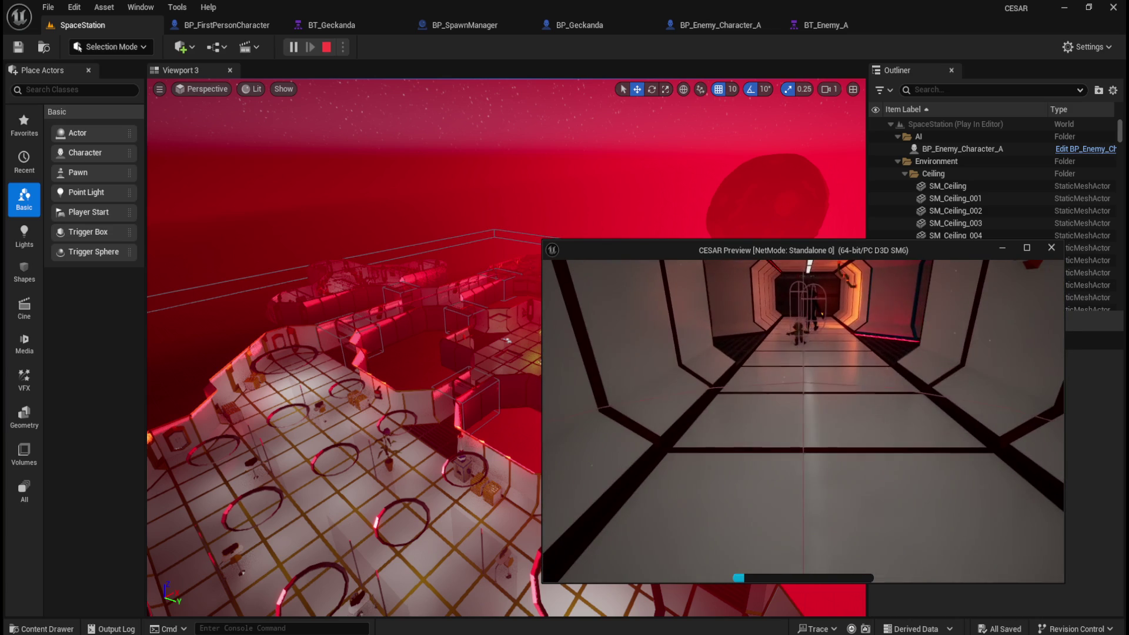
{"action": "key", "text": "s"}
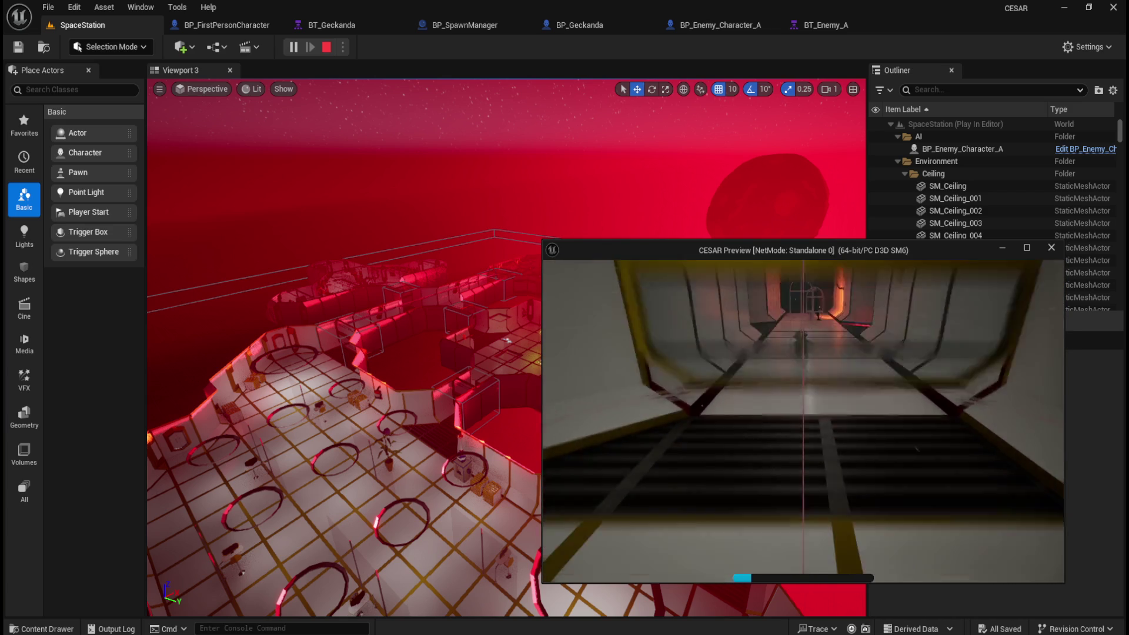
{"action": "key", "text": "w"}
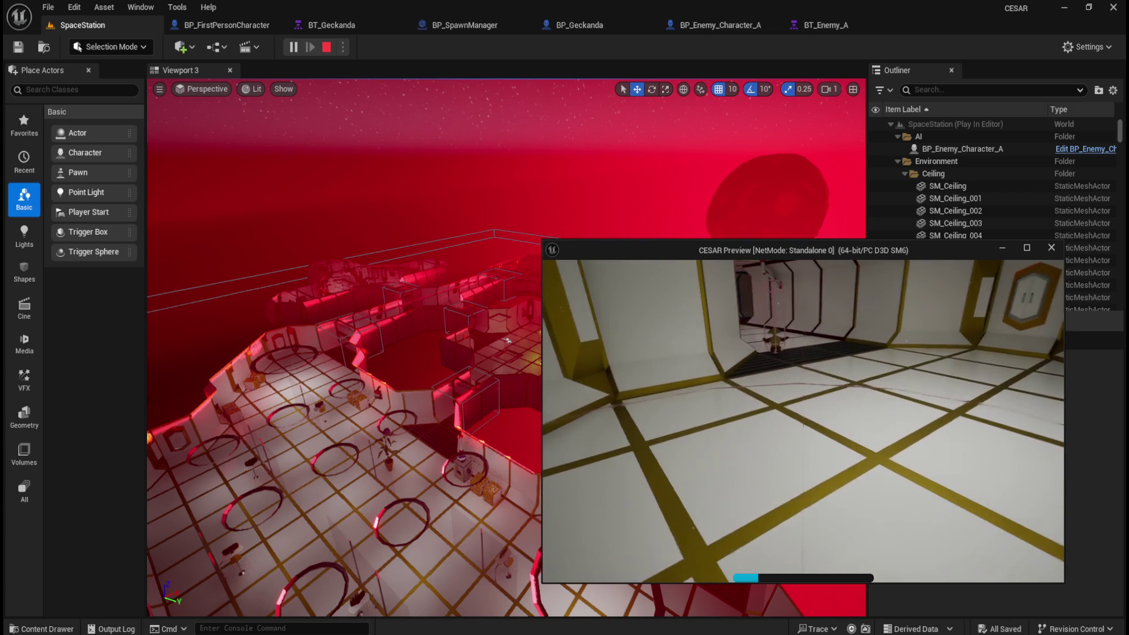
{"action": "key", "text": "w"}
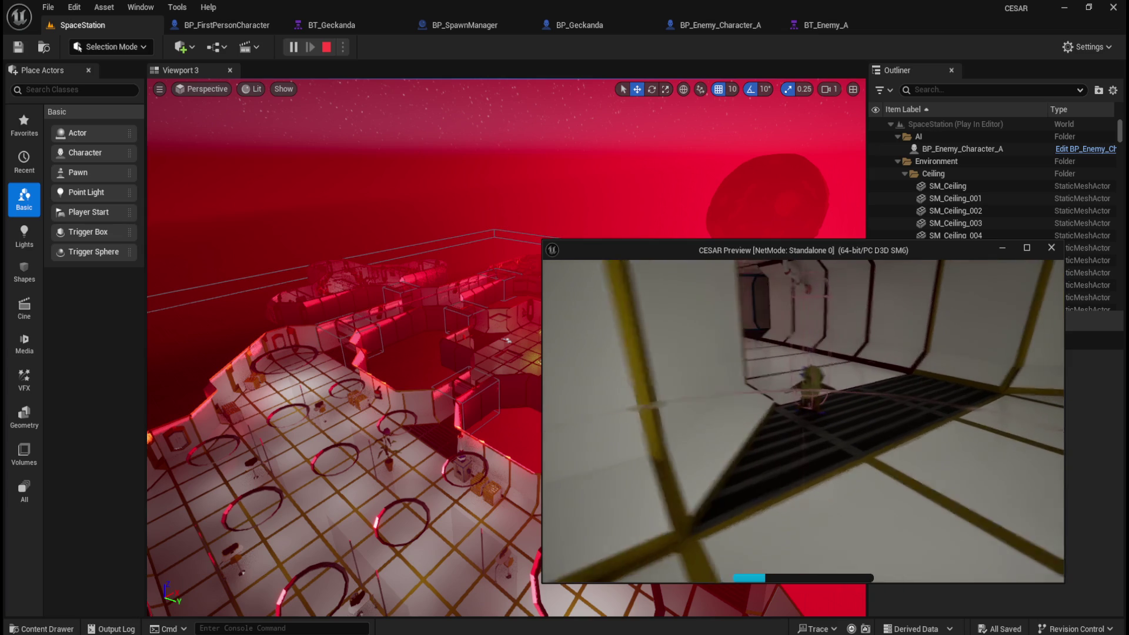
{"action": "key", "text": "a"}
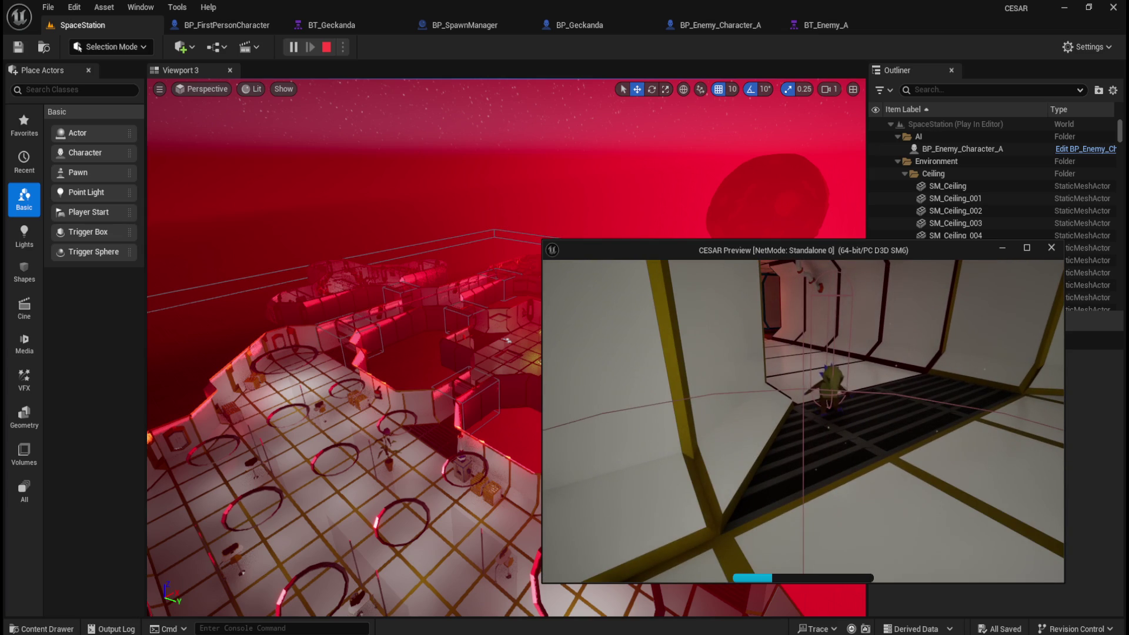
{"action": "key", "text": "w"}
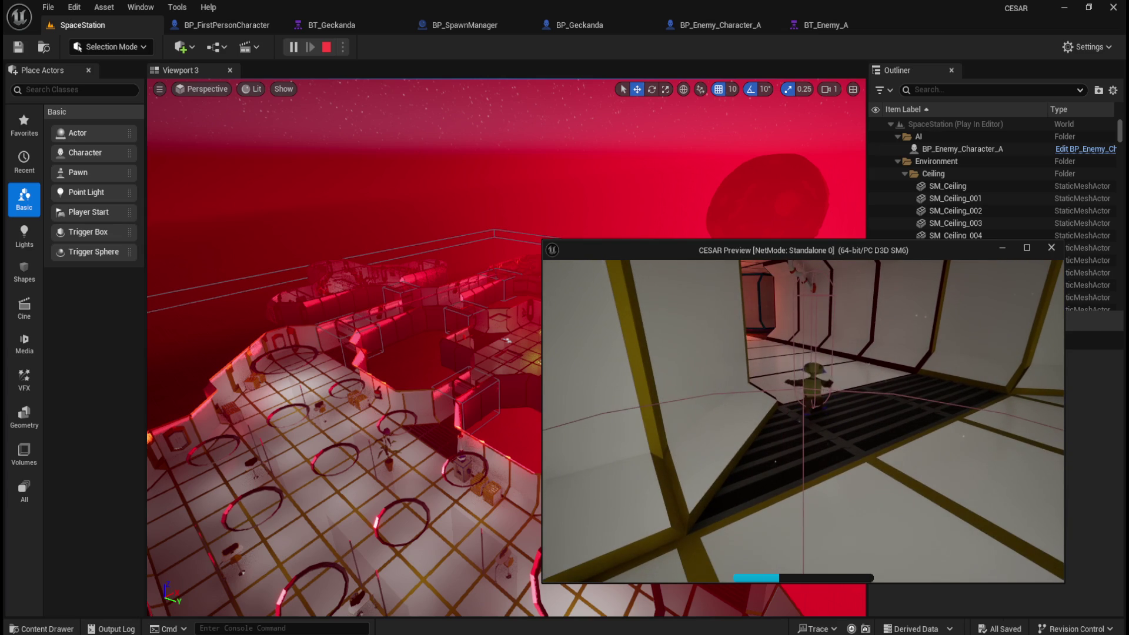
Strafe left and right beside the enemy to watch it chase, then continue down the corridor
{"action": "key", "text": "a"}
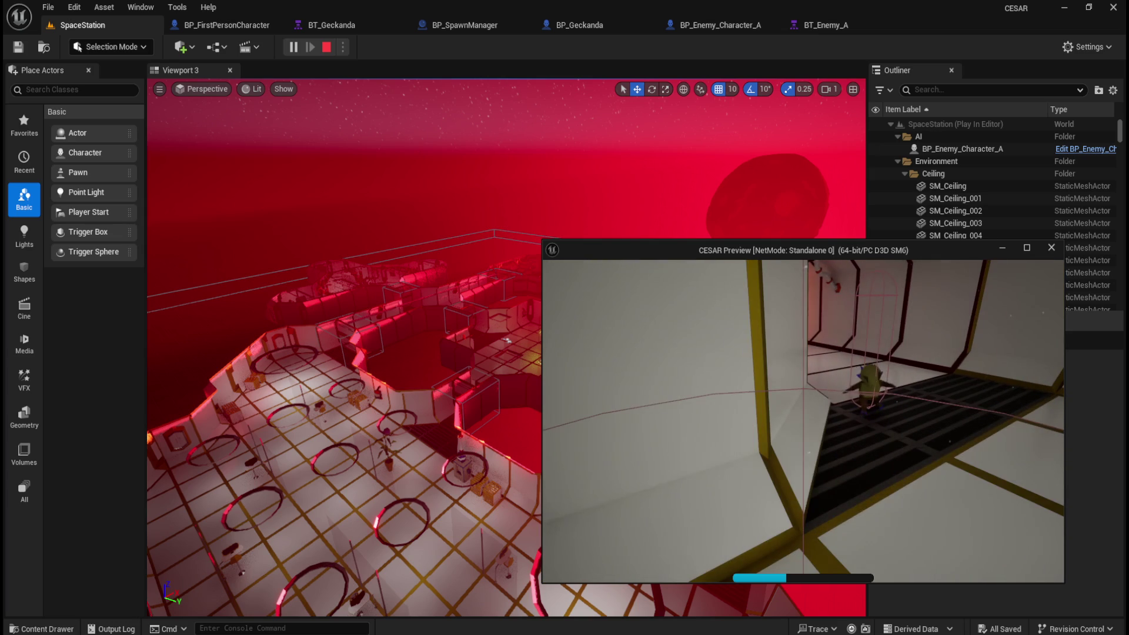
{"action": "key", "text": "d"}
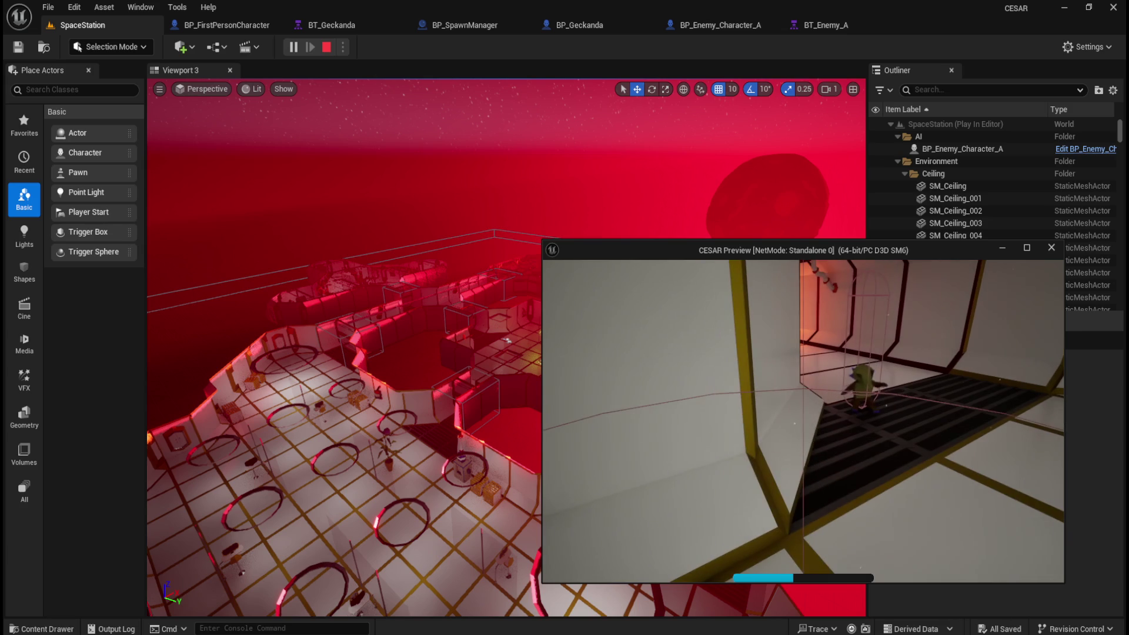
{"action": "key", "text": "a"}
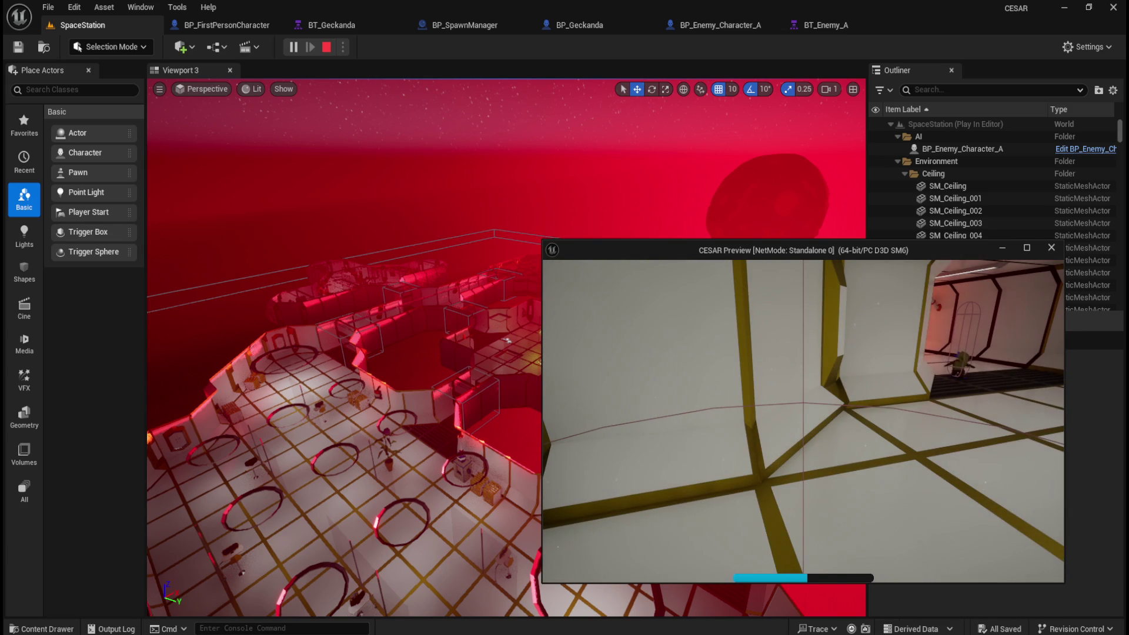
{"action": "key", "text": "d"}
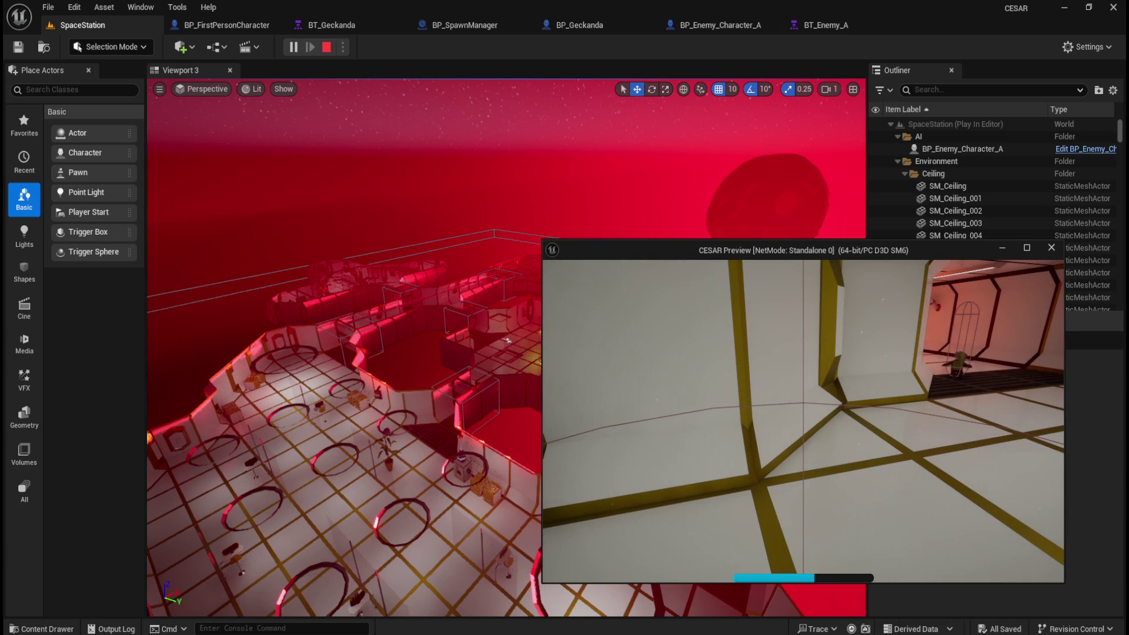
{"action": "key", "text": "d"}
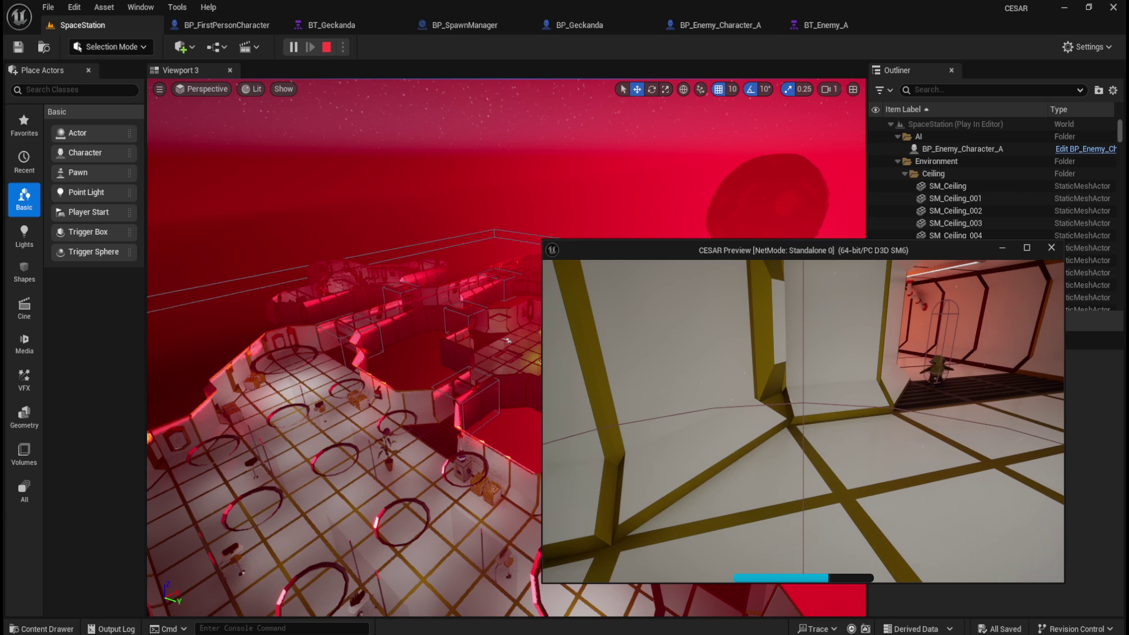
{"action": "key", "text": "w"}
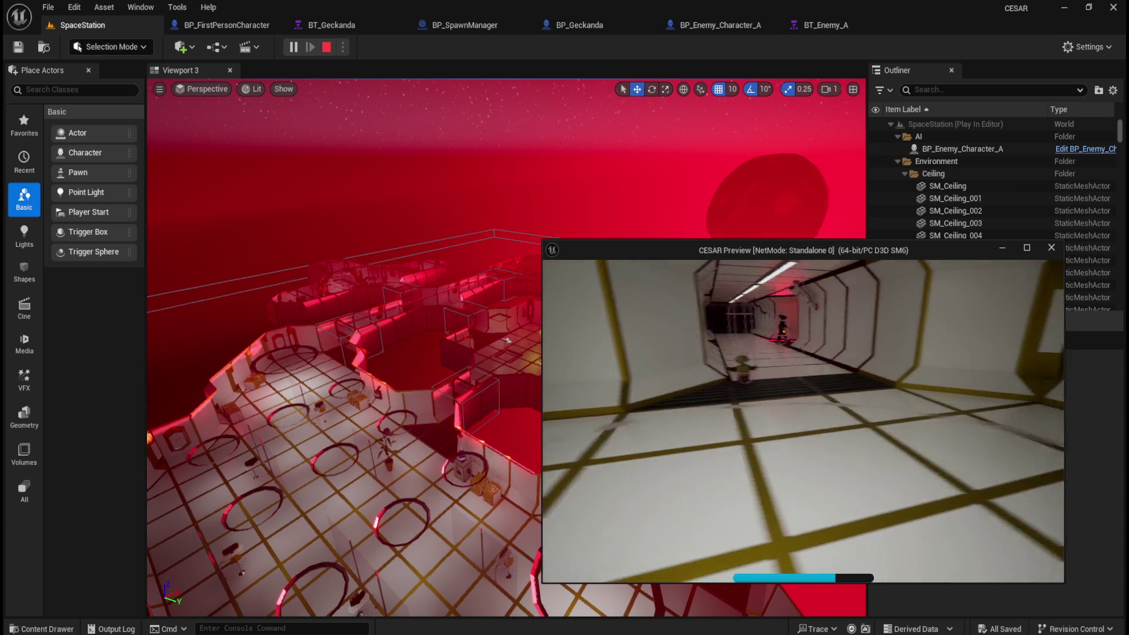
{"action": "key", "text": "w"}
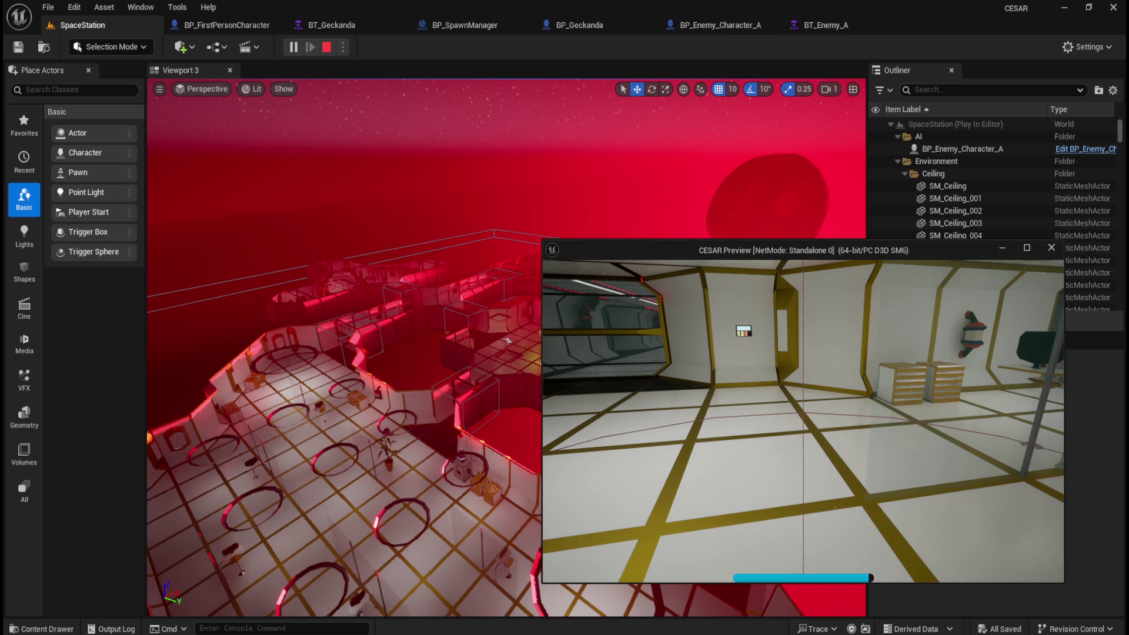
Stop the playtest and set BP_Enemy_Character_A's capsule Pawn collision response to Block
{"action": "key", "text": "Escape"}
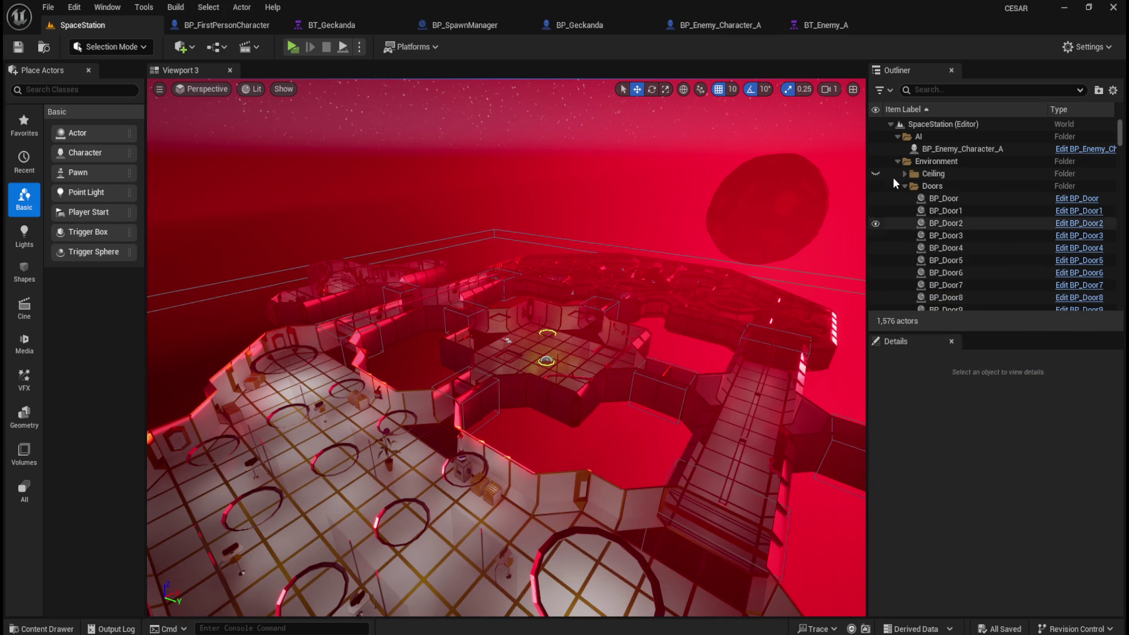
{"action": "left_click", "coordinate": [718, 23]}
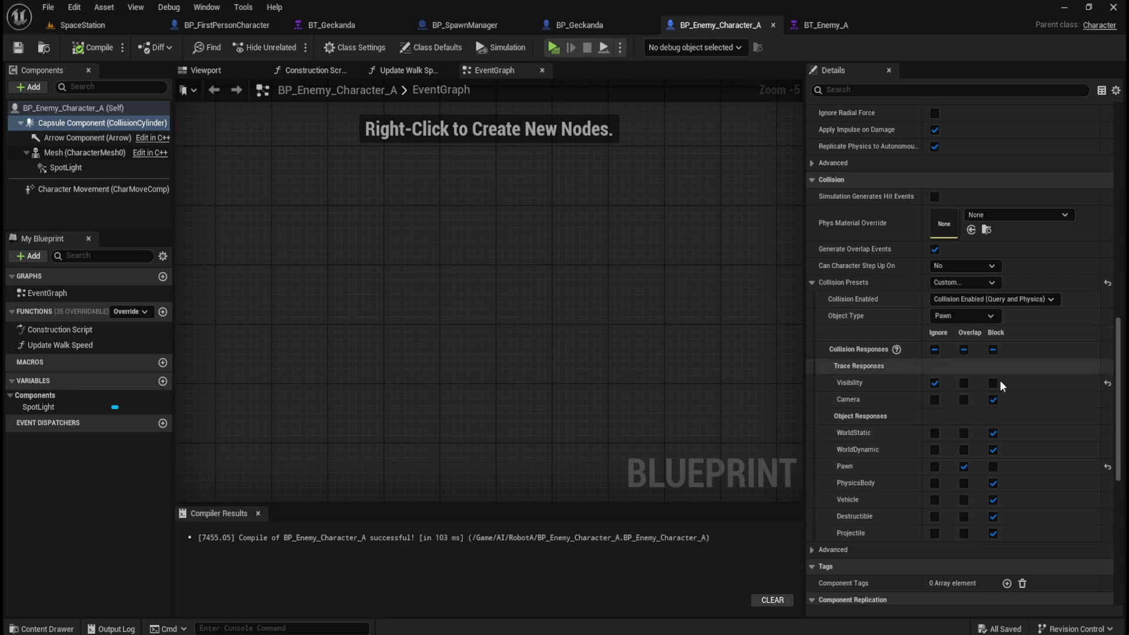
{"action": "left_click", "coordinate": [992, 467]}
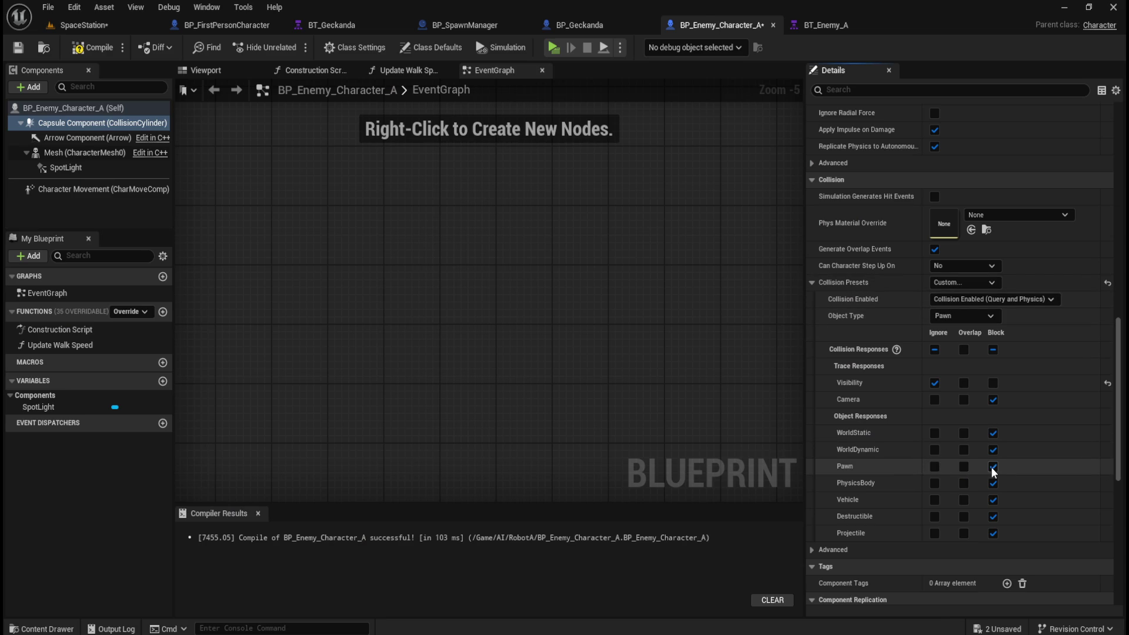